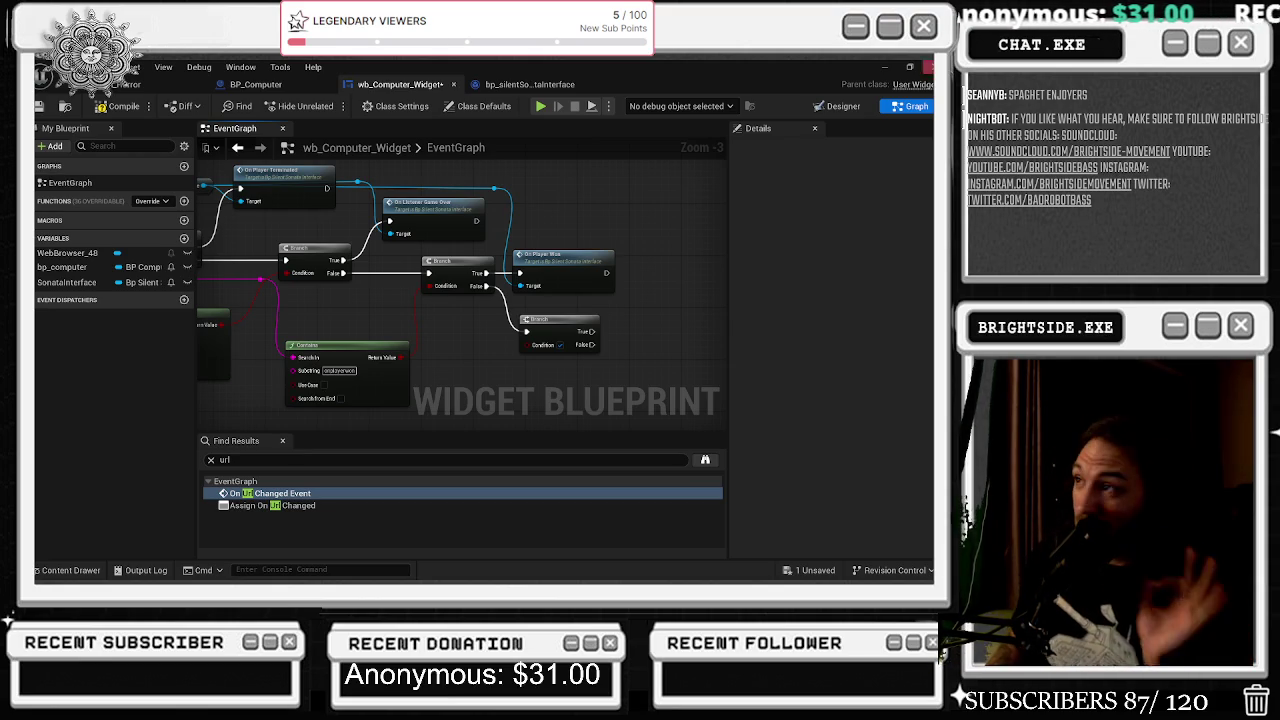
Browse to SilentSonata_ii > Content > Variant_Horror > UI and open audio_forensics.html in Notepad++.
left_click(884, 68)
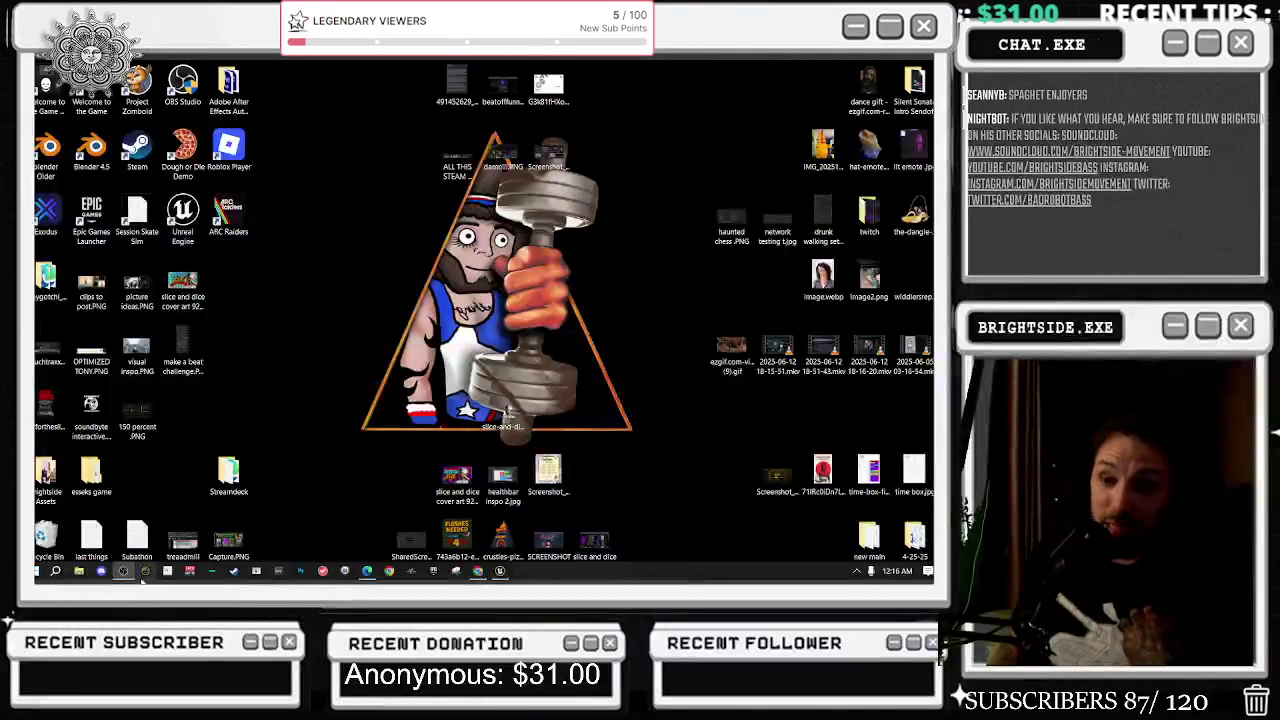
left_click(79, 572)
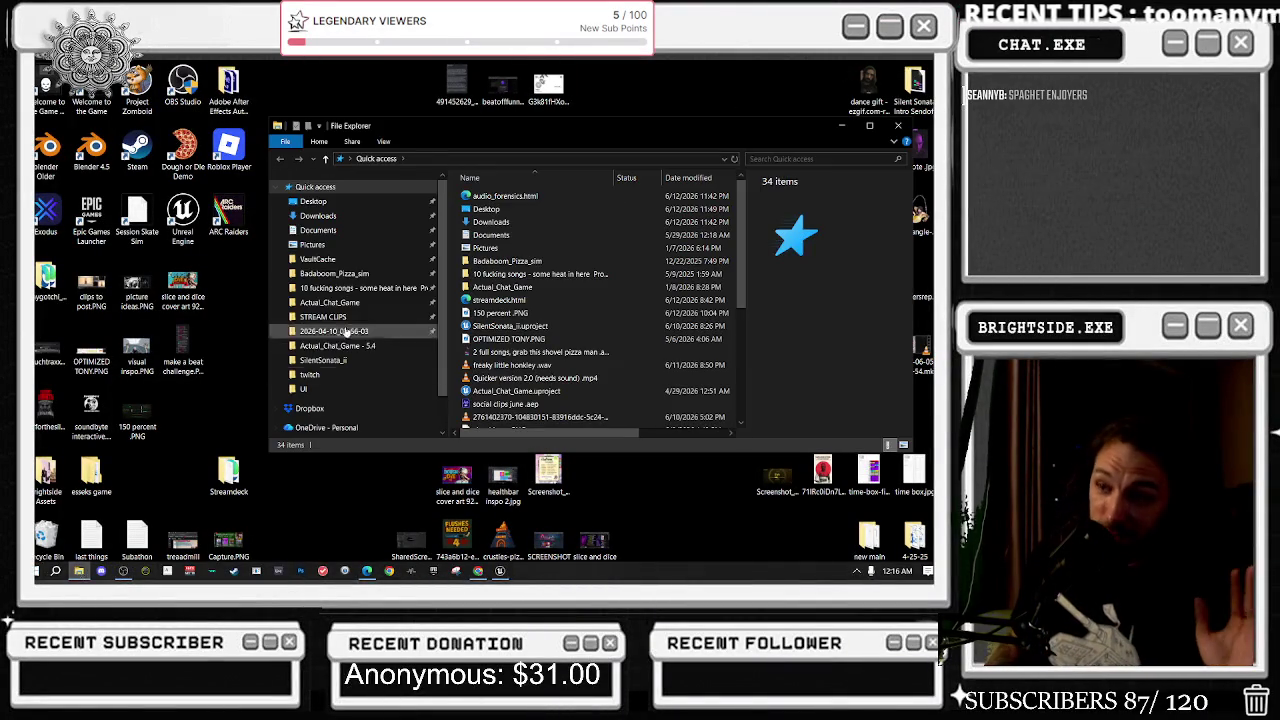
left_click(330, 360)
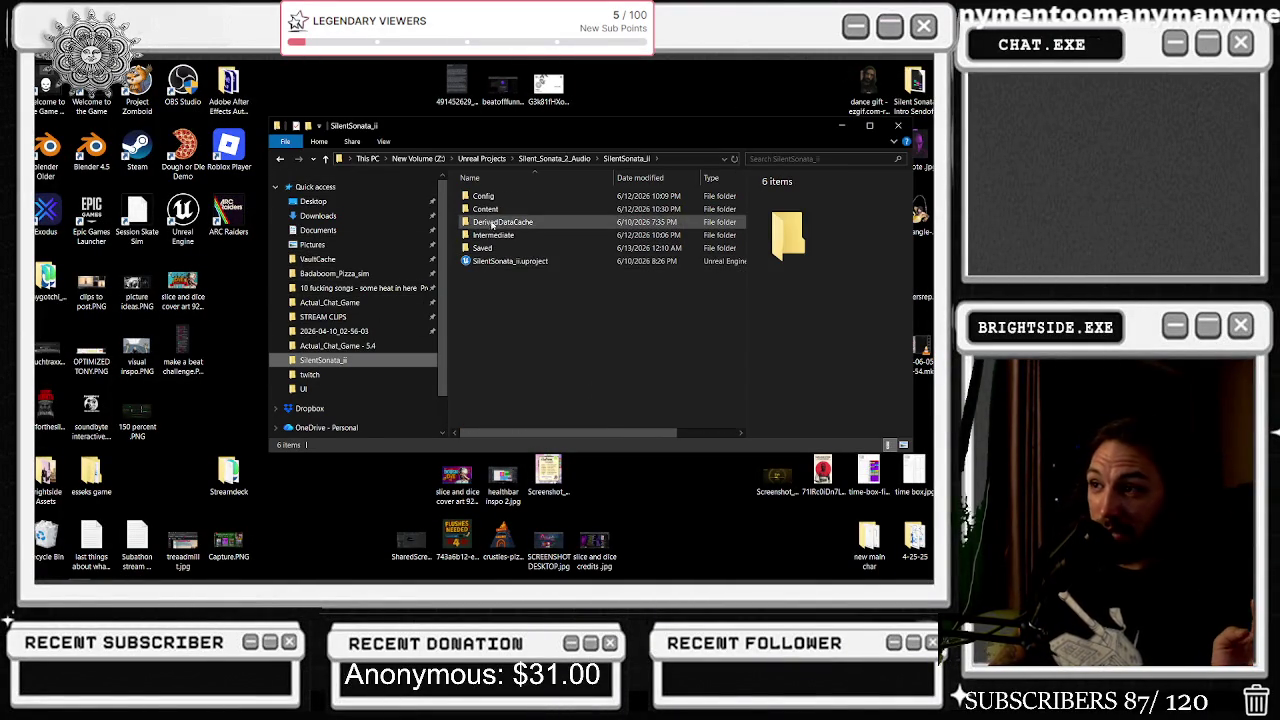
double_click(483, 209)
double_click(492, 300)
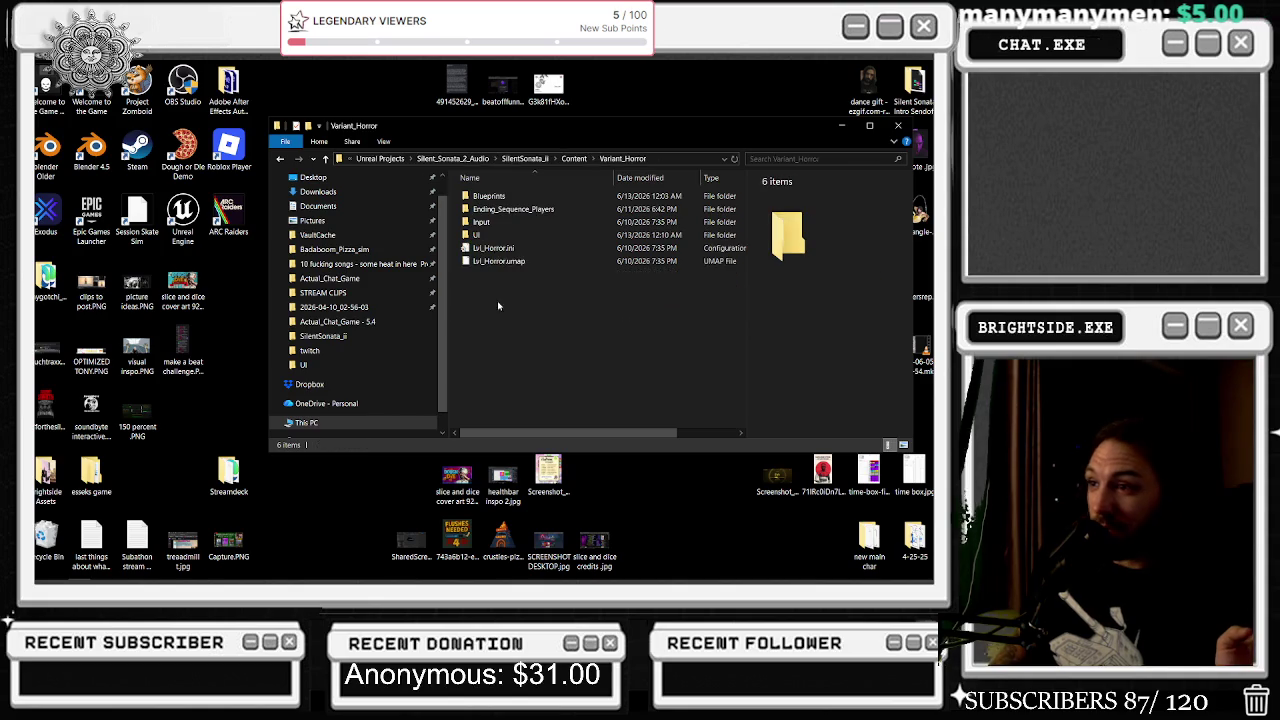
double_click(485, 235)
right_click(505, 198)
left_click(538, 234)
Scroll down through the audio_forensics.html code to review it.
scroll(505, 270, "down", 15)
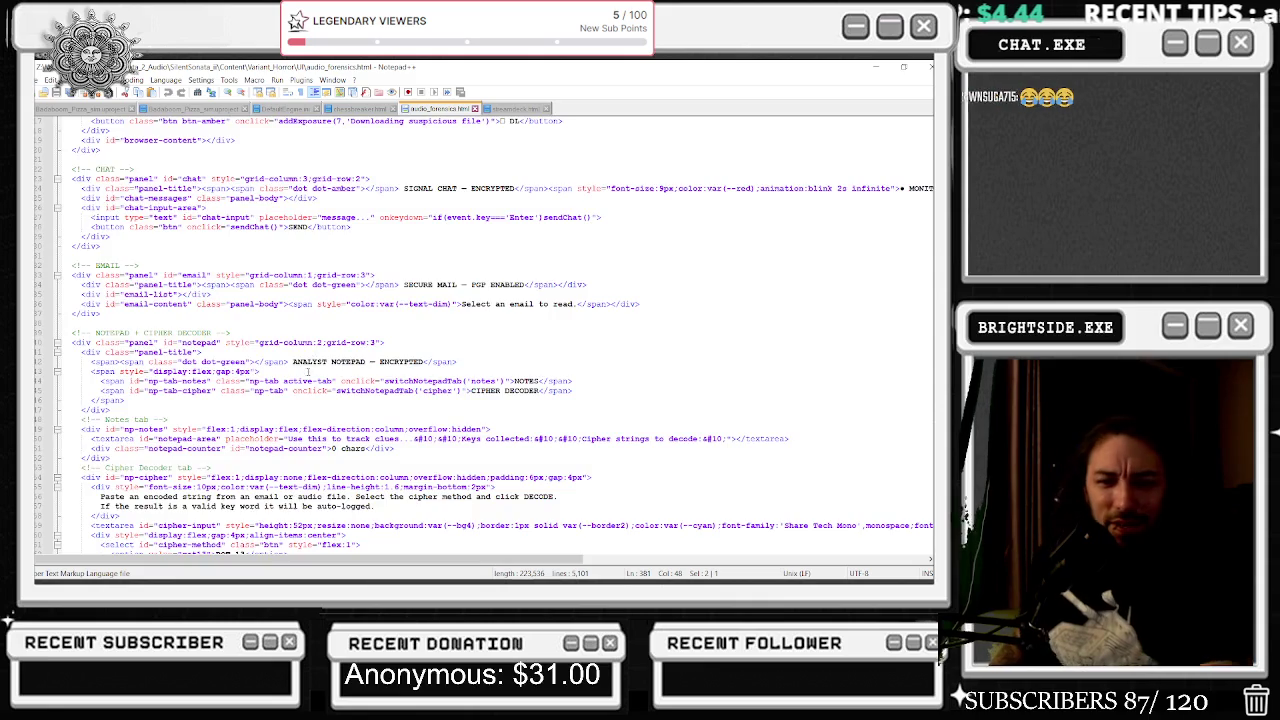
scroll(328, 370, "down", 9)
scroll(574, 430, "down", 1)
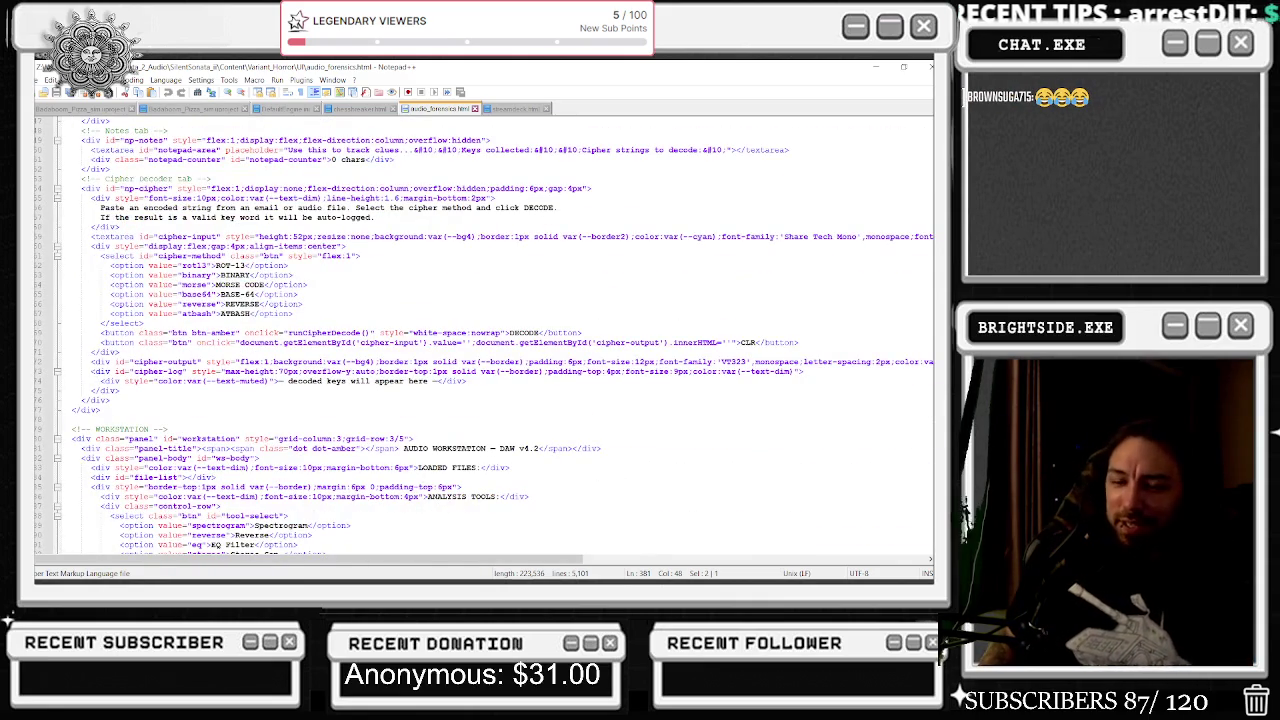
scroll(574, 430, "down", 15)
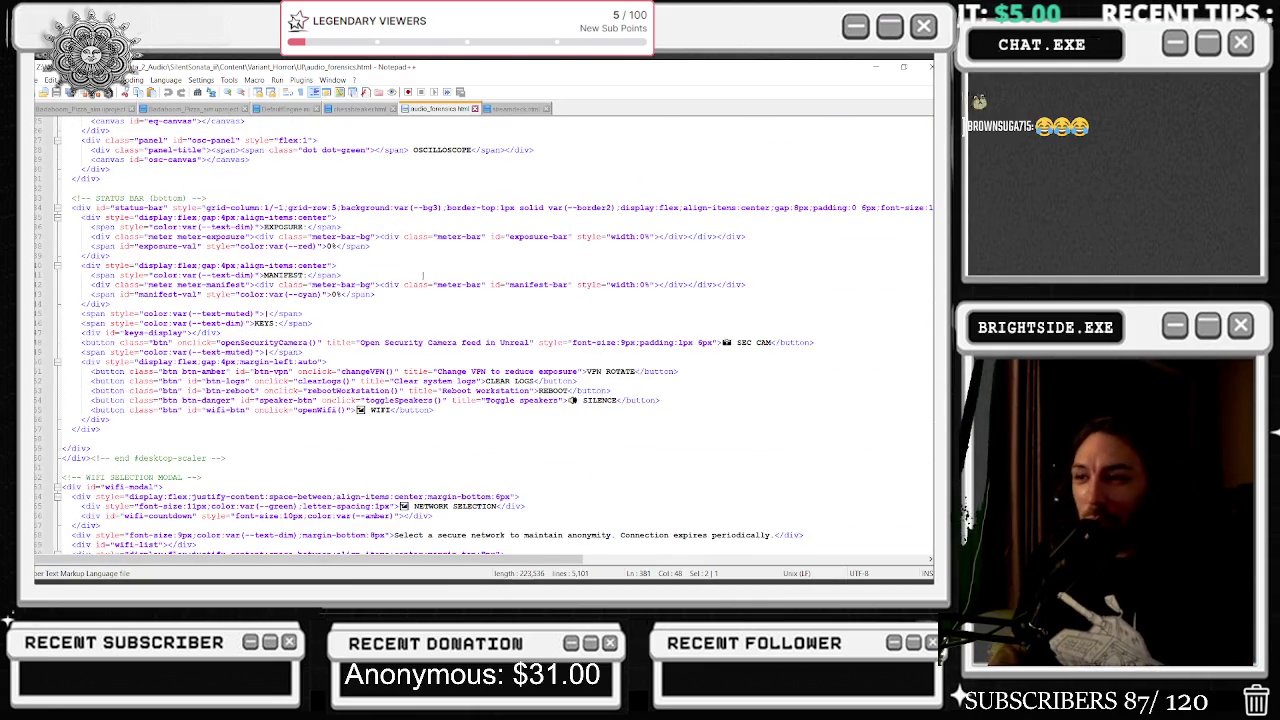
scroll(471, 347, "down", 15)
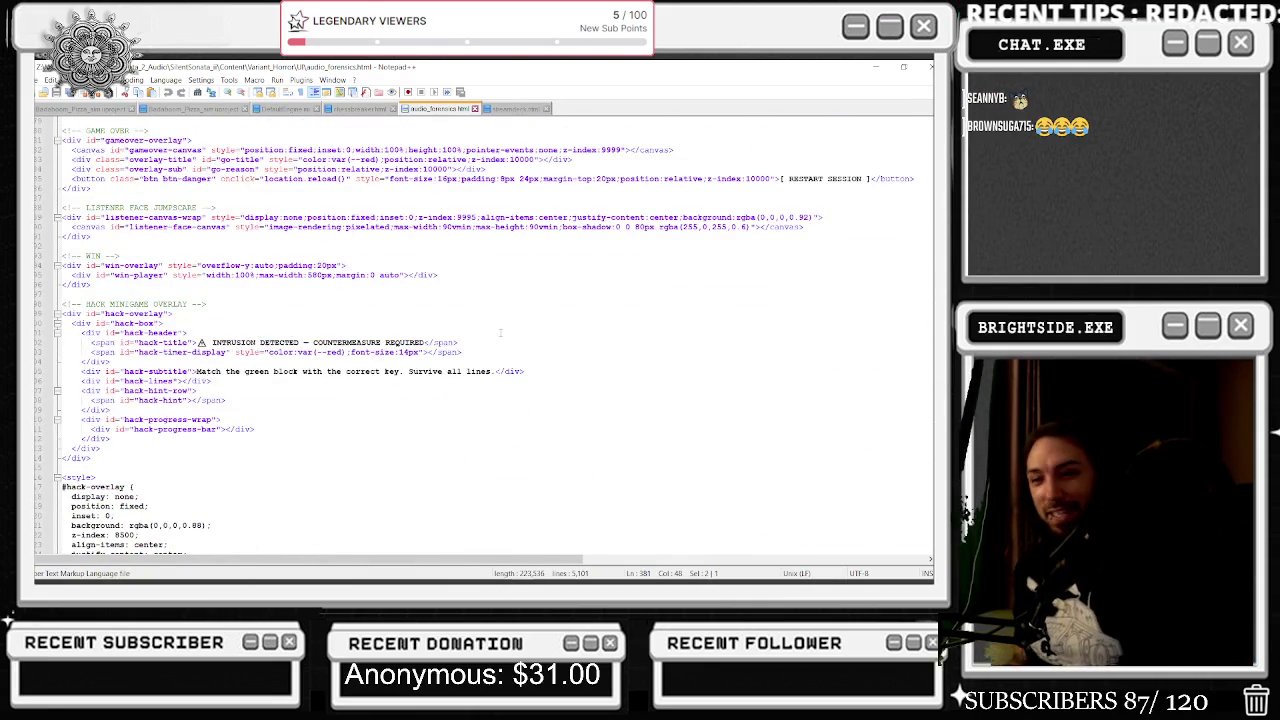
scroll(500, 333, "down", 15)
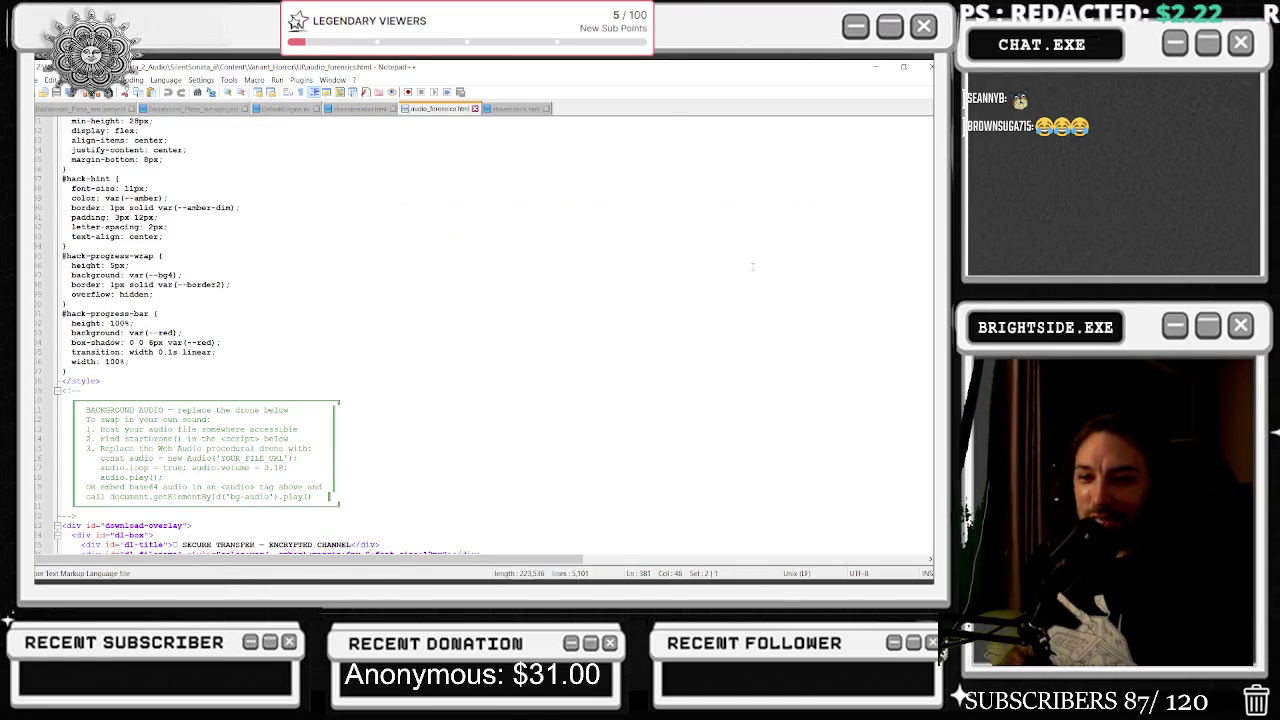
scroll(764, 273, "down", 5)
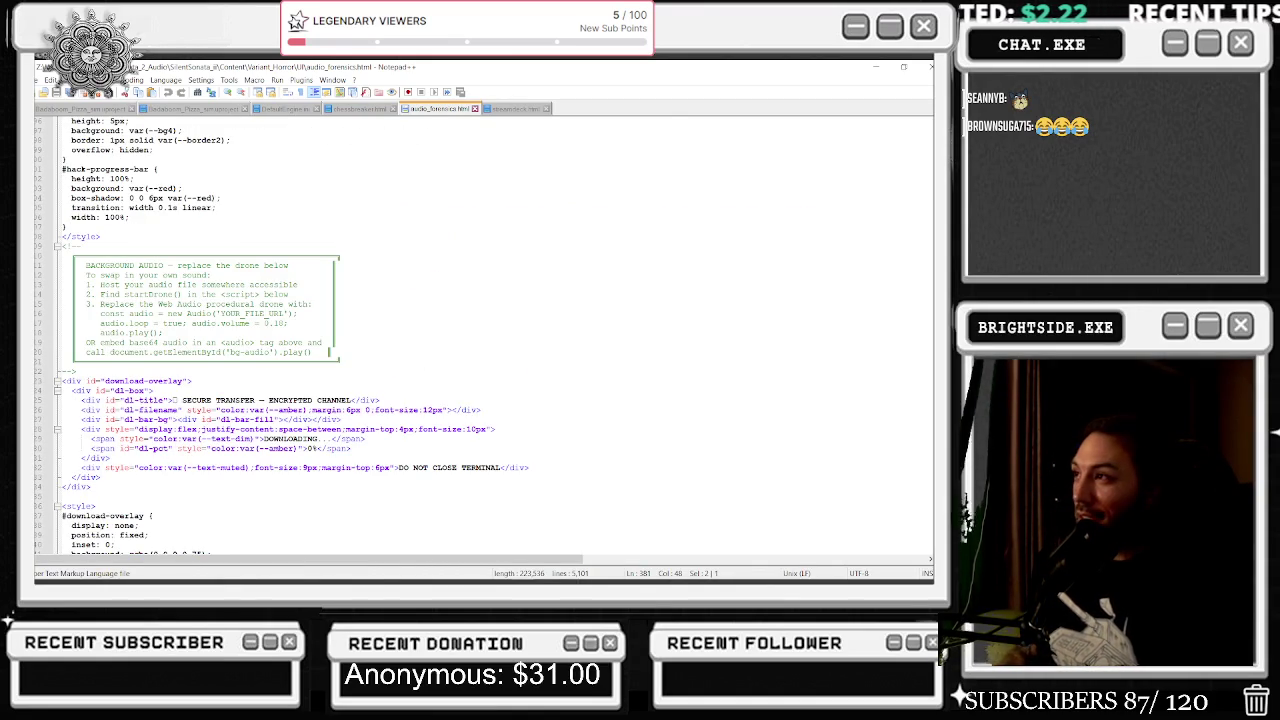
Close Notepad++ and File Explorer, returning to the Unreal blueprint editor.
left_click(931, 66)
left_click(716, 313)
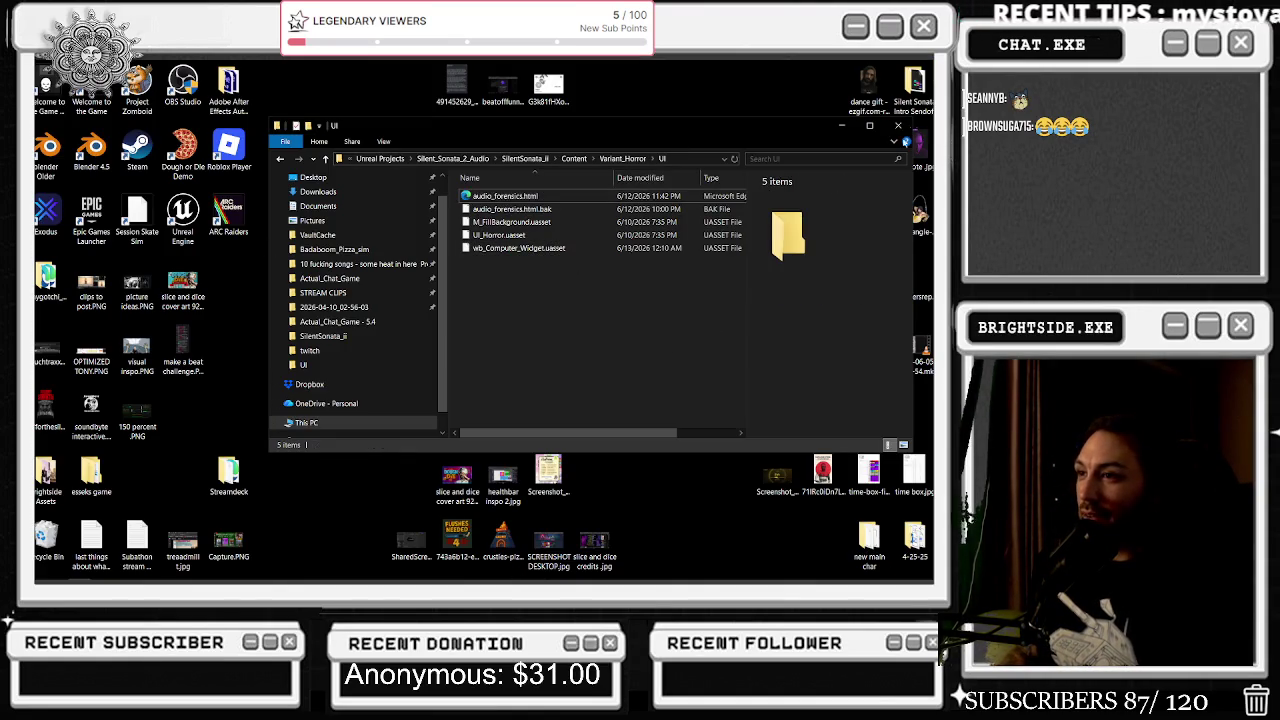
left_click(898, 125)
mouse_move(460, 572)
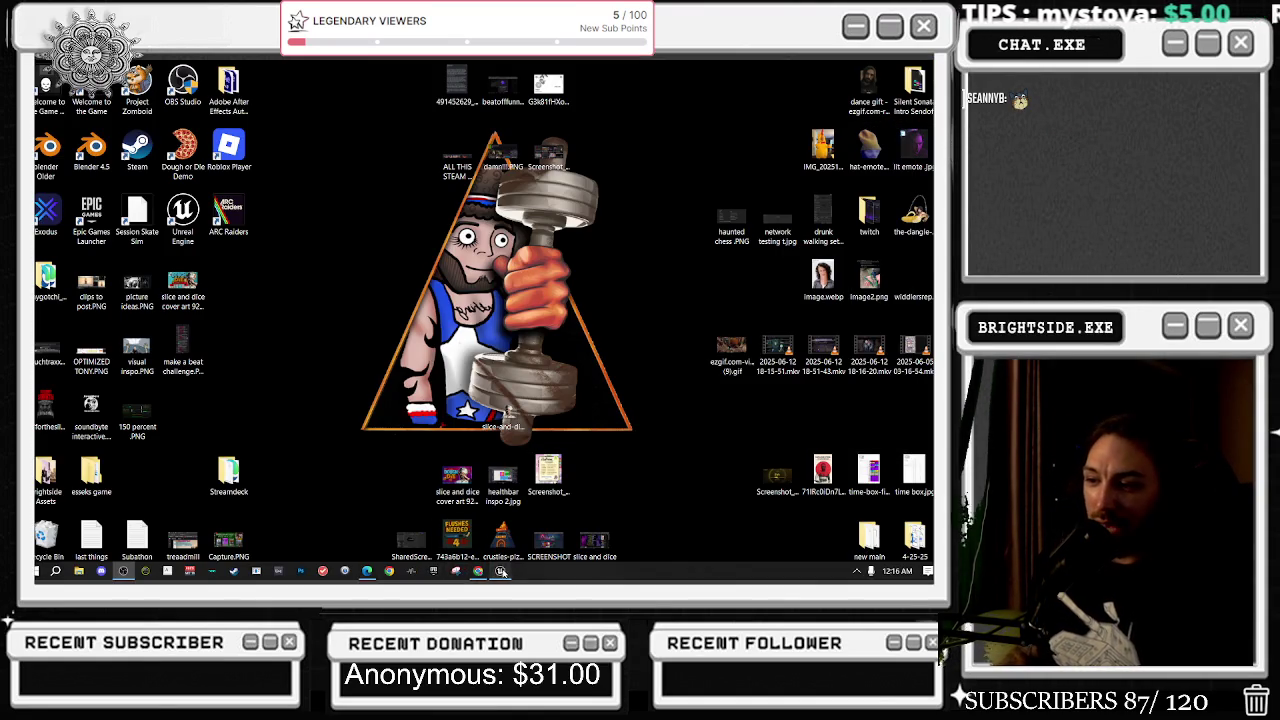
left_click(501, 572)
scroll(470, 325, "down", 2)
Nudge the reroute knot on the blue interface wire slightly right.
left_click(457, 307)
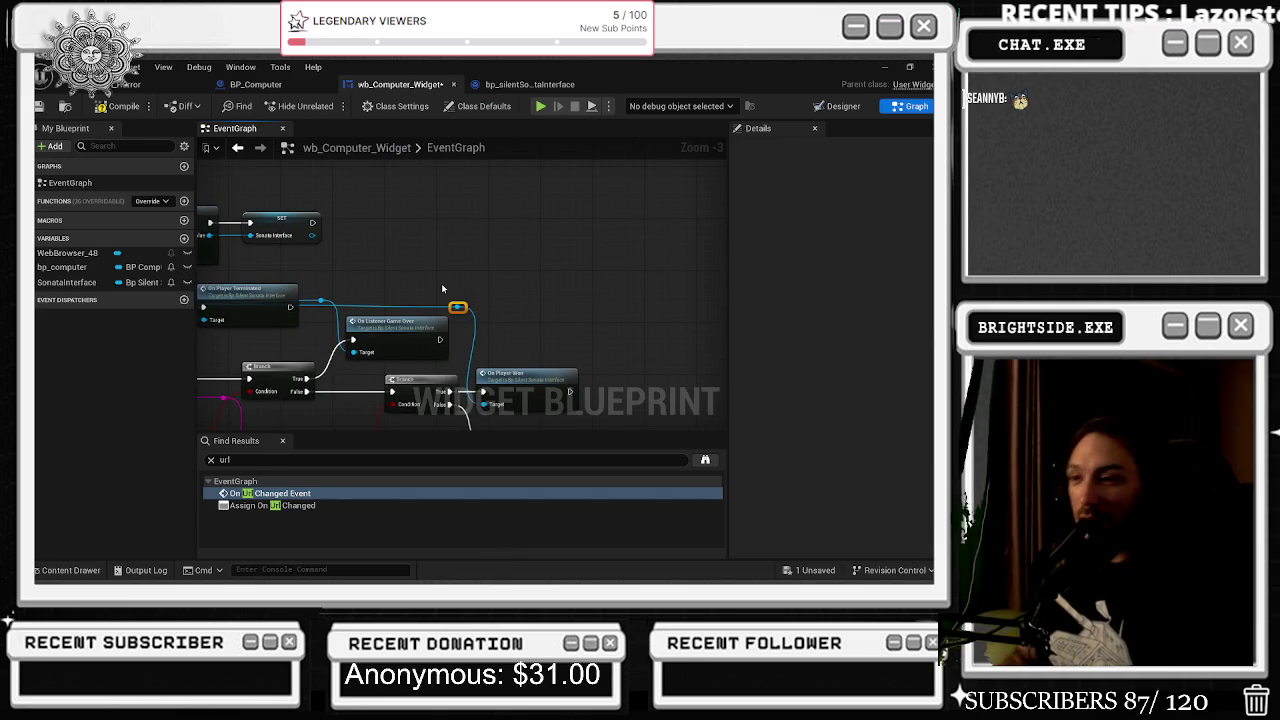
left_click_drag(457, 307, 464, 307)
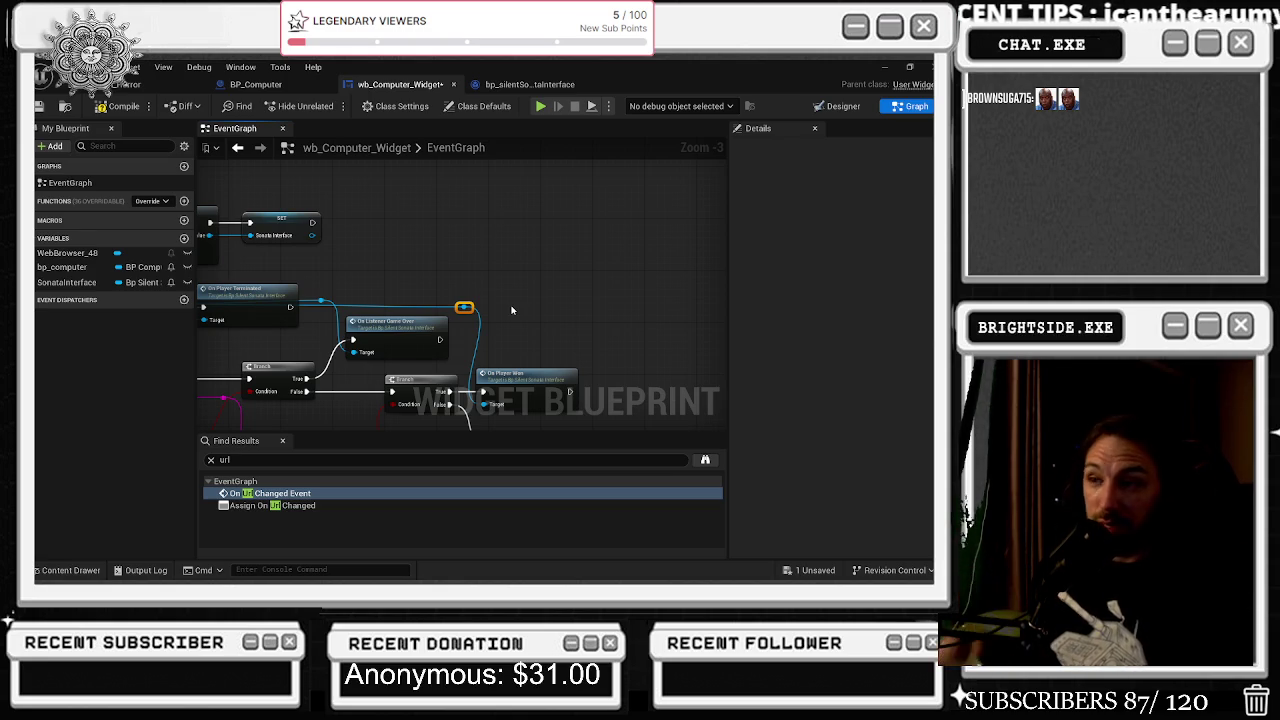
mouse_move(420, 277)
left_mouse_down()
mouse_move(511, 277)
mouse_move(538, 291)
left_mouse_up()
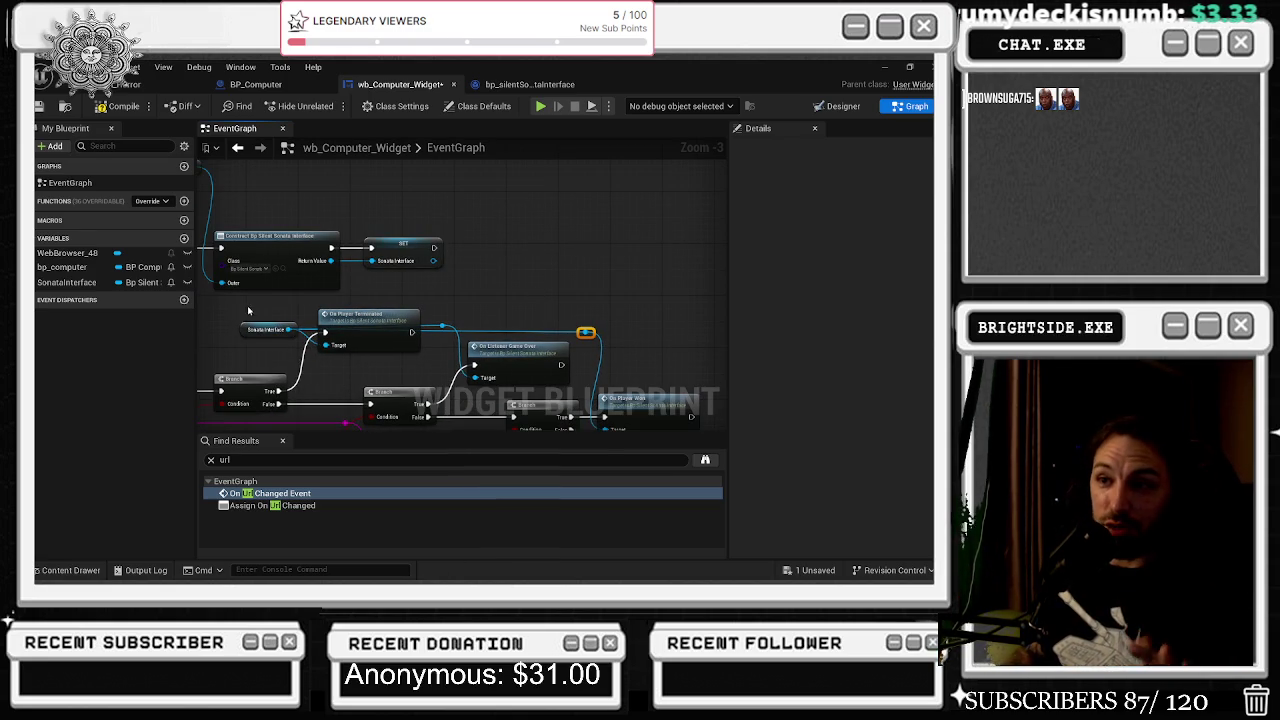
Survey the graph toward the Contains checks and select the Contains node below the branches.
left_click(242, 337)
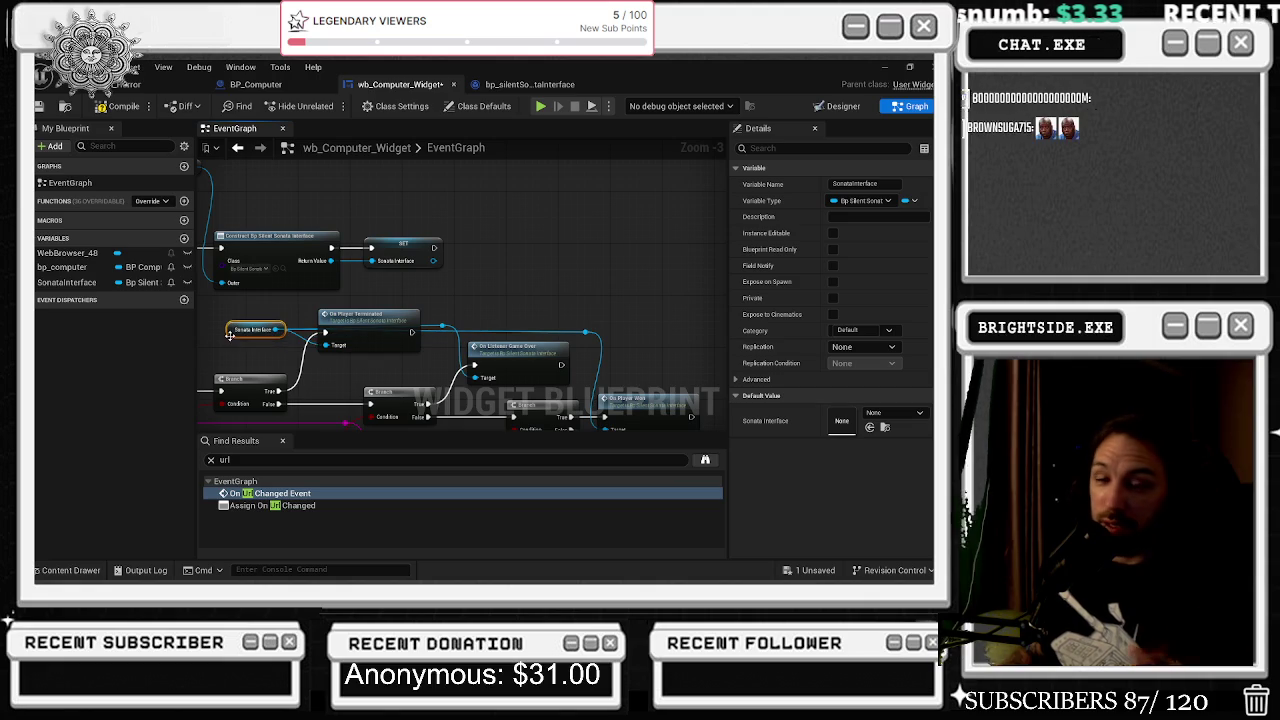
mouse_move(233, 343)
left_mouse_down()
mouse_move(383, 275)
mouse_move(409, 277)
left_mouse_up()
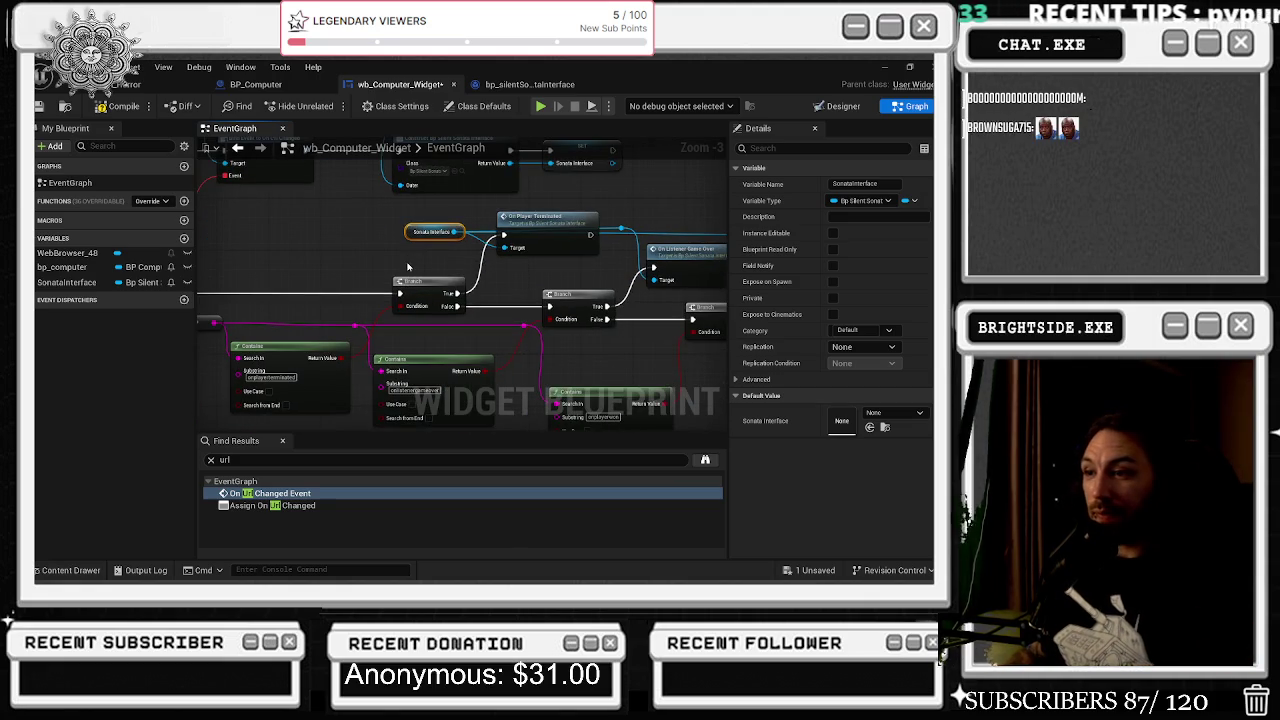
scroll(409, 277, "down", 2)
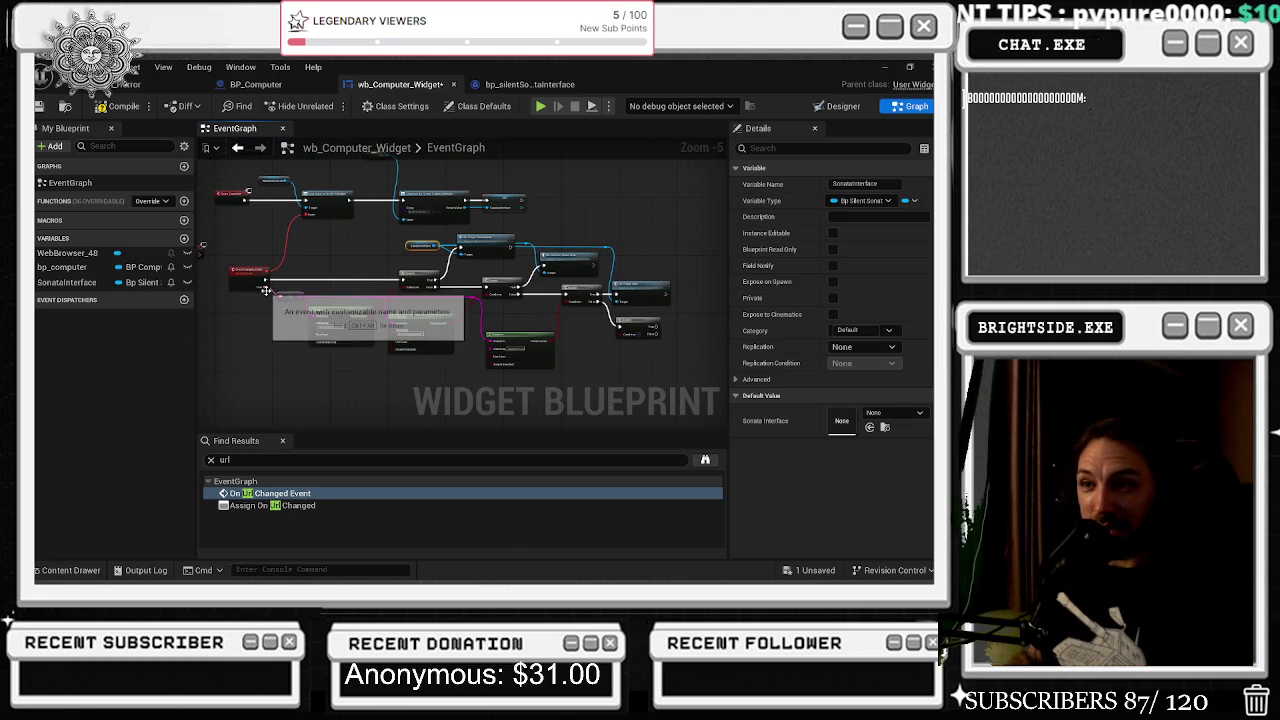
left_click(300, 309)
mouse_move(260, 293)
left_mouse_down()
mouse_move(456, 350)
mouse_move(509, 333)
mouse_move(512, 320)
mouse_move(418, 296)
left_mouse_up()
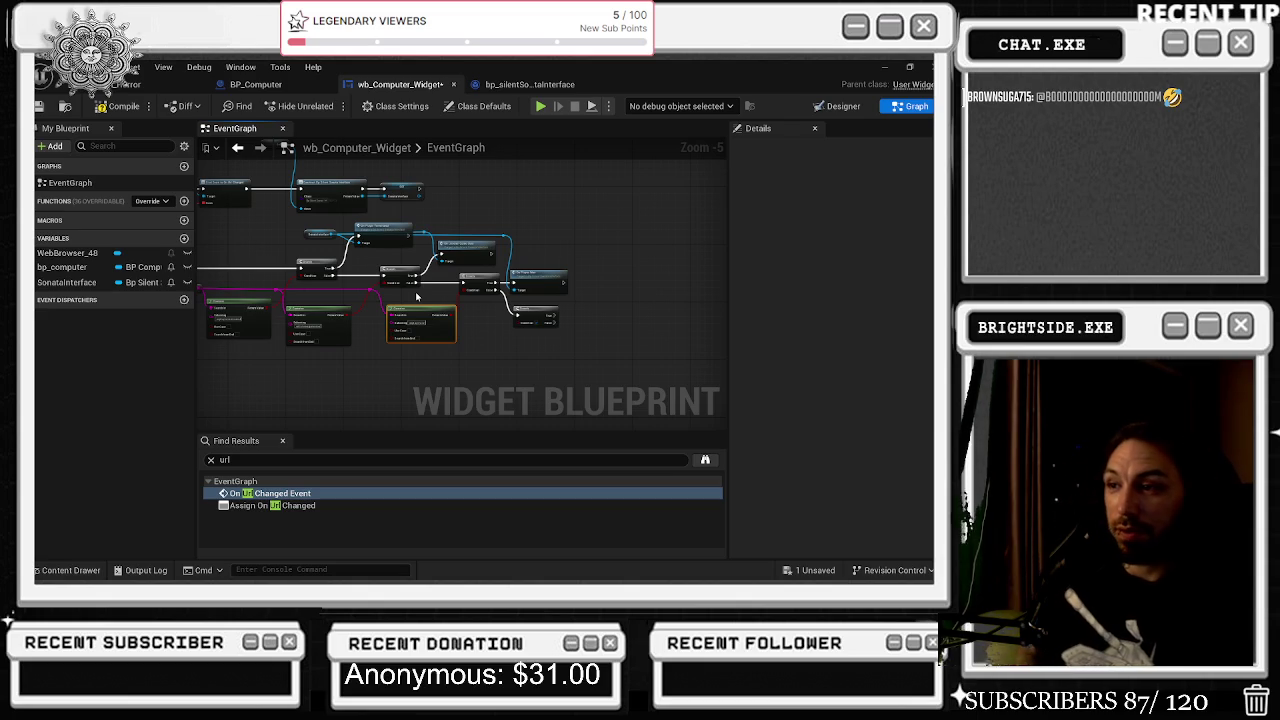
Nudge the left Contains node up and trial-clear its onplayerwon substring, then undo.
scroll(418, 296, "up", 3)
left_click(421, 273)
left_click_drag(421, 273, 421, 266)
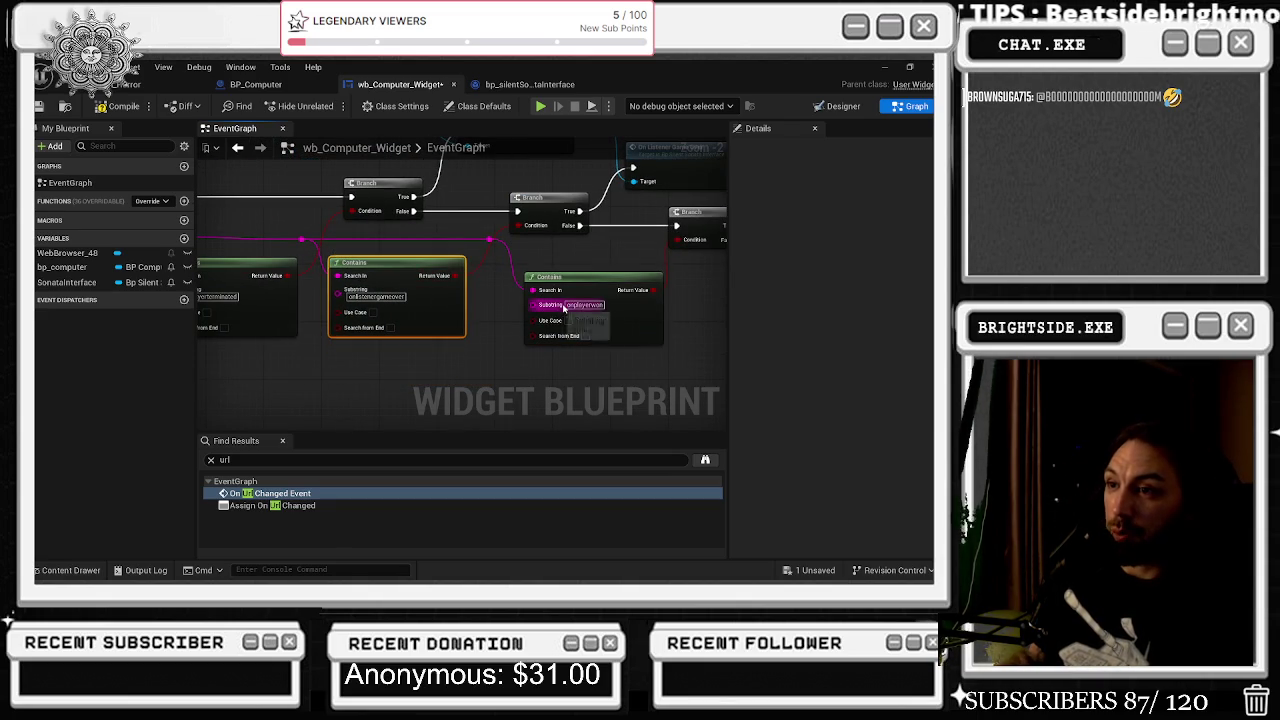
left_click(578, 305)
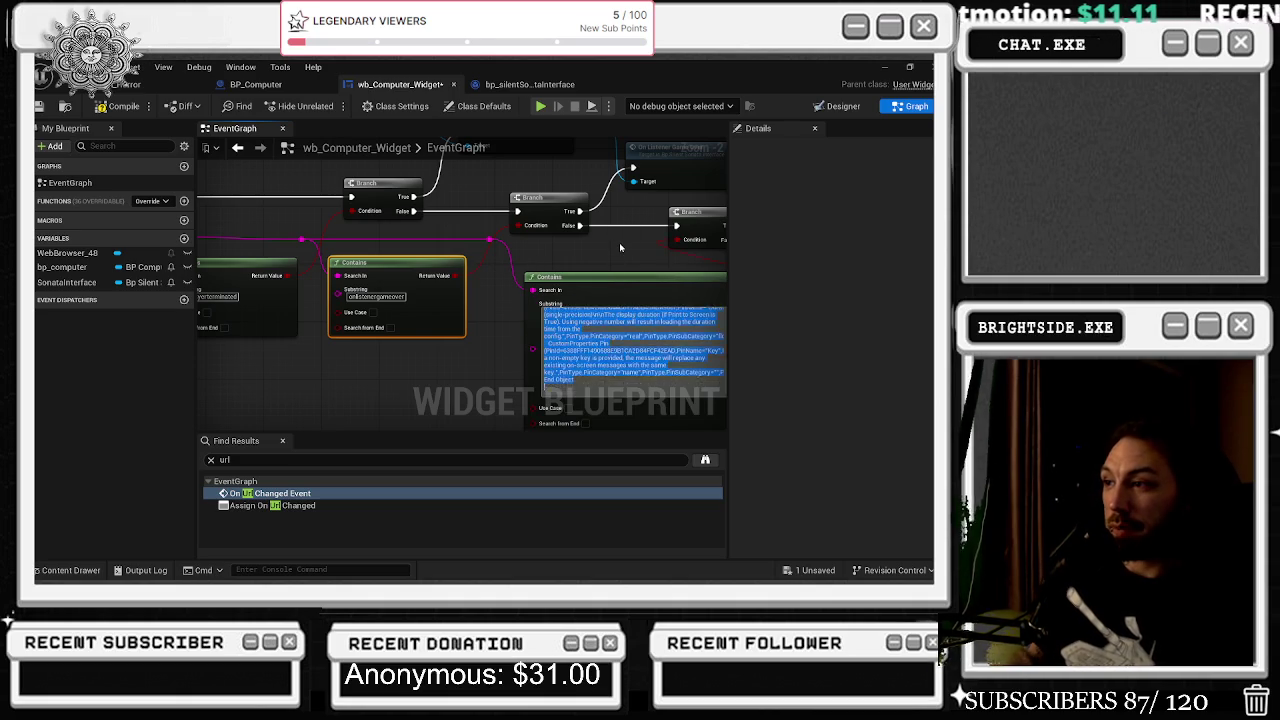
key("BackSpace")
scroll(622, 256, "down", 1)
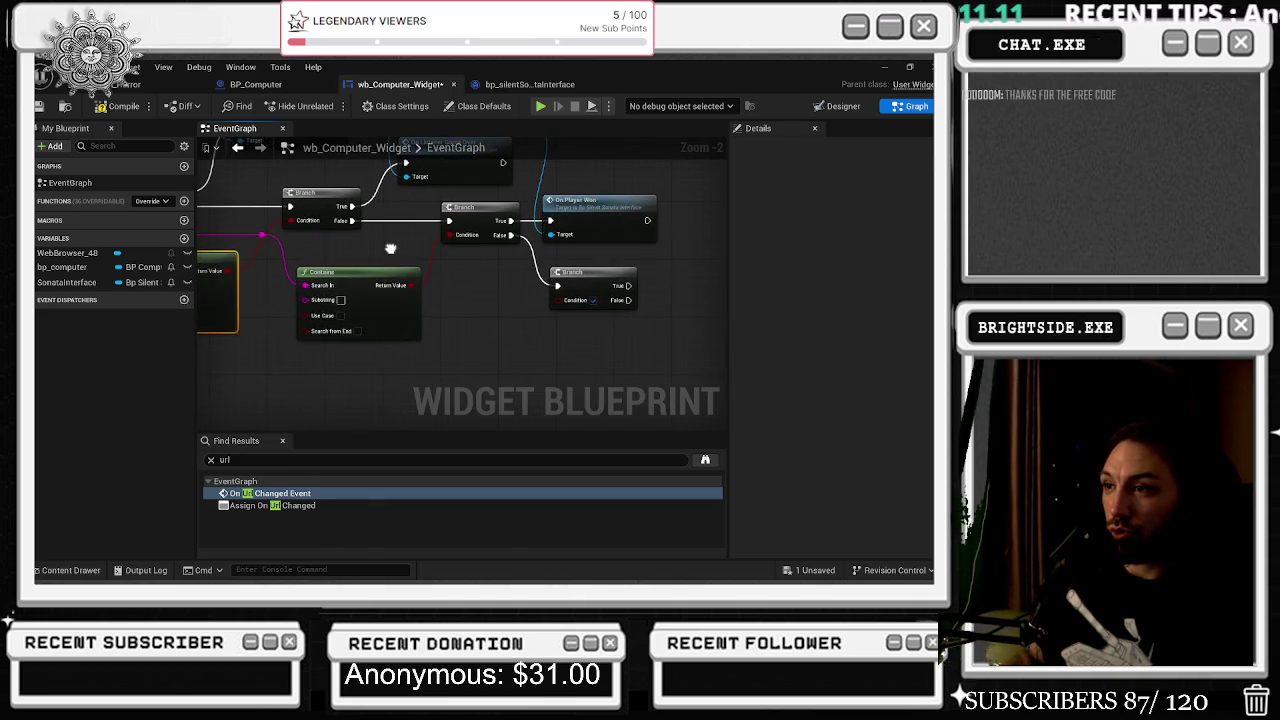
scroll(642, 290, "up", 1)
key("ctrl+z")
Duplicate the onplayerwon Contains node and move the copy below it.
left_click_drag(640, 290, 228, 239)
left_click(330, 268)
key("ctrl+c")
key("ctrl+v")
mouse_move(554, 288)
left_mouse_down()
mouse_move(585, 372)
mouse_move(462, 368)
mouse_move(536, 349)
left_mouse_up()
Wire the string into the copy's Search In pin through a reroute point.
left_click_drag(296, 239, 447, 386)
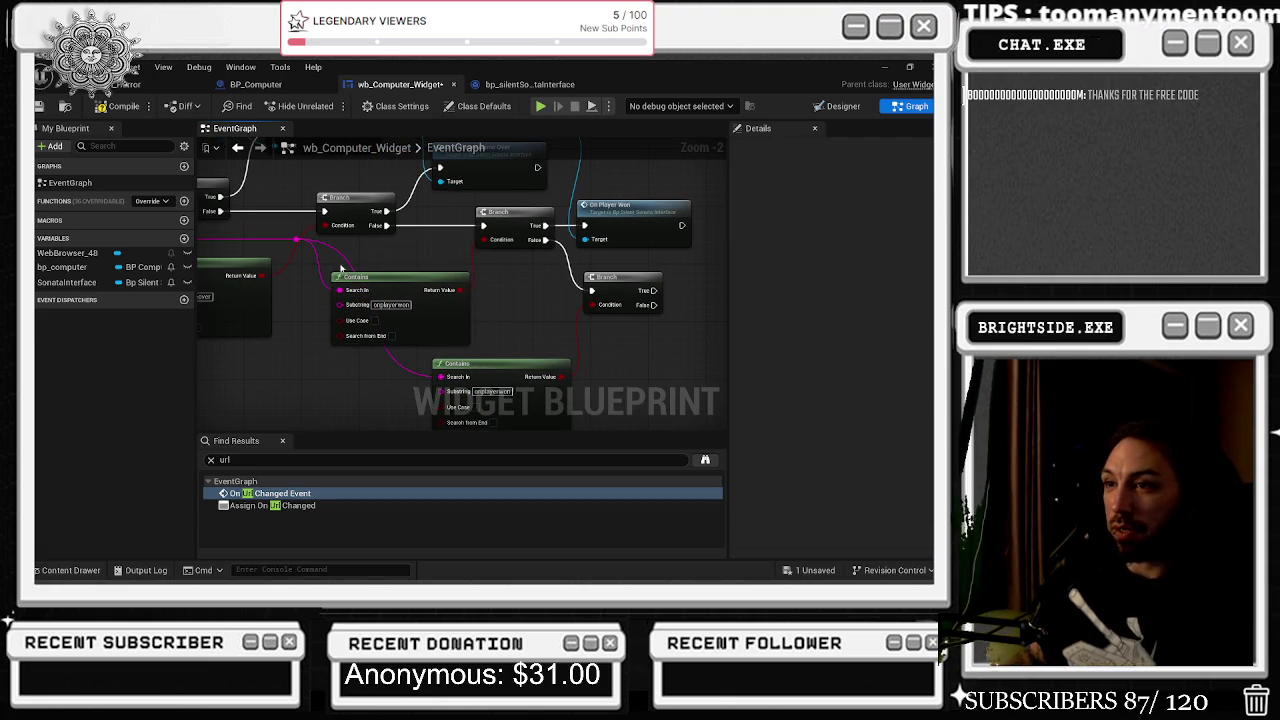
double_click(342, 256)
right_click(342, 257)
key("Escape")
key("Delete")
key("ctrl+z")
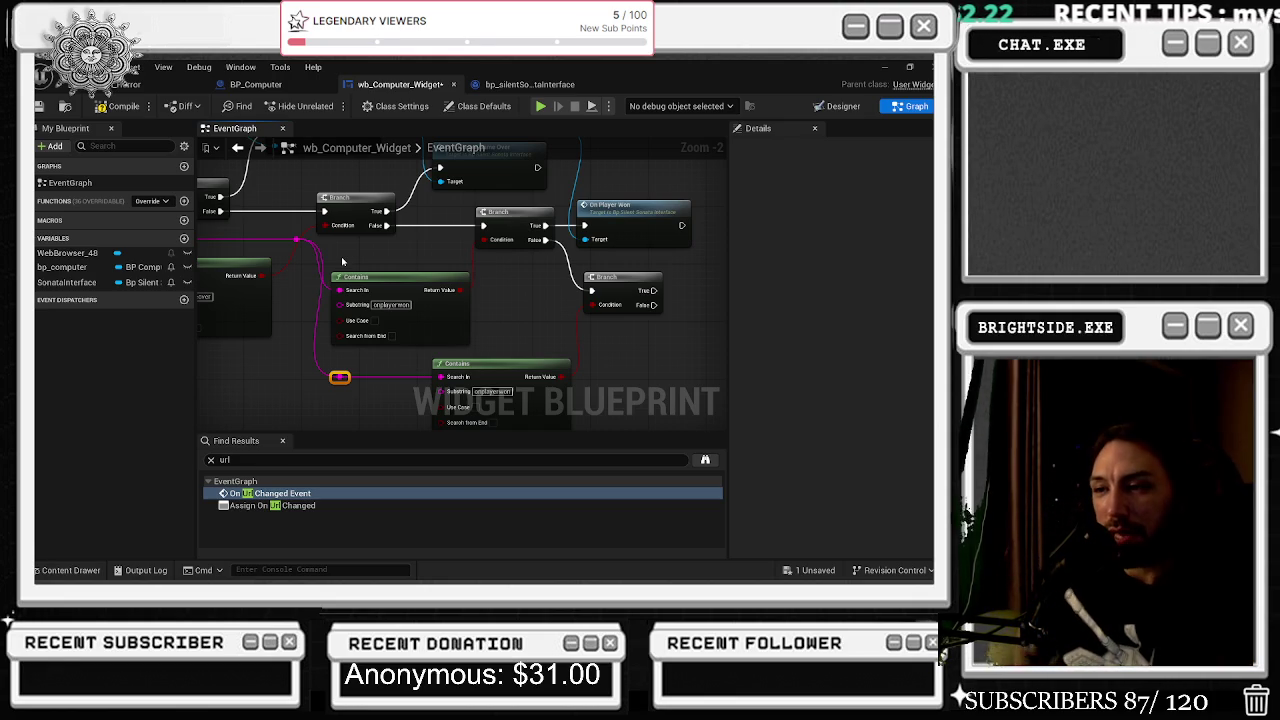
Delete the upper string reroute node, undo to restore it, then switch to Claude.
left_click_drag(424, 231, 469, 254)
left_click(341, 262)
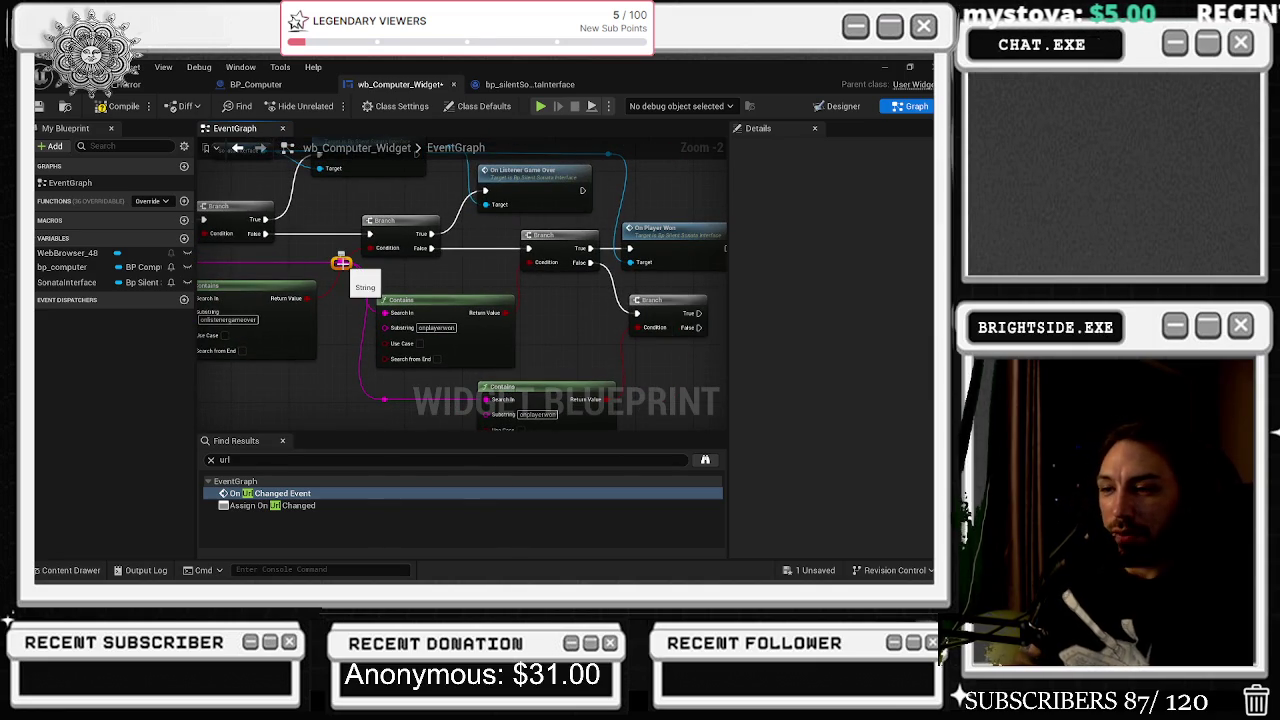
key("Delete")
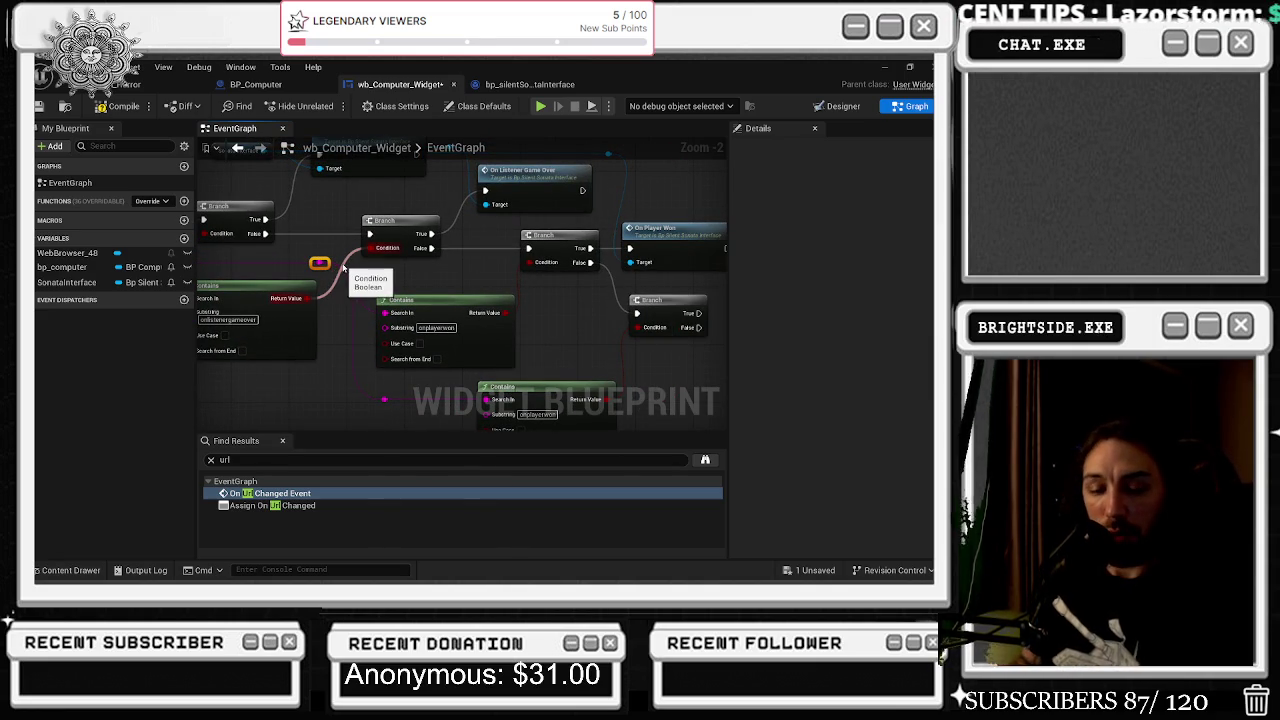
key("ctrl+z")
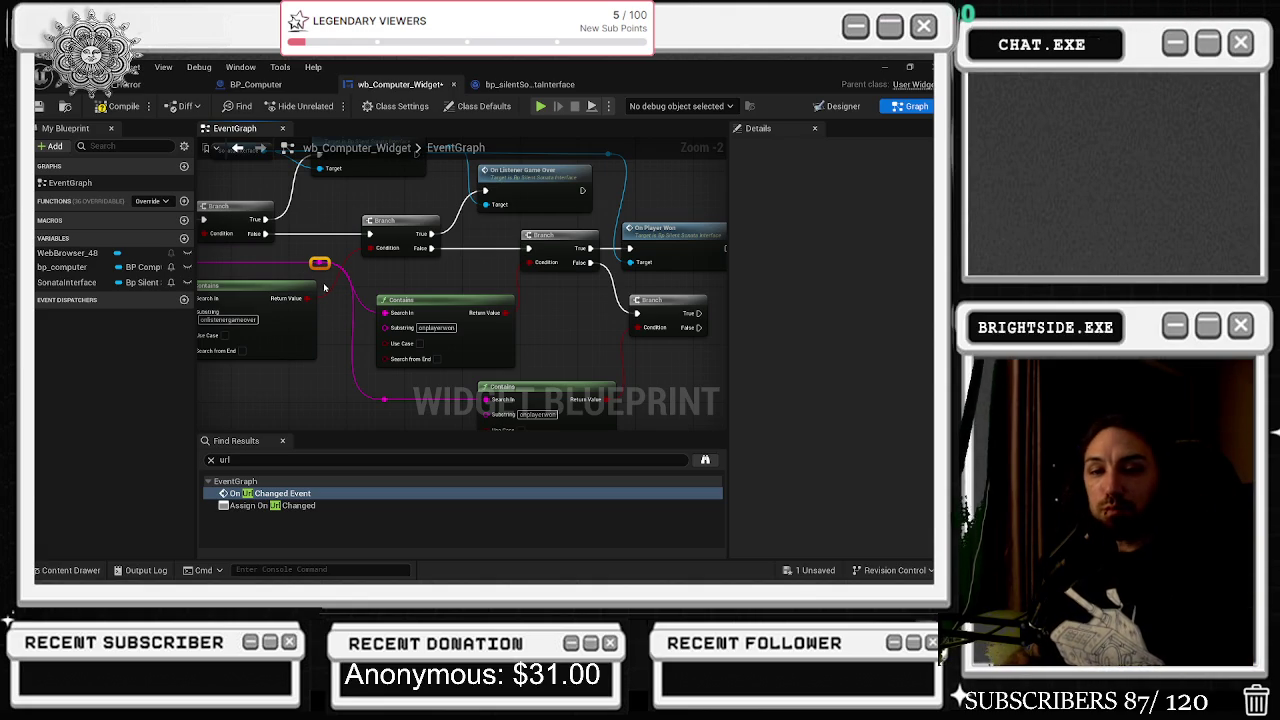
left_click_drag(602, 320, 510, 273)
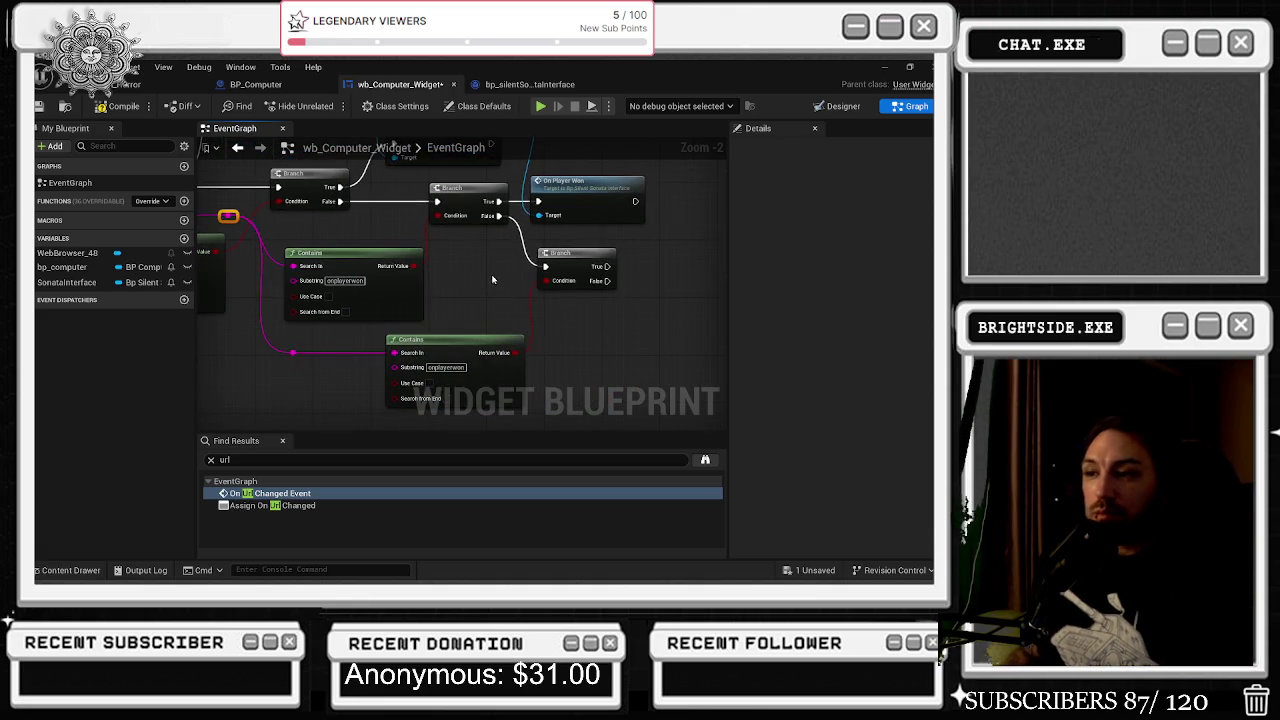
key("alt+Tab")
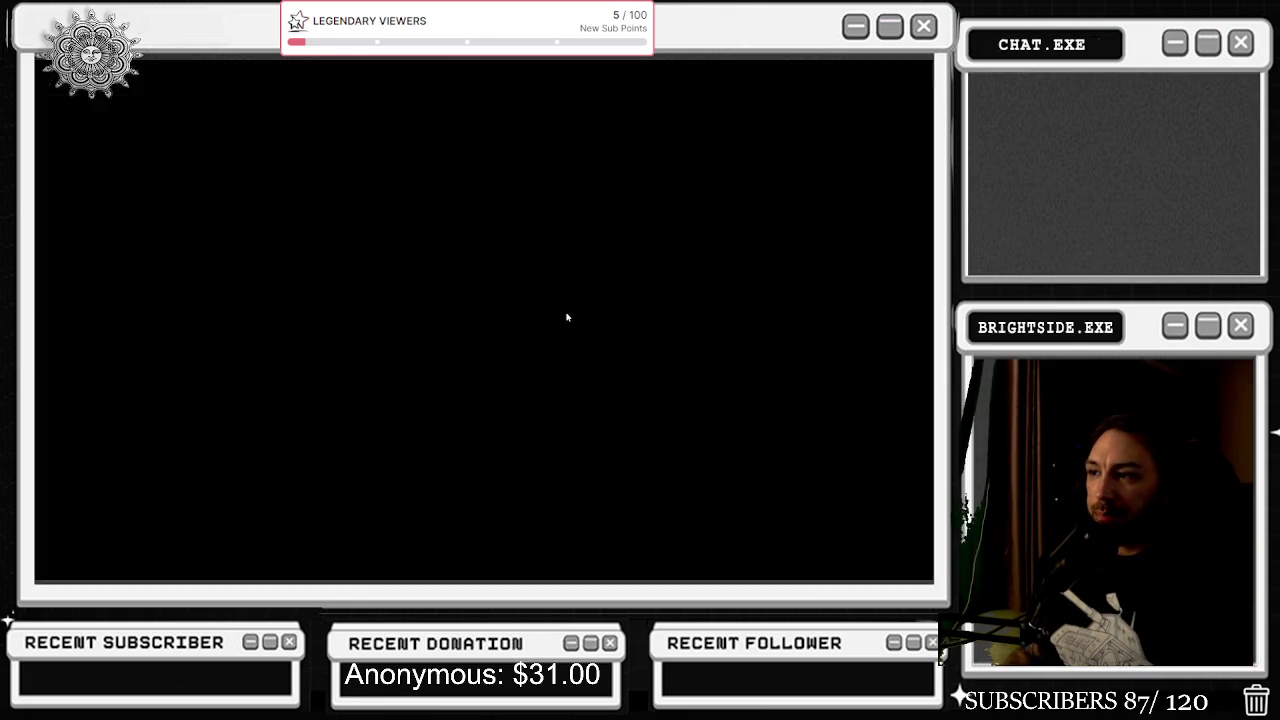
Scroll up and down through the Claude chat to review earlier replies.
scroll(514, 360, "up", 5)
scroll(518, 365, "up", 15)
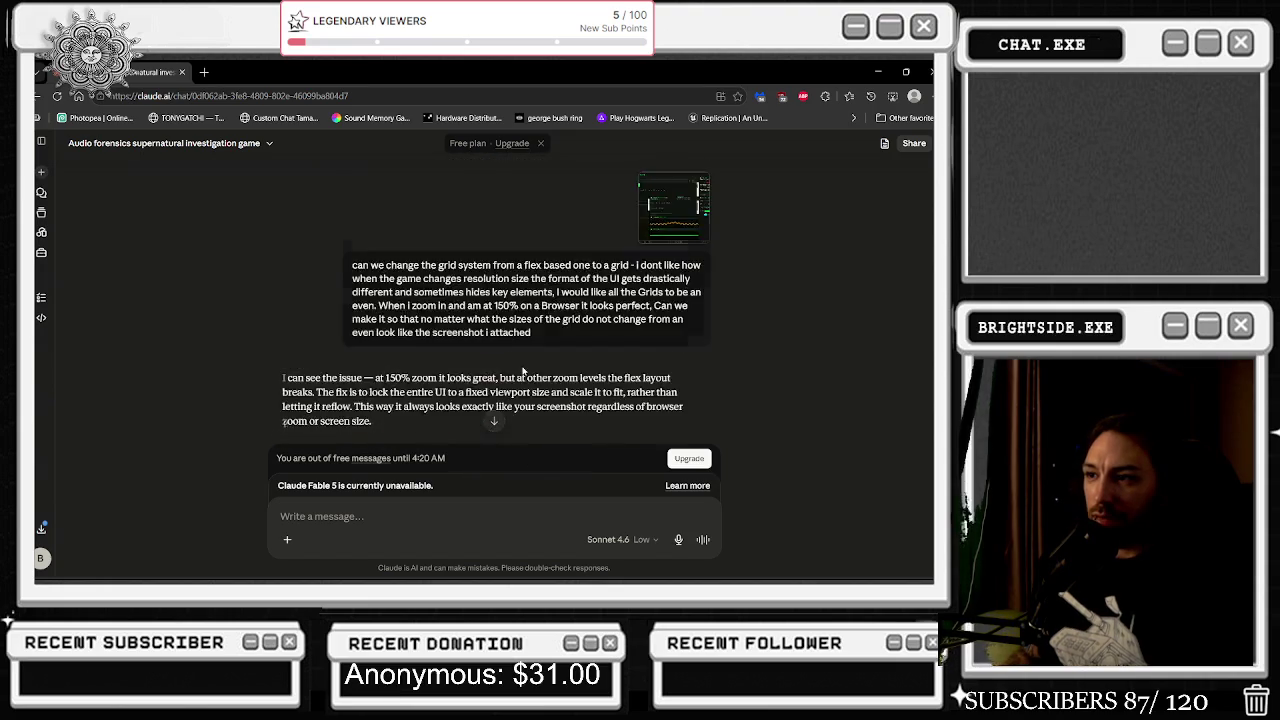
scroll(524, 373, "up", 15)
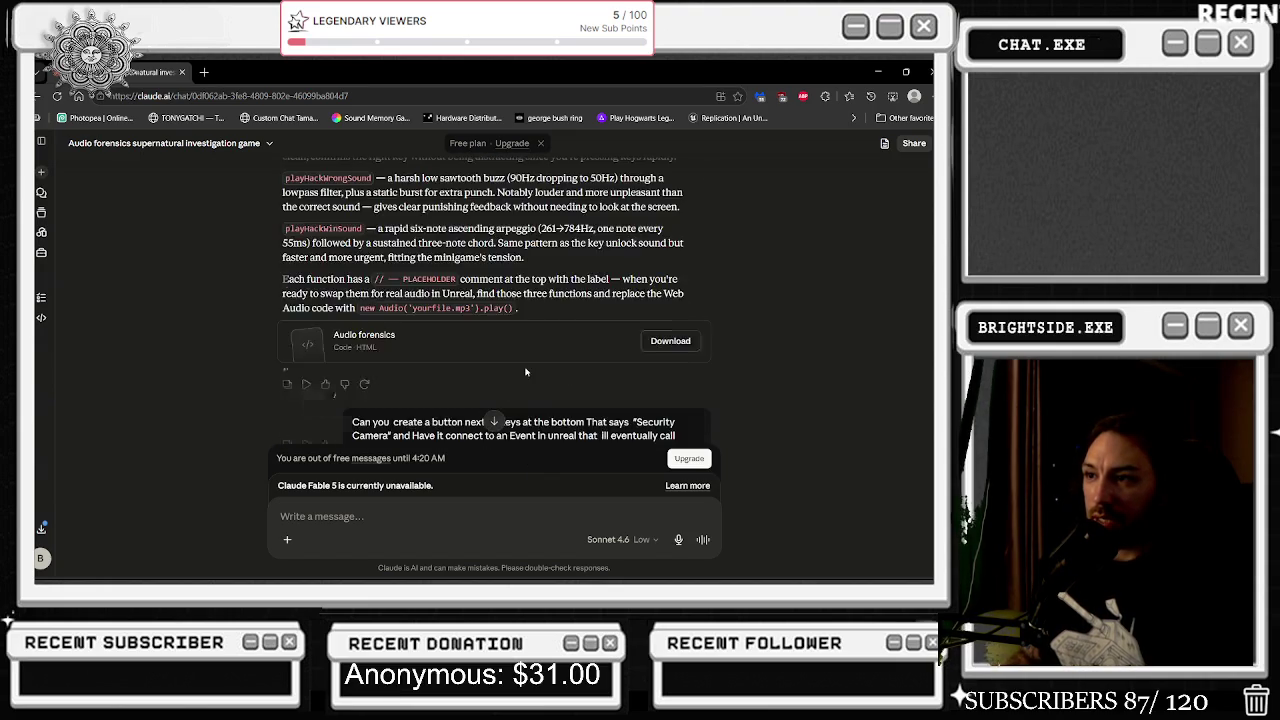
scroll(527, 378, "up", 15)
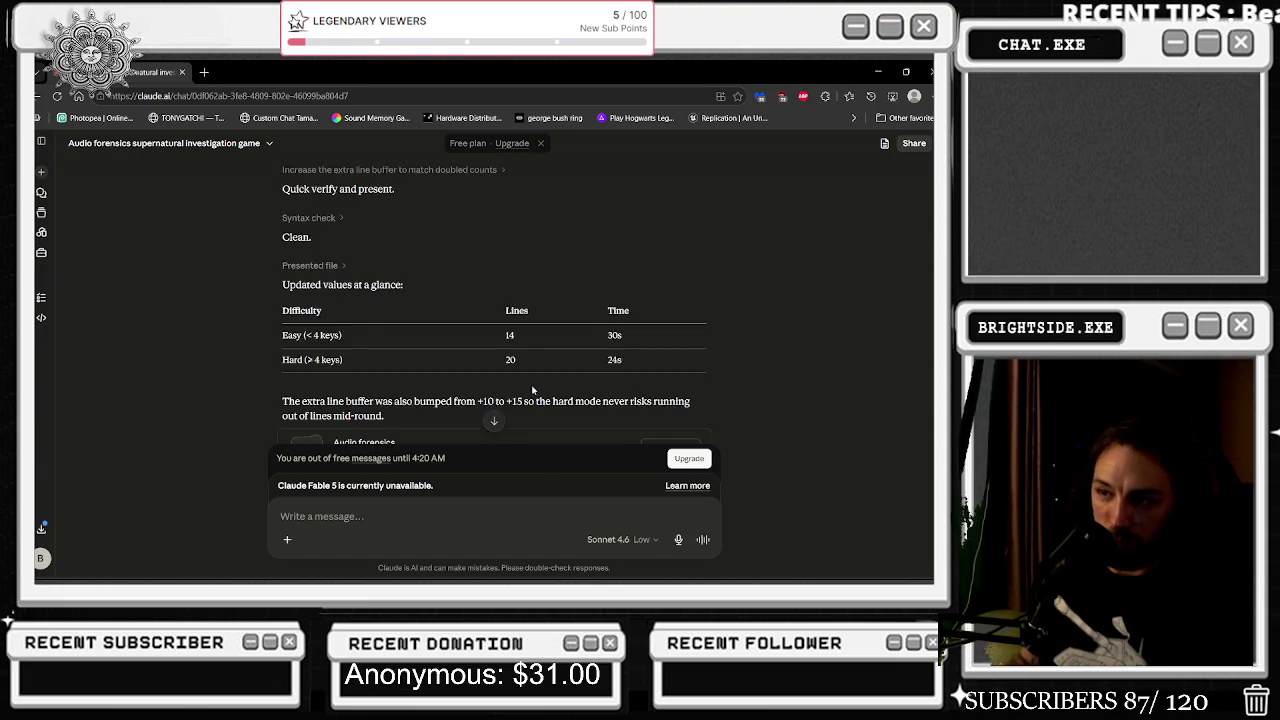
scroll(531, 385, "down", 20)
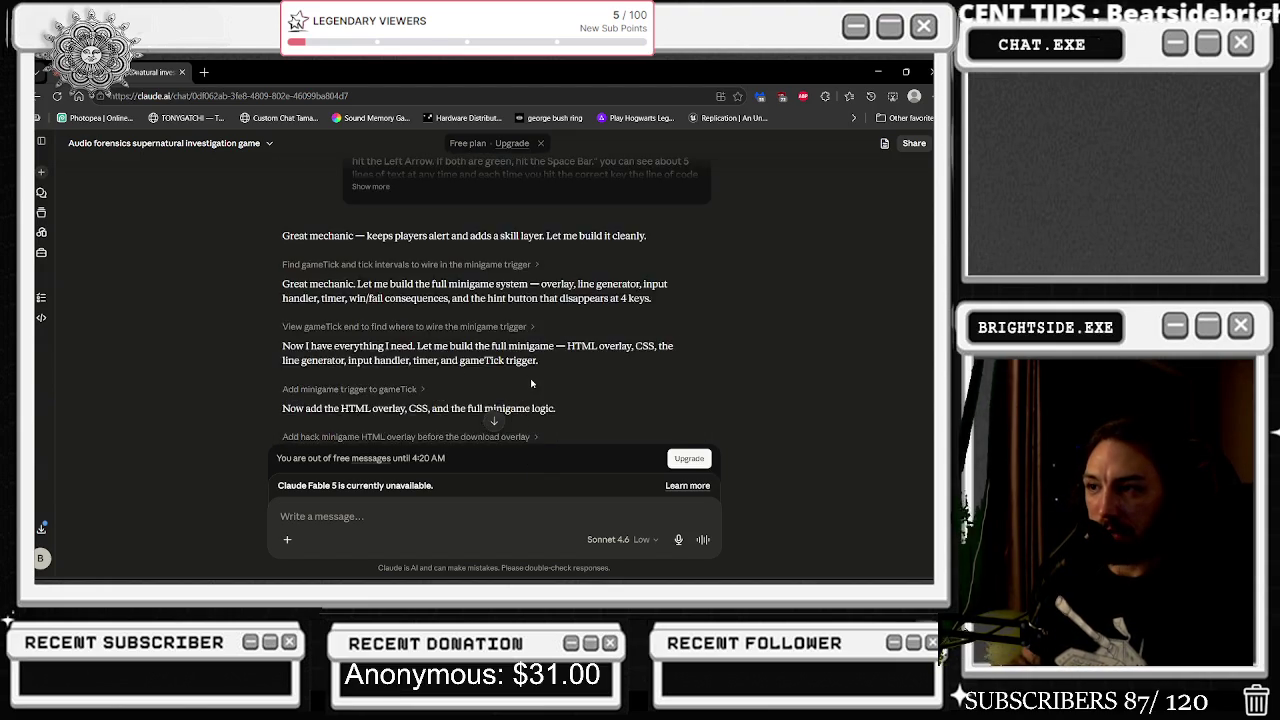
scroll(503, 354, "down", 5)
scroll(503, 354, "up", 10)
scroll(504, 350, "down", 10)
scroll(505, 345, "up", 2)
scroll(505, 345, "up", 10)
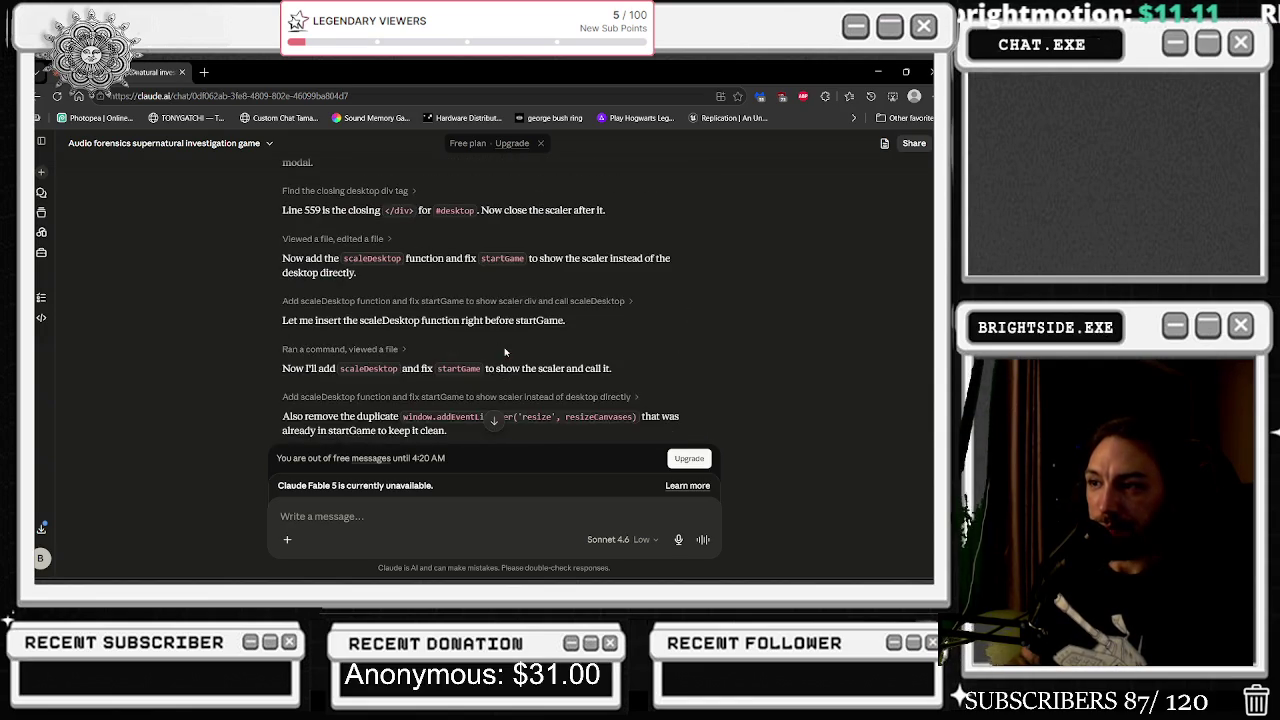
scroll(505, 352, "up", 4)
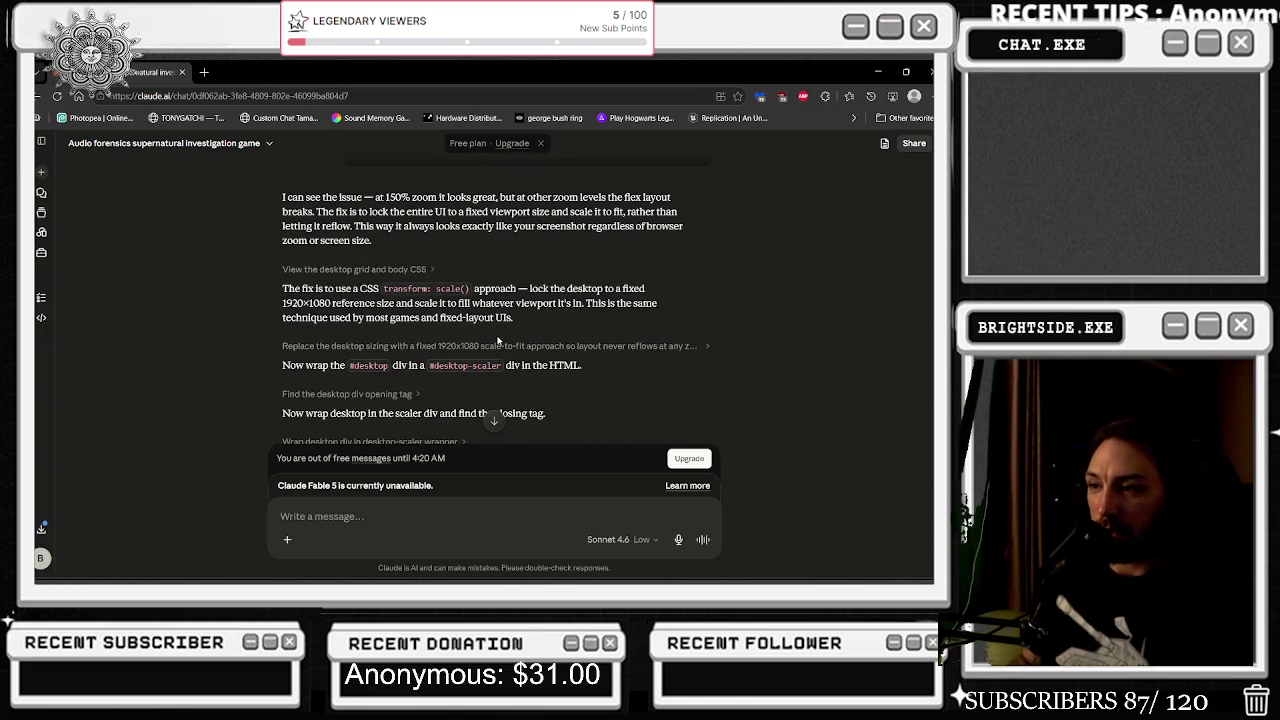
scroll(503, 348, "up", 5)
scroll(495, 343, "down", 9)
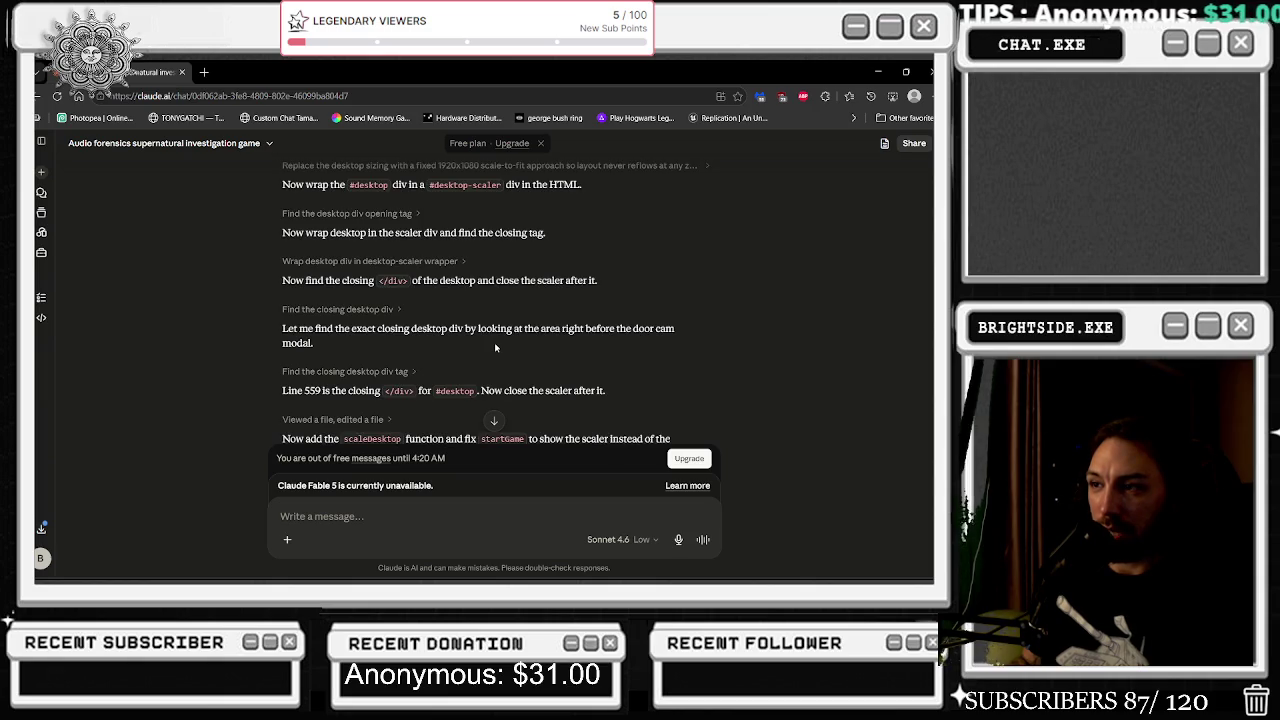
scroll(495, 347, "down", 1)
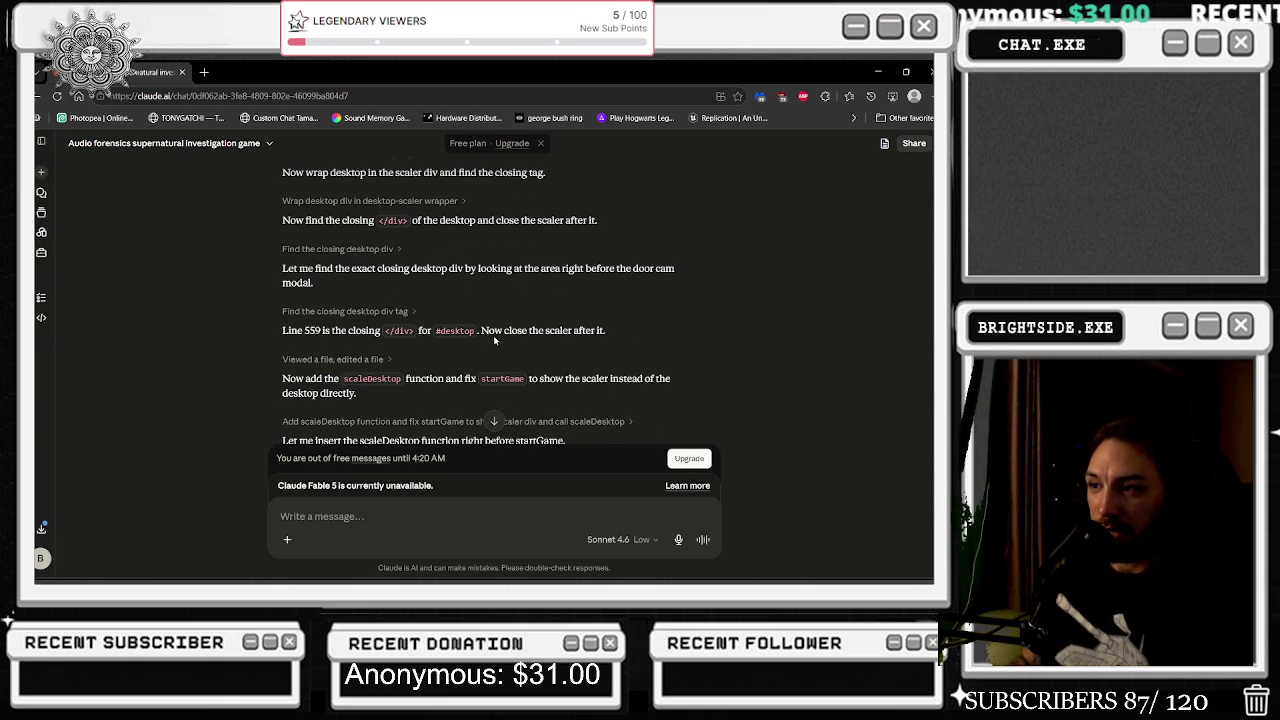
scroll(493, 340, "down", 3)
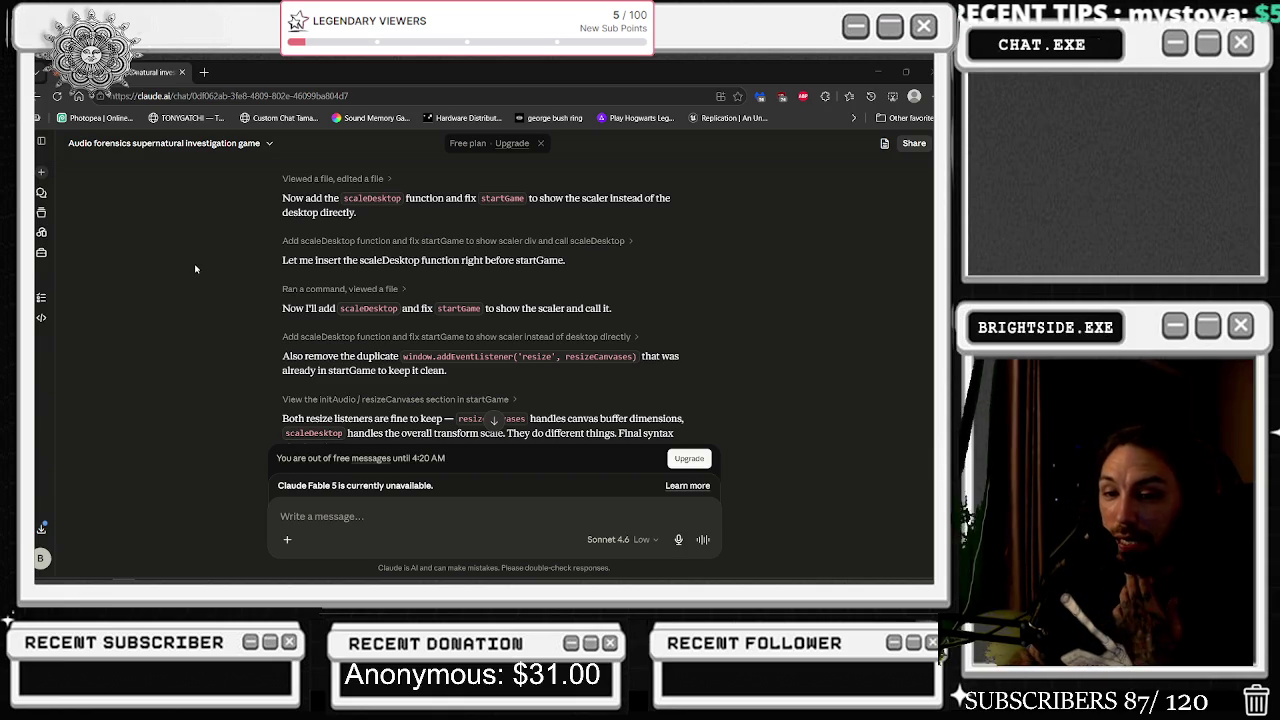
Locate the SEC CAM reply and select onplayercamera in its Unreal branch code.
scroll(687, 433, "down", 3)
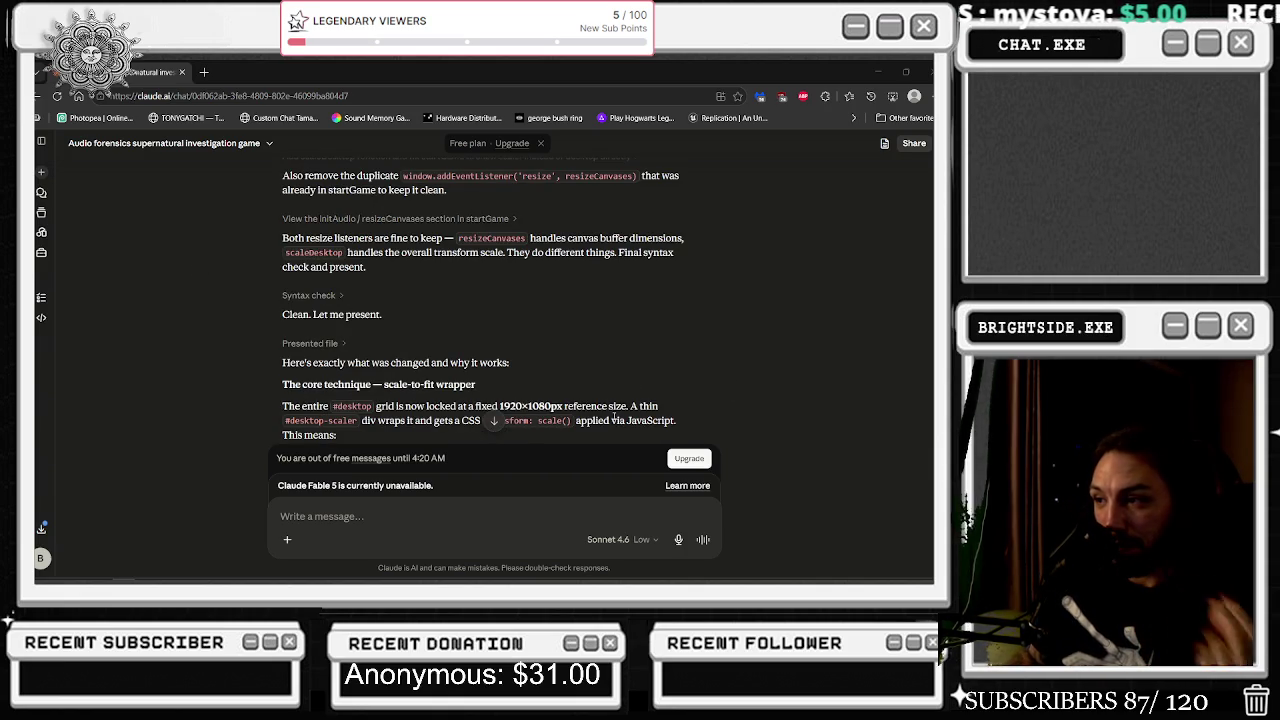
scroll(615, 418, "down", 3)
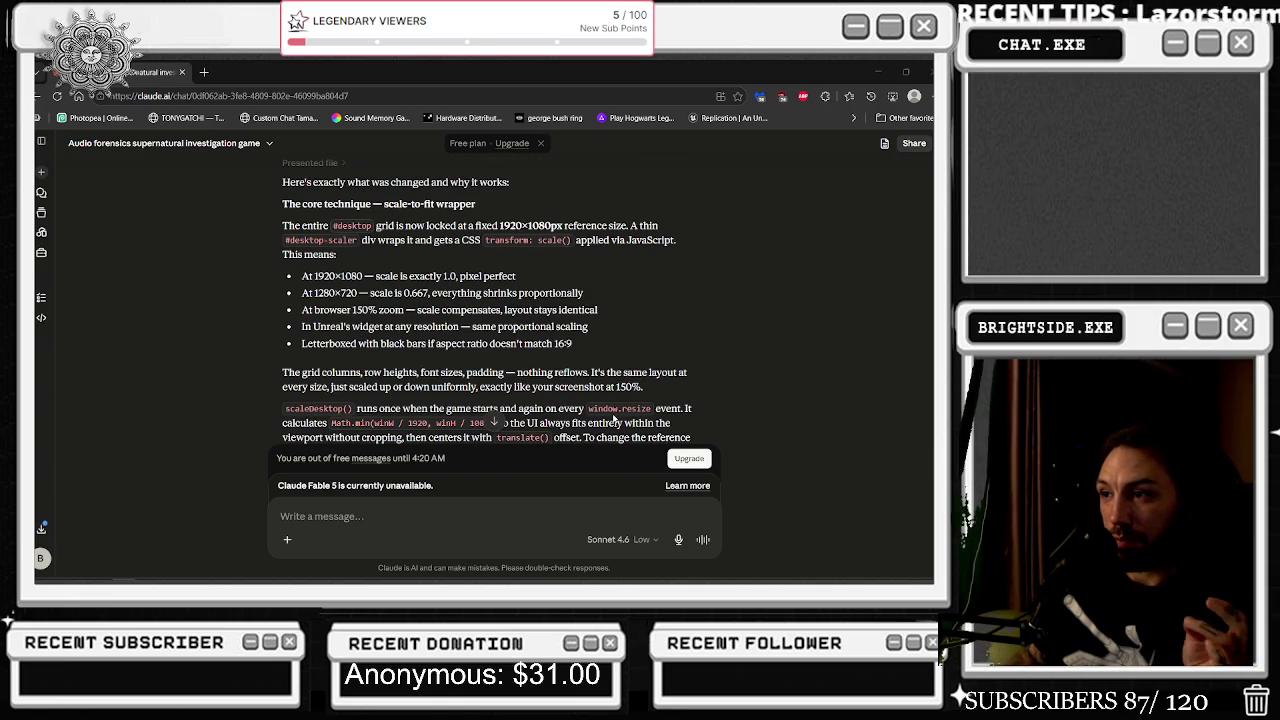
scroll(605, 319, "down", 5)
scroll(604, 316, "up", 3)
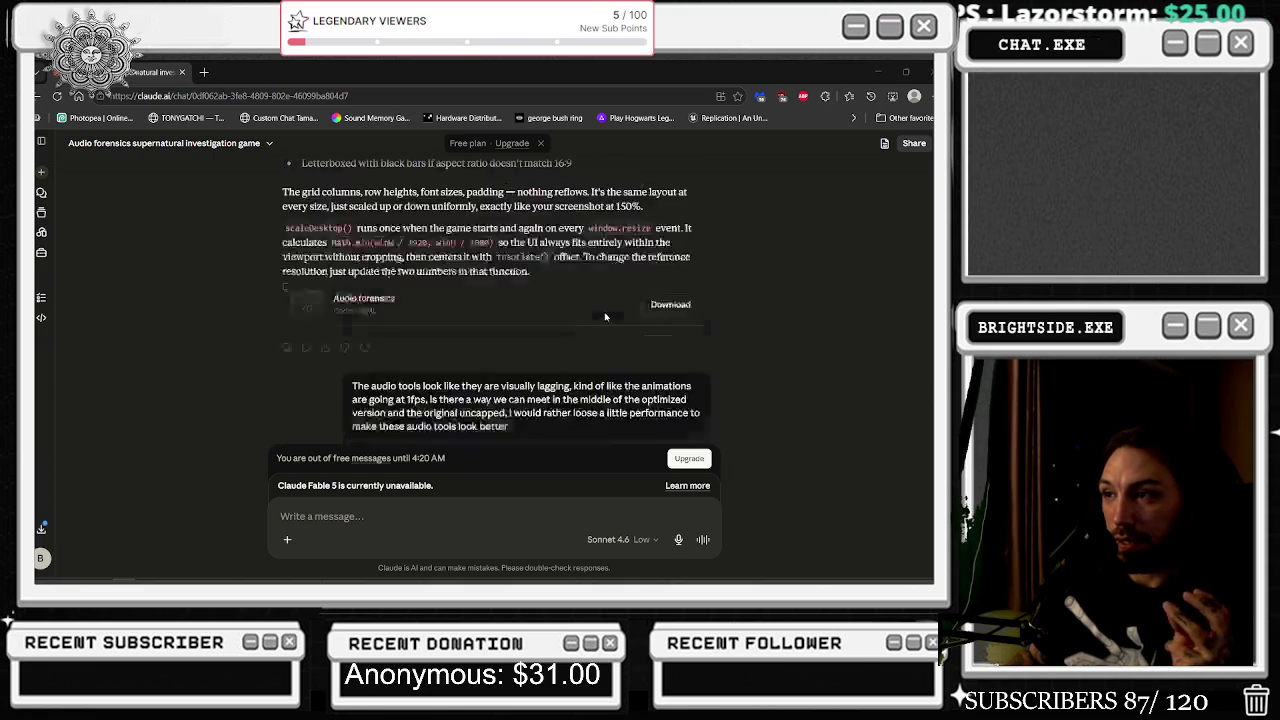
scroll(596, 320, "up", 5)
scroll(588, 326, "up", 15)
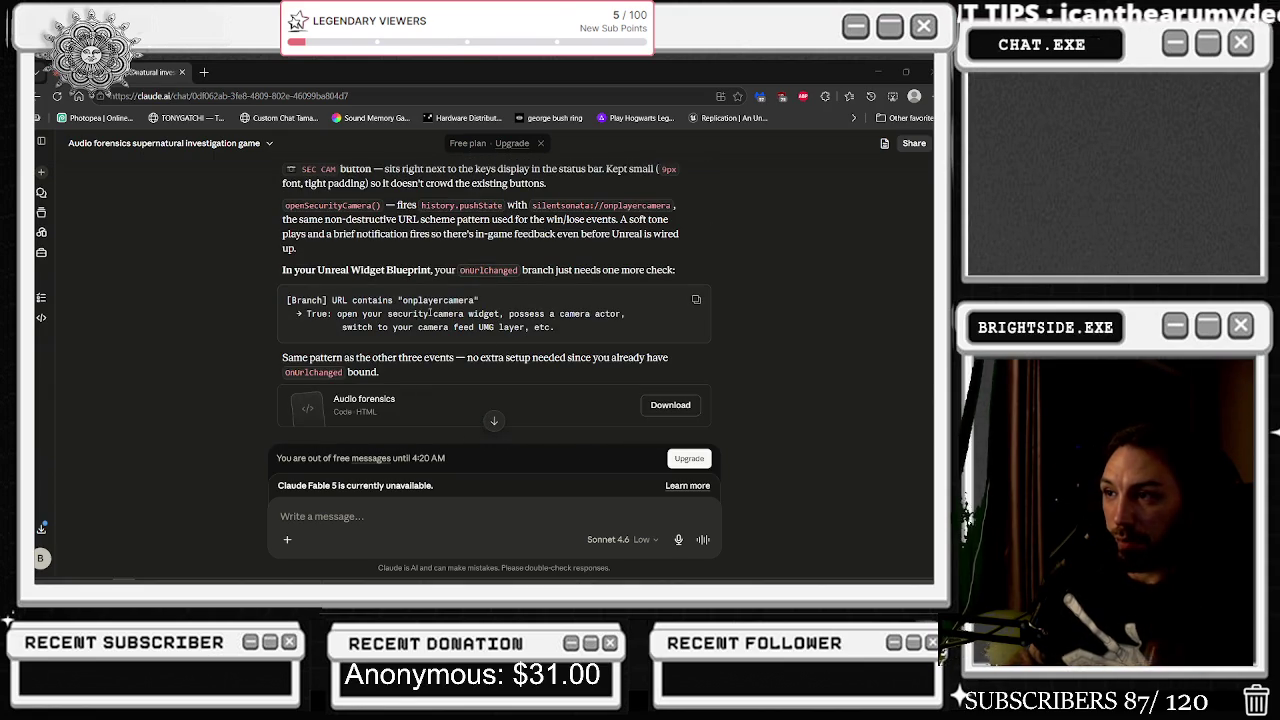
left_click_drag(404, 300, 475, 300)
key("ctrl+c")
left_click(878, 72)
Set the second Contains node's substring to onplayercamera.
left_click(445, 367)
key("ctrl+v")
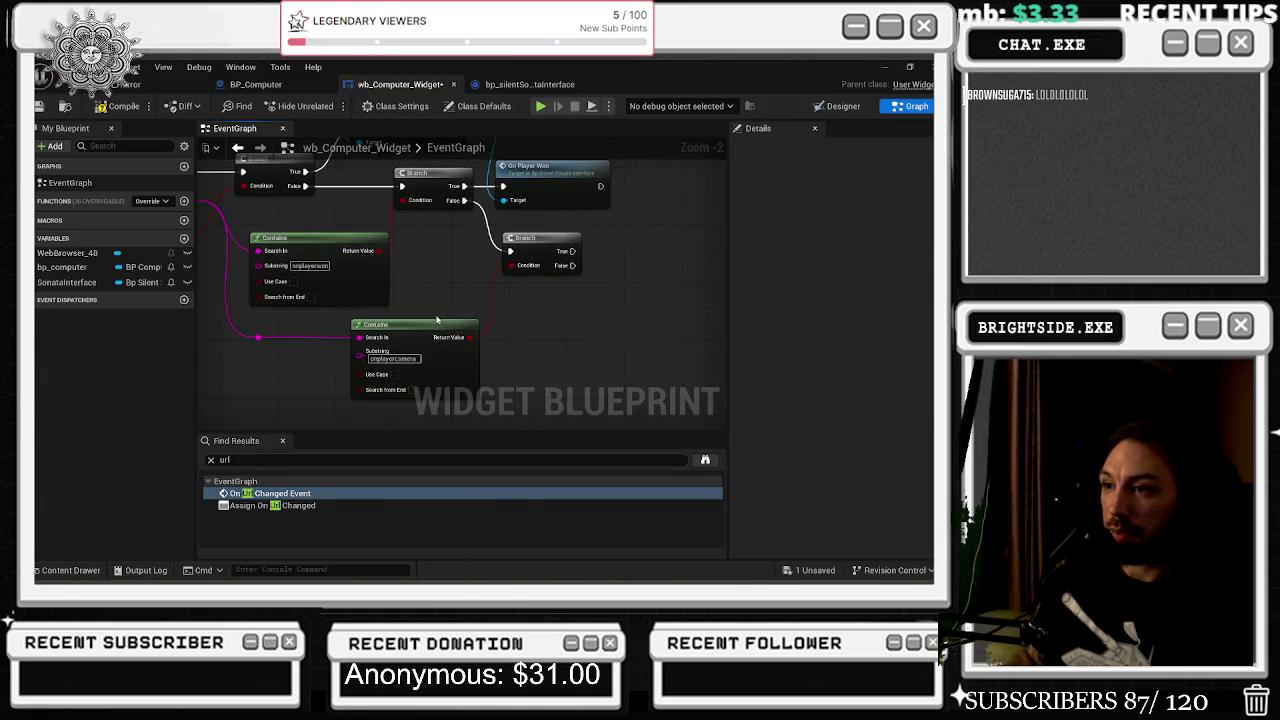
left_click_drag(428, 338, 455, 329)
Add an Onplayer Securitycam interface call and wire the branch's False output into it.
mouse_move(676, 167)
left_mouse_down()
mouse_move(560, 222)
mouse_move(529, 314)
left_mouse_up()
mouse_move(336, 242)
left_mouse_down()
mouse_move(495, 272)
mouse_move(440, 395)
mouse_move(488, 393)
left_mouse_up()
type("sec")
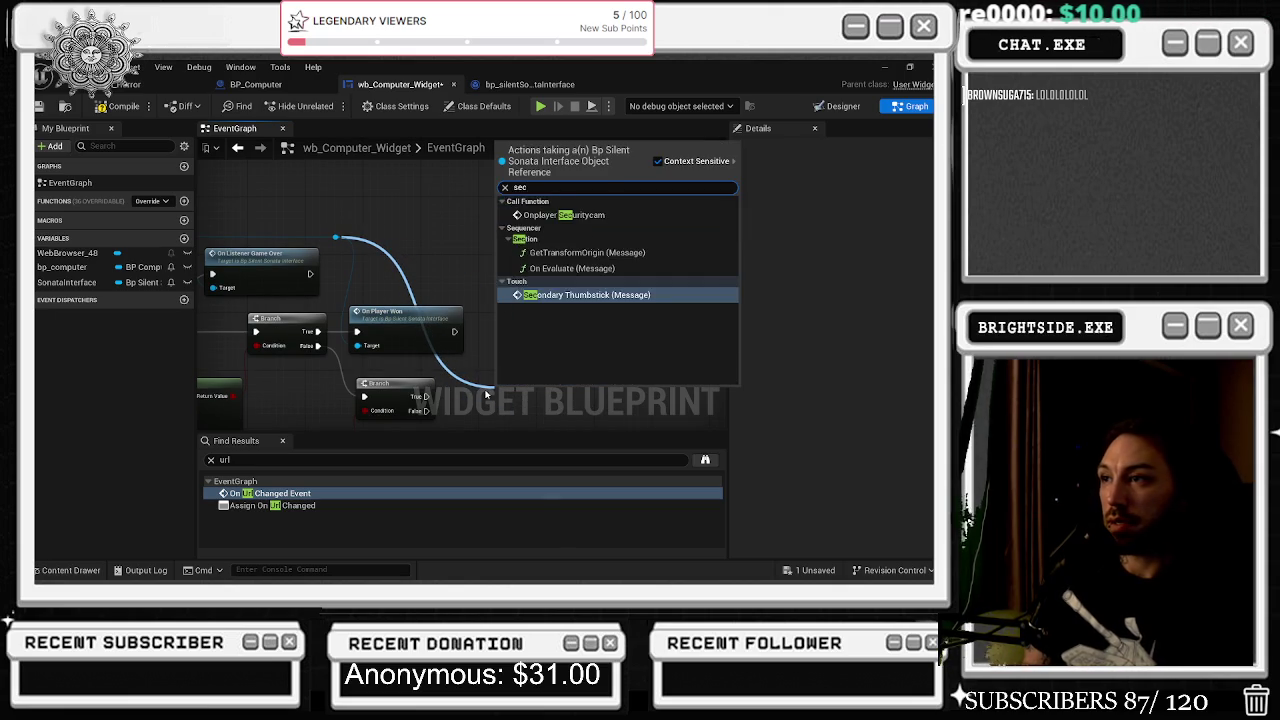
type("ur")
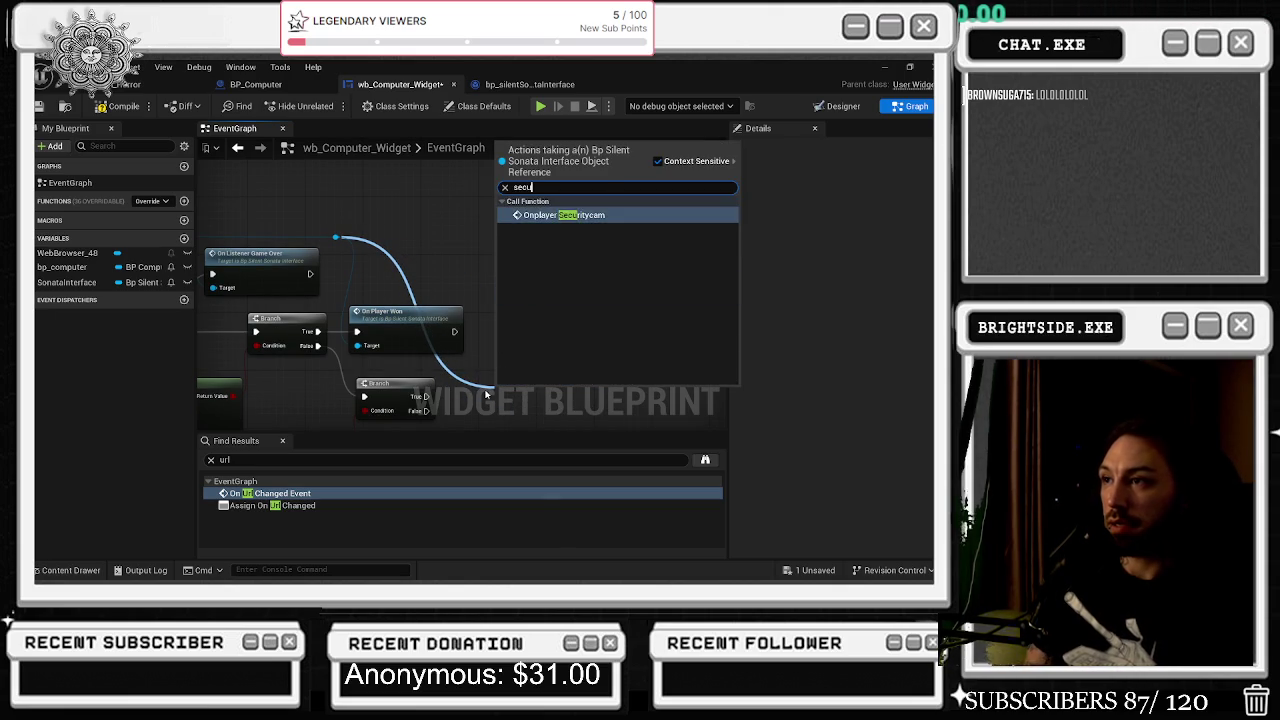
key("Return")
scroll(525, 268, "up", 2)
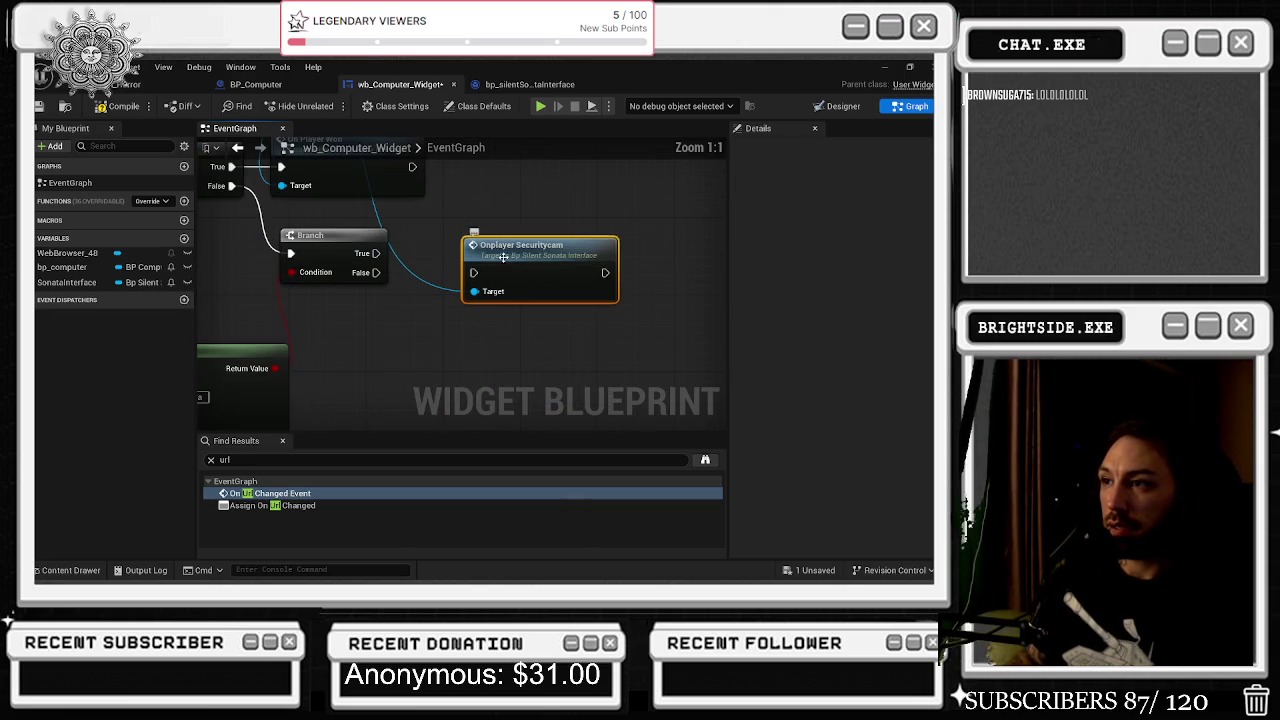
left_click_drag(376, 272, 475, 272)
Check the onplayerSecuritycam event's Print String node, then return to the level editor.
double_click(517, 245)
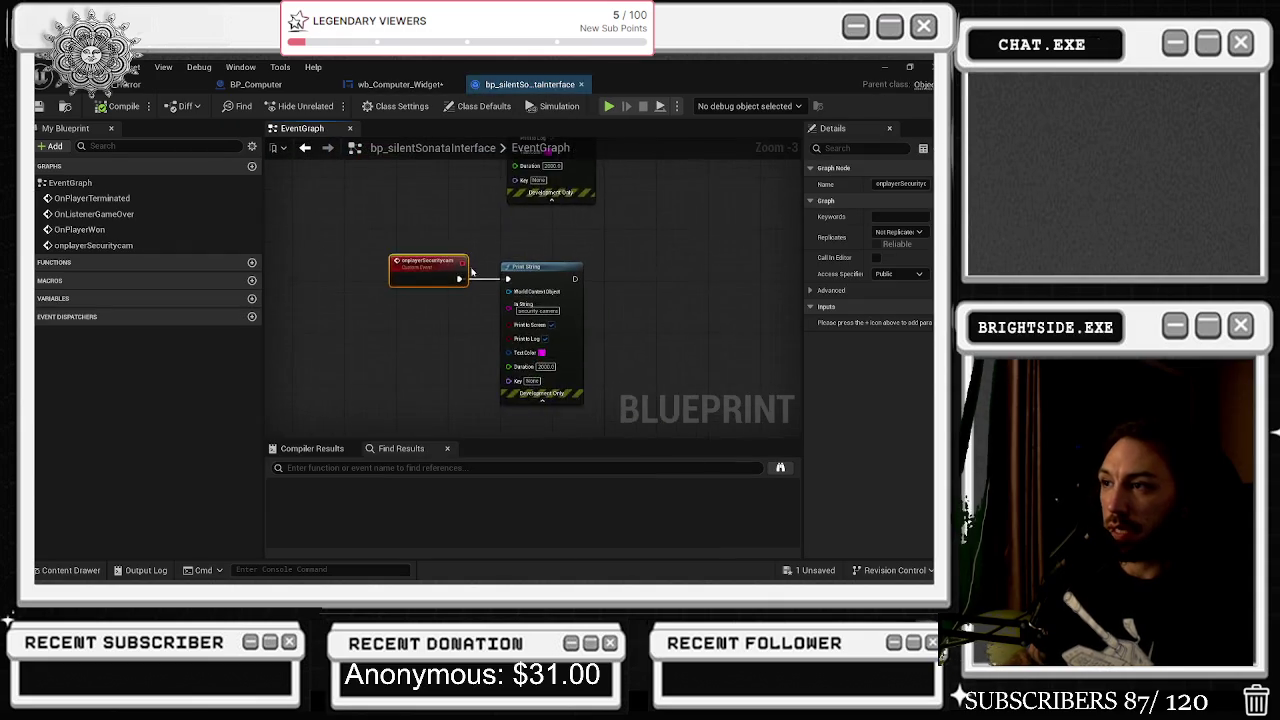
left_click(586, 330)
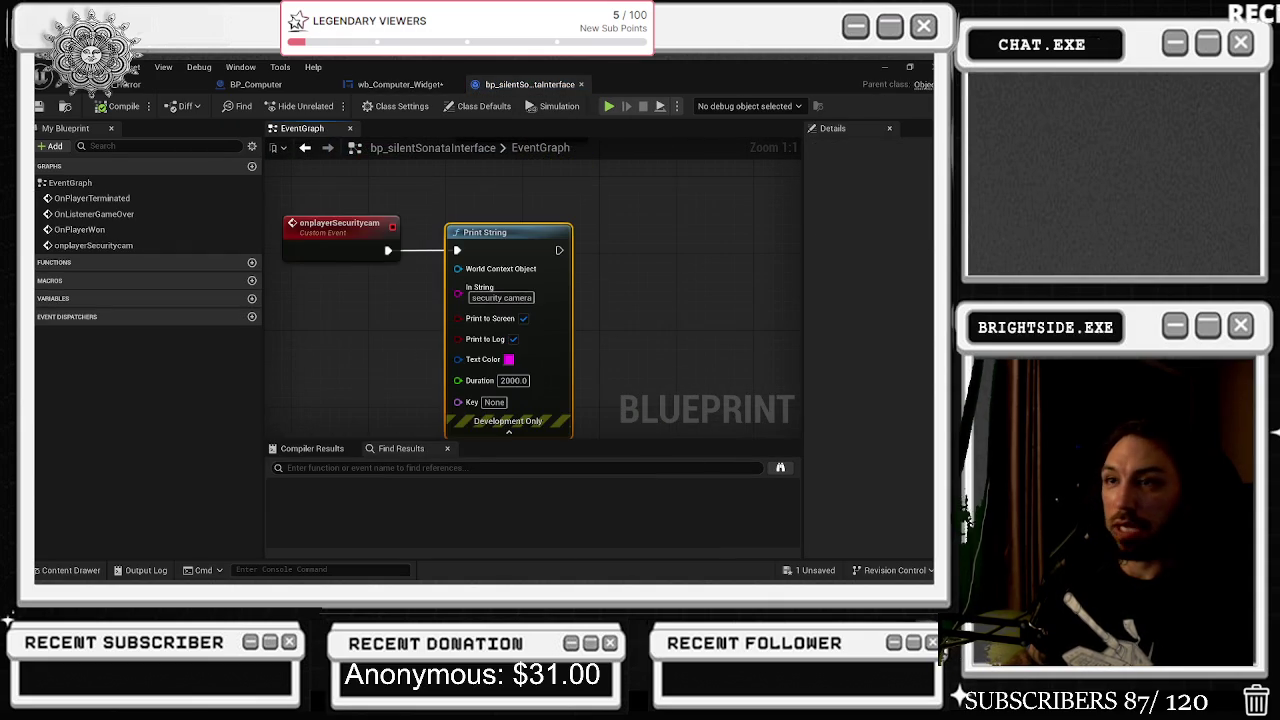
left_click(131, 86)
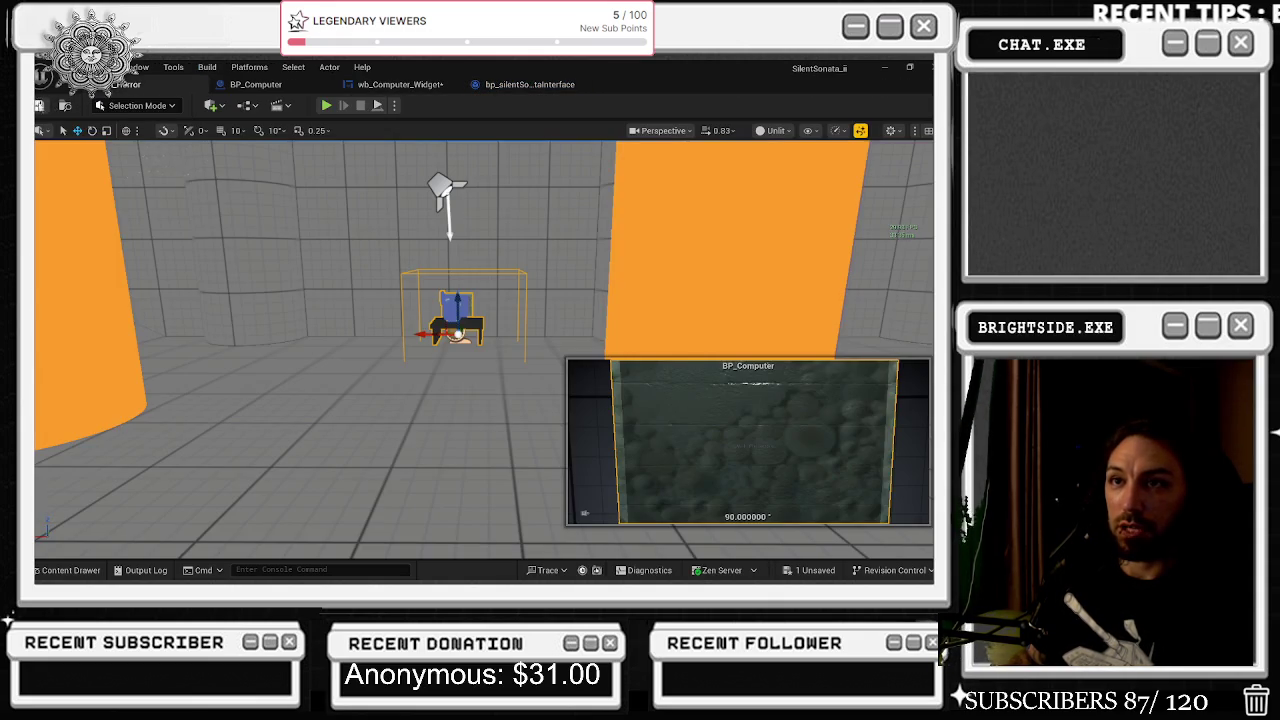
Save the modified widget blueprint, then play and walk to the computer to open its terminal.
key("ctrl+shift+s")
left_click(588, 462)
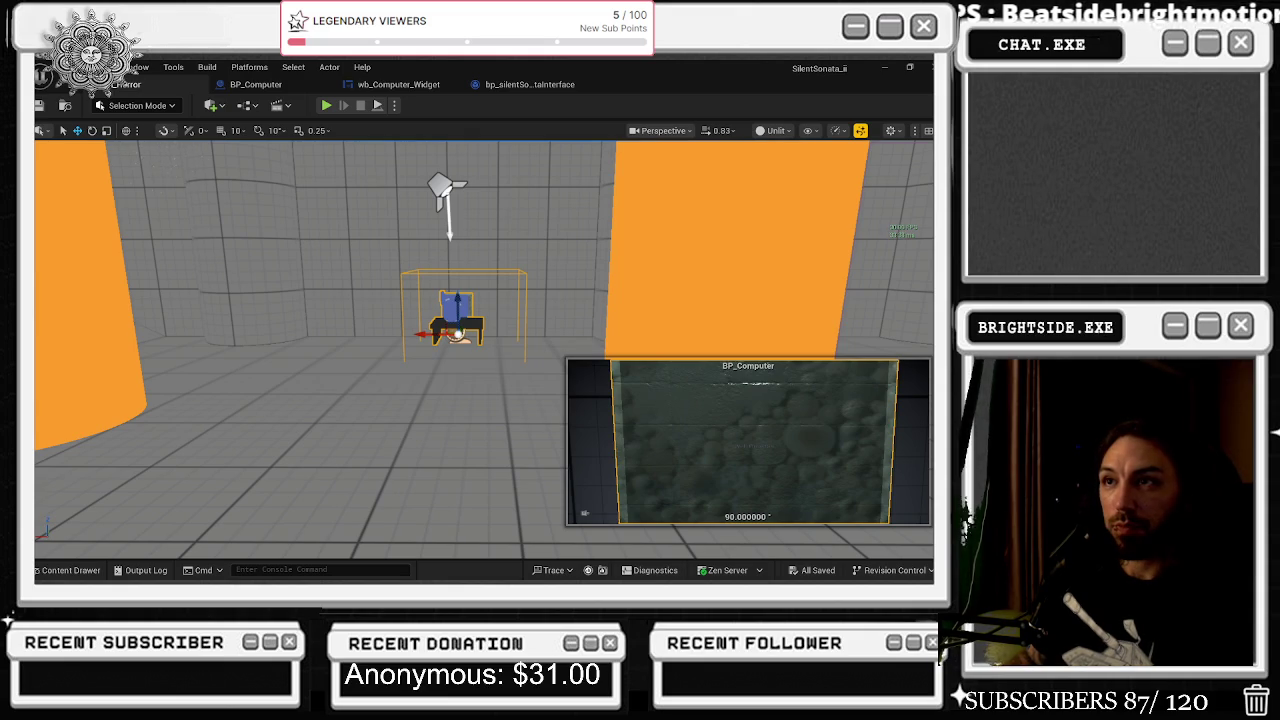
left_click(326, 105)
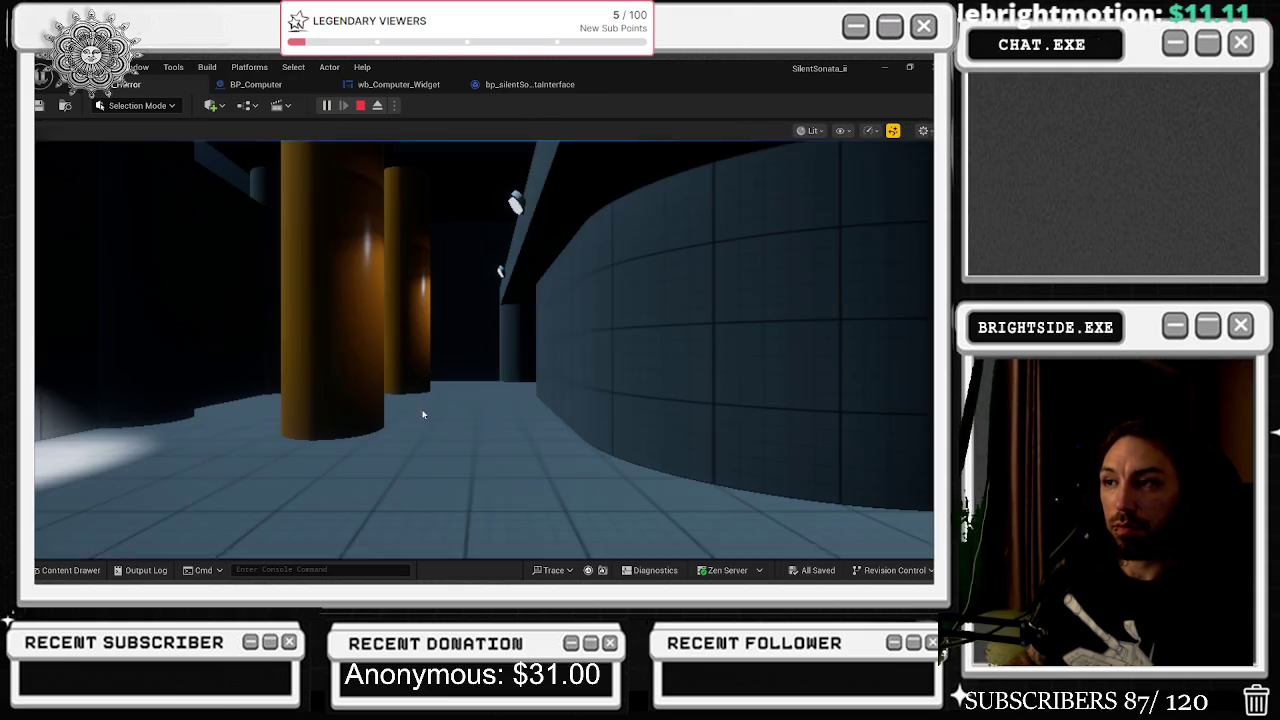
left_click(532, 351)
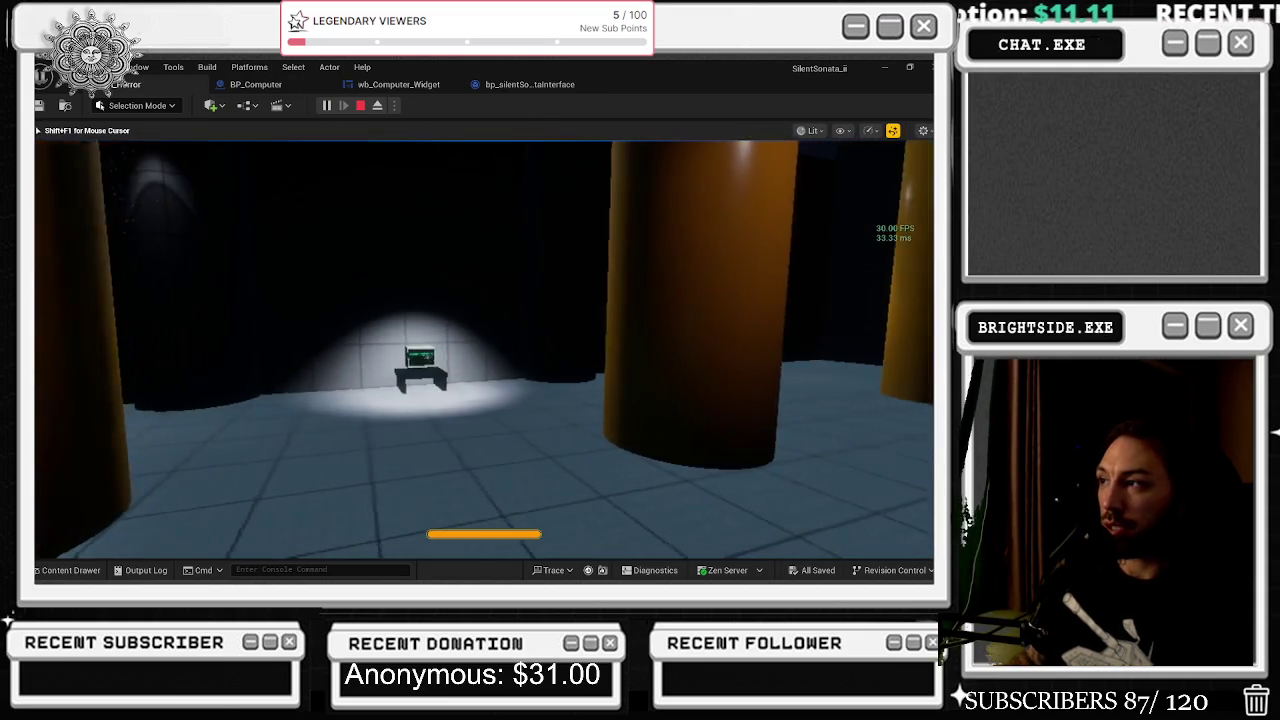
key("w")
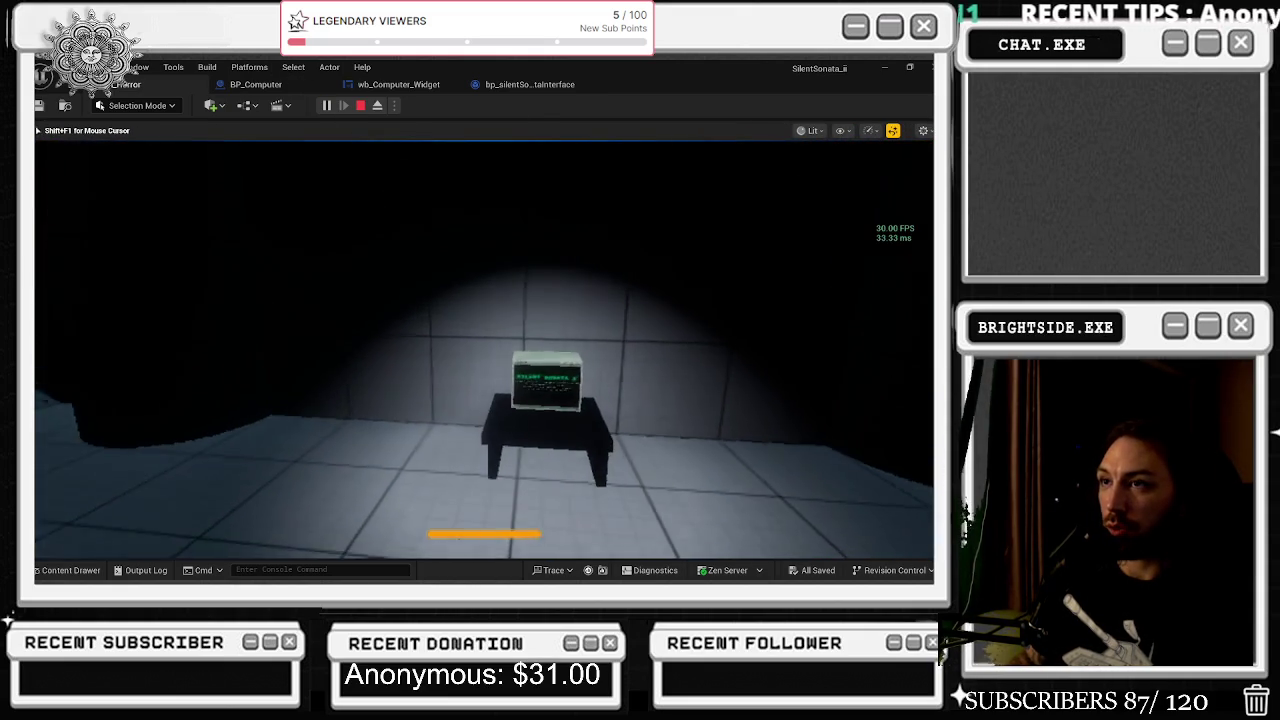
key("e")
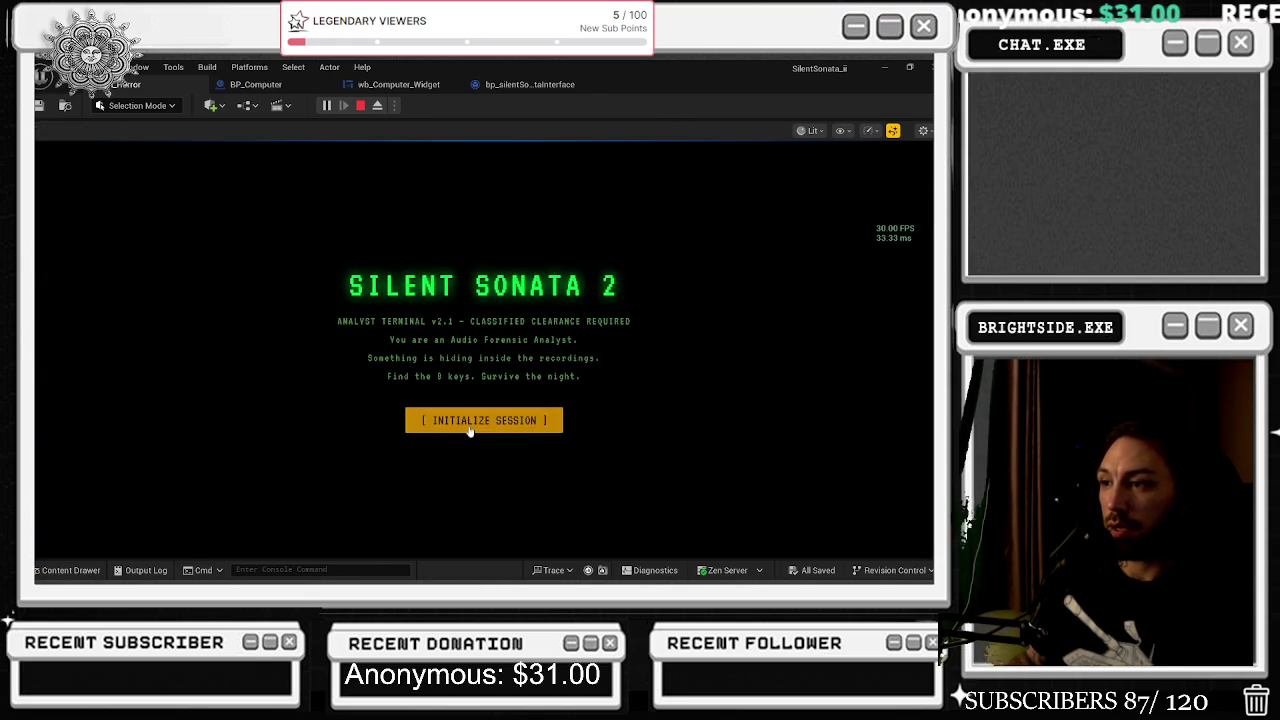
Initialize the terminal session, request the SEC CAM feed, then exit the terminal.
left_click(480, 424)
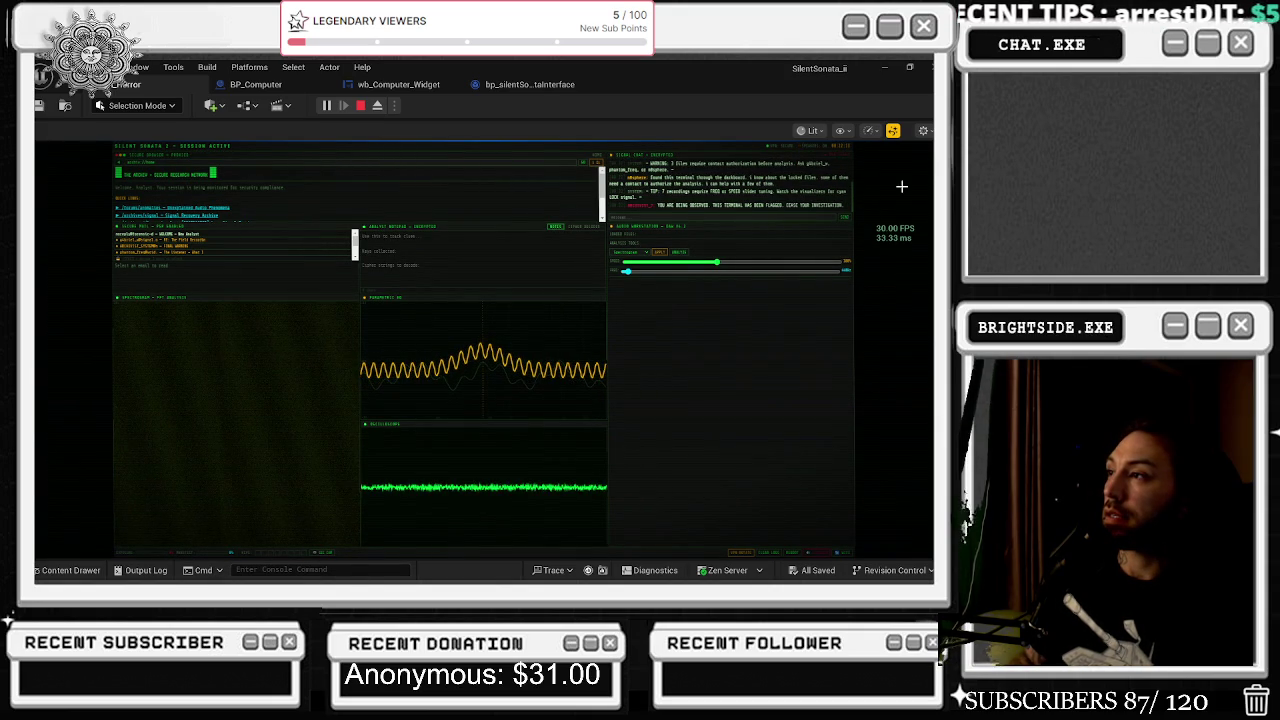
mouse_move(930, 214)
left_mouse_down()
mouse_move(349, 220)
mouse_move(930, 260)
left_mouse_up()
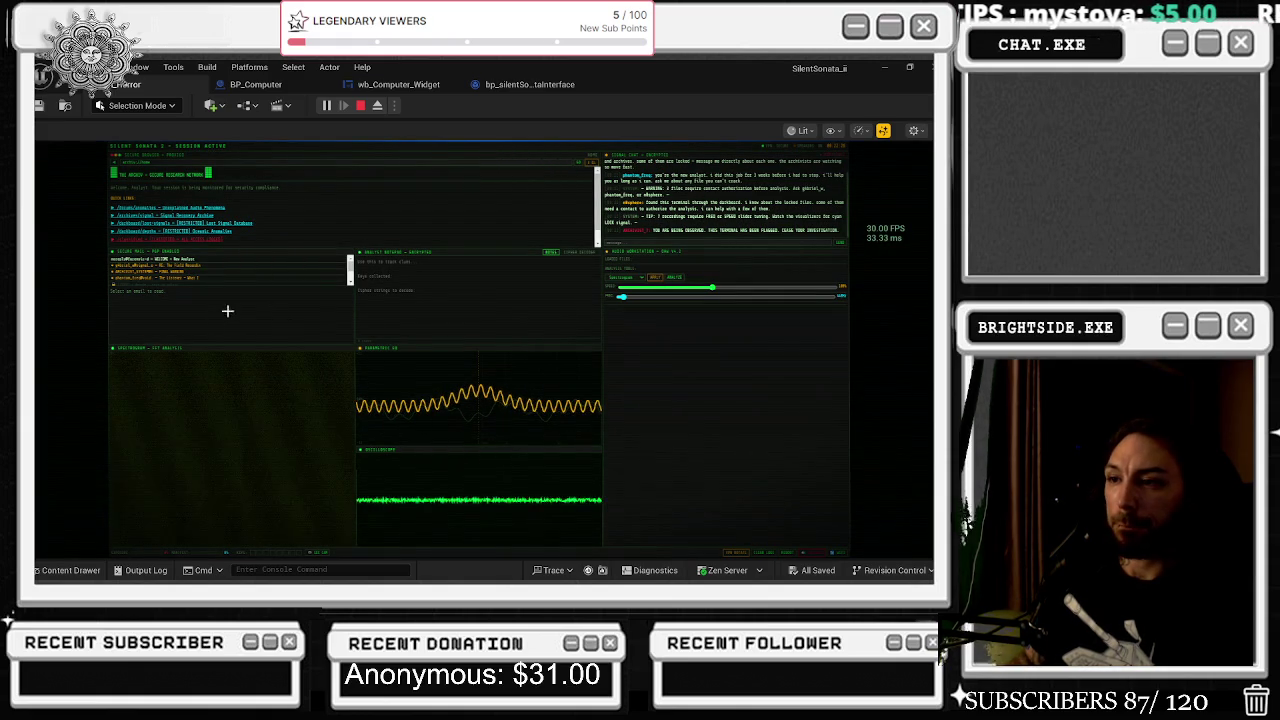
left_click(325, 553)
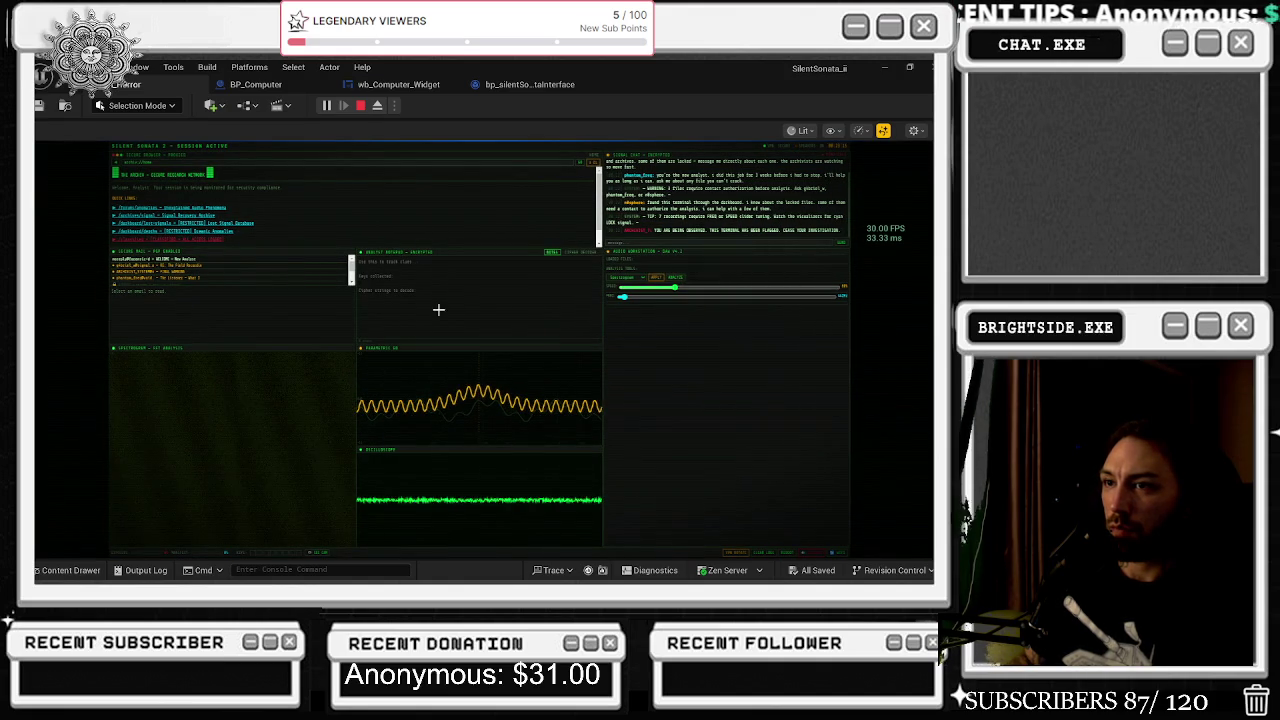
key("Escape")
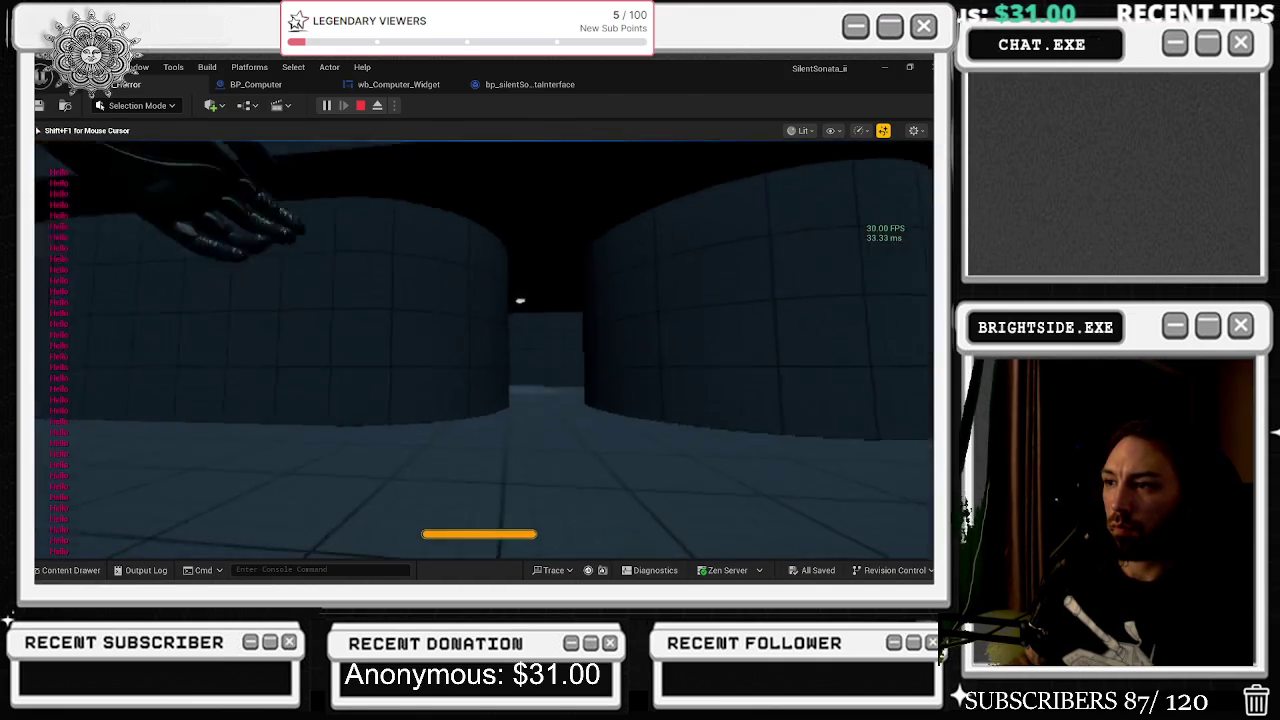
Repeatedly walk up to the desk monitor, open the terminal with E, and exit again.
key("w")
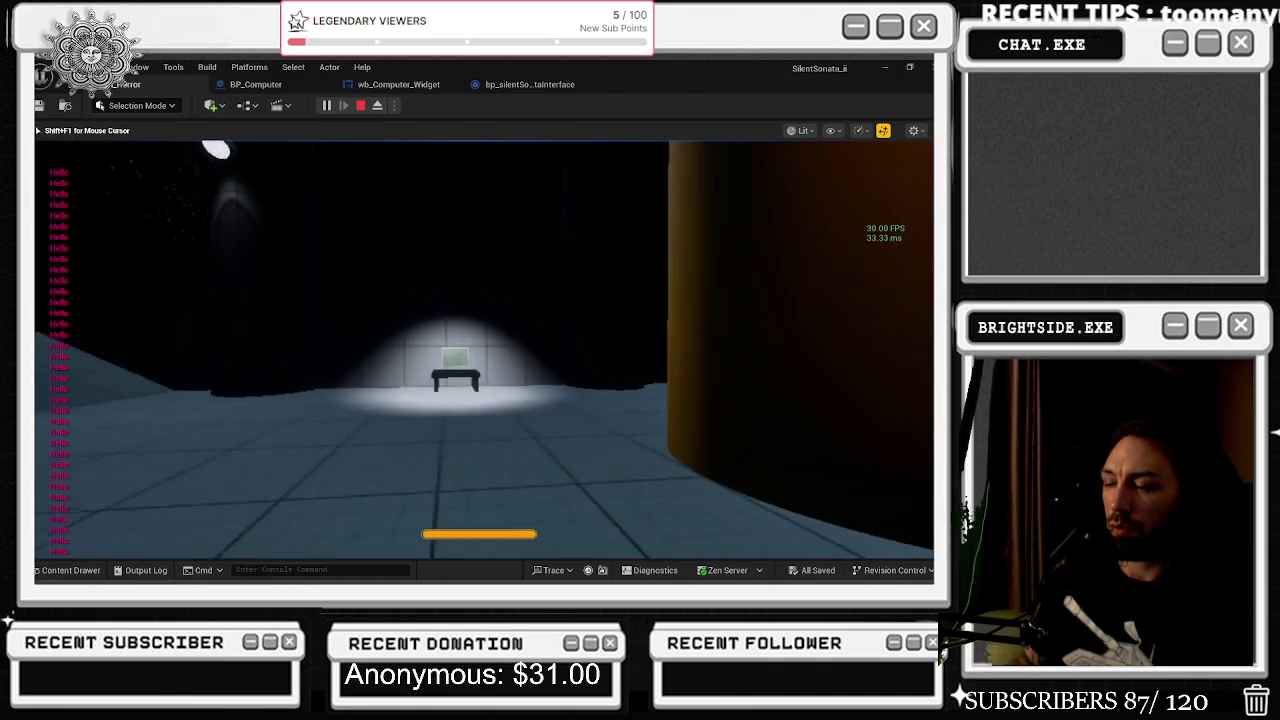
key("w")
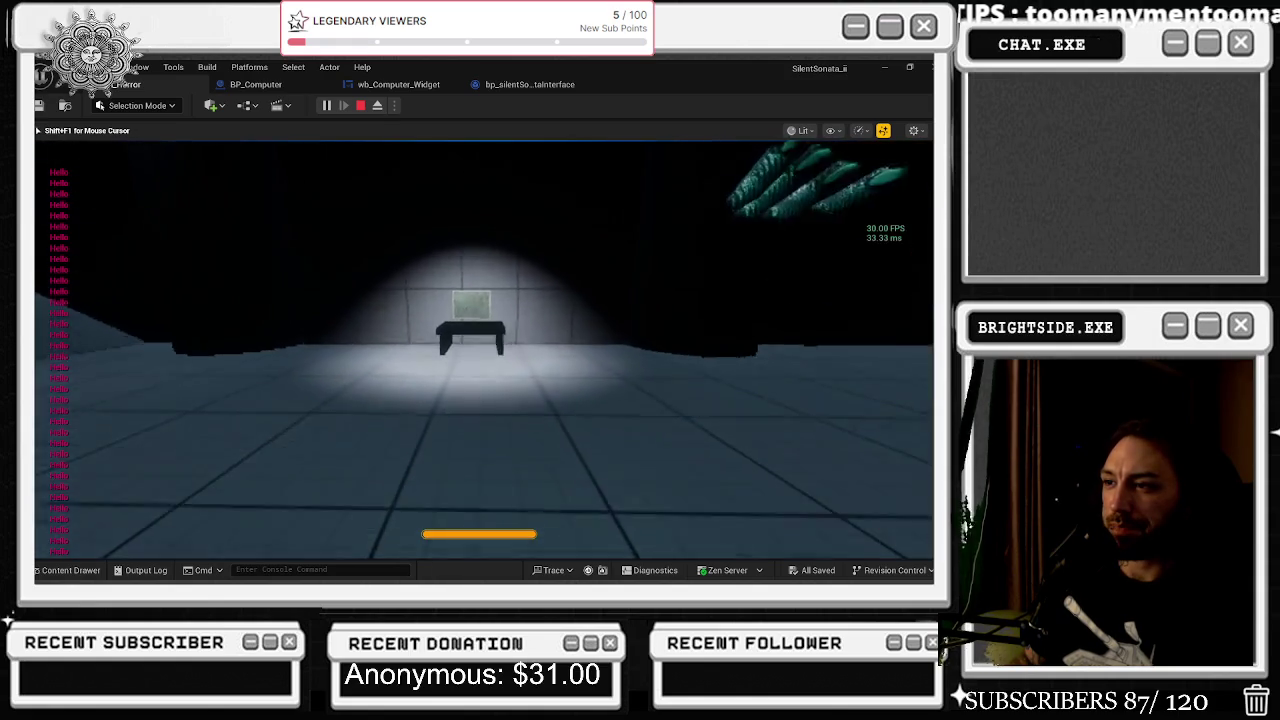
key("e")
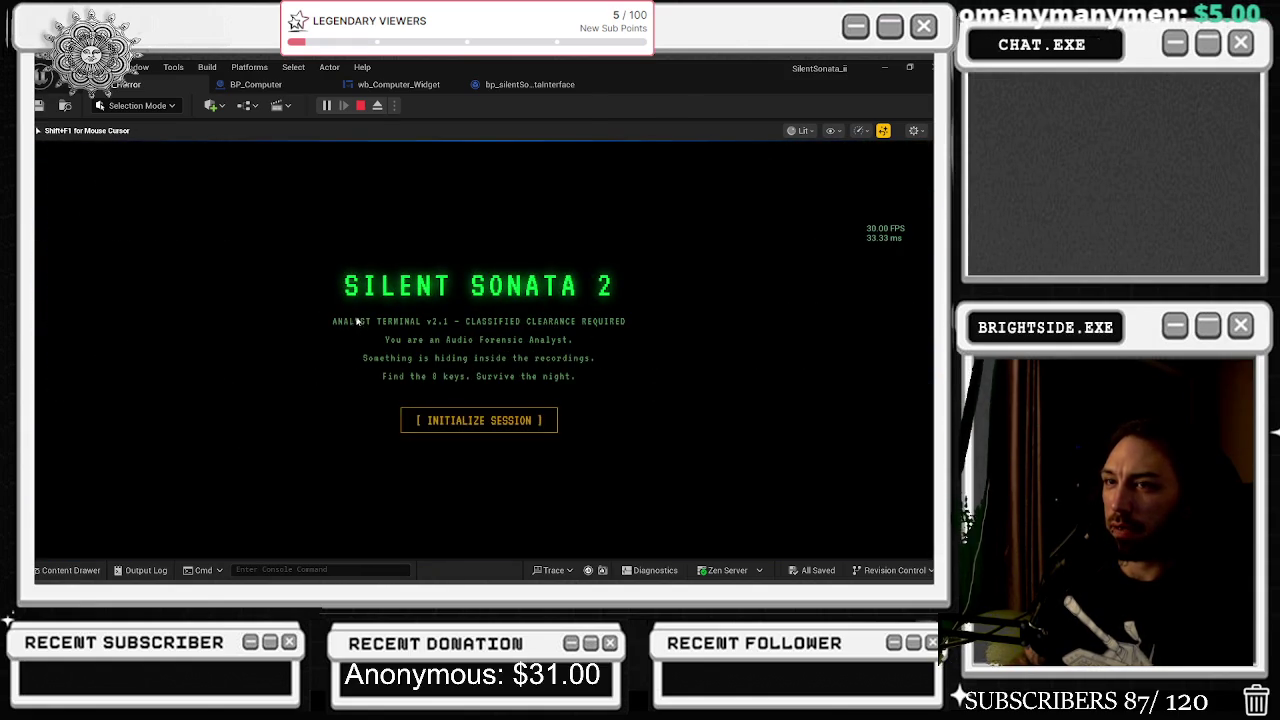
key("e")
key("s")
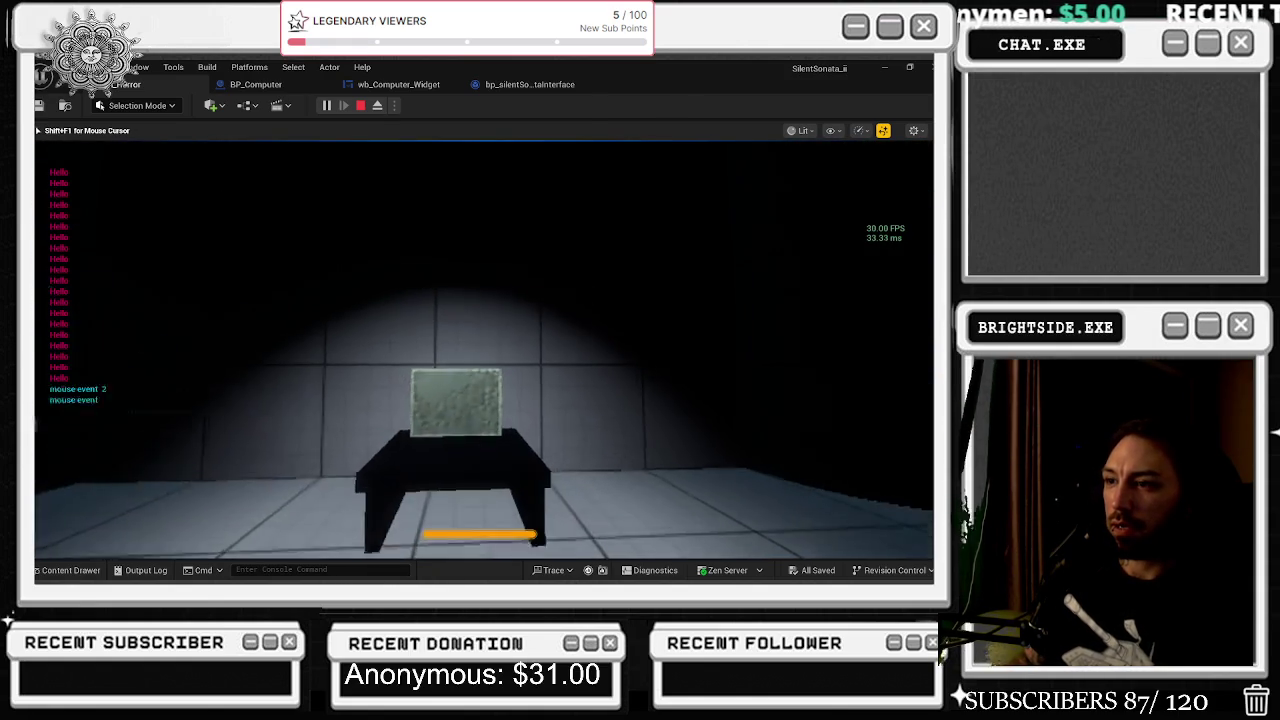
key("w")
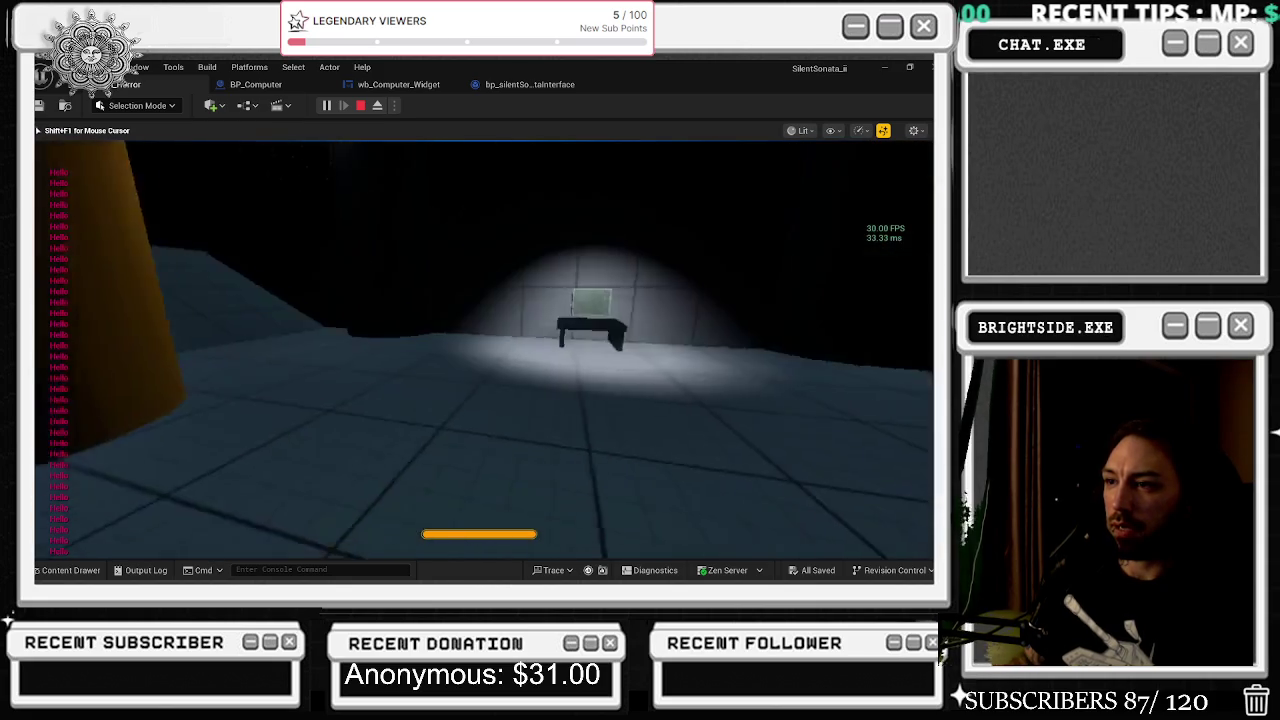
key("w")
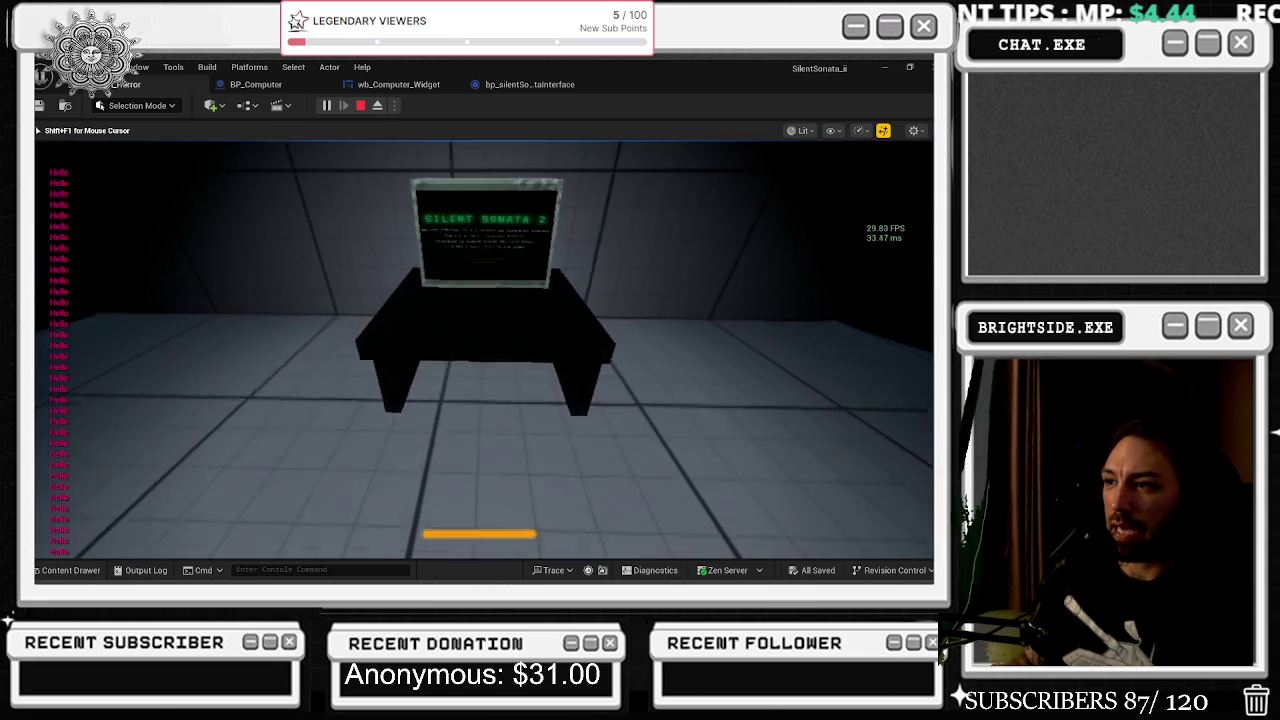
key("e")
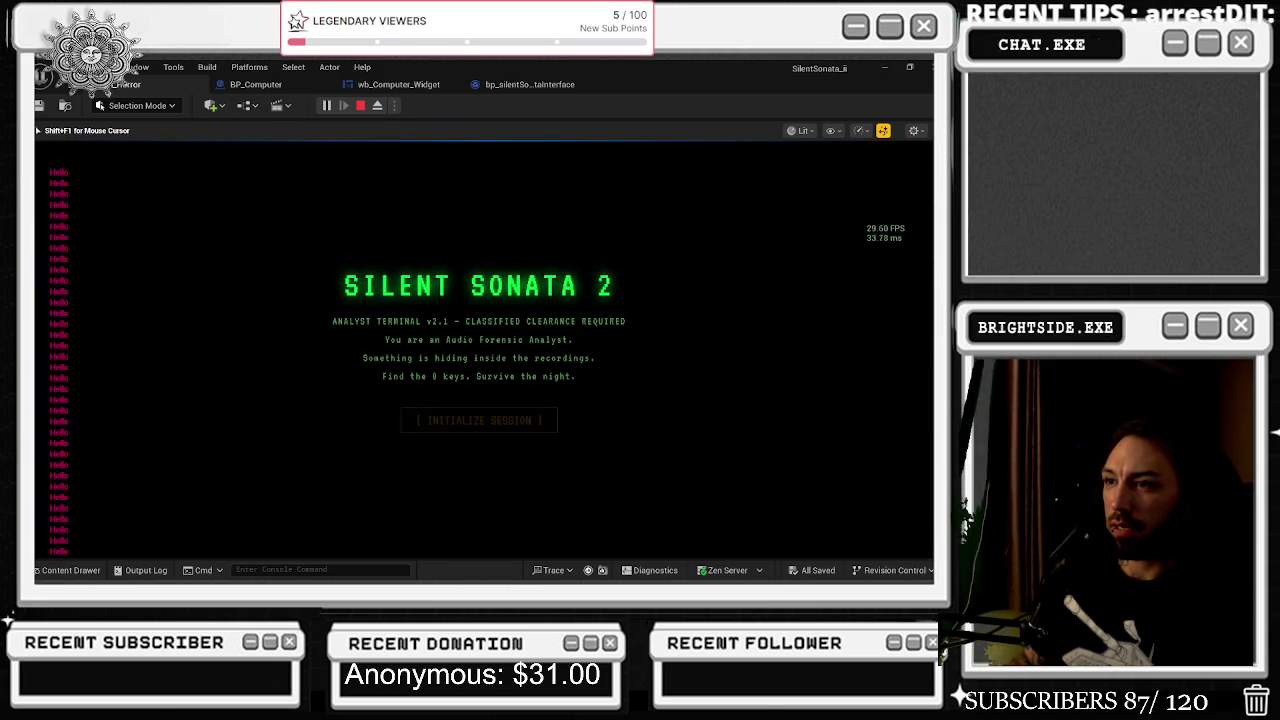
key("e")
key("s")
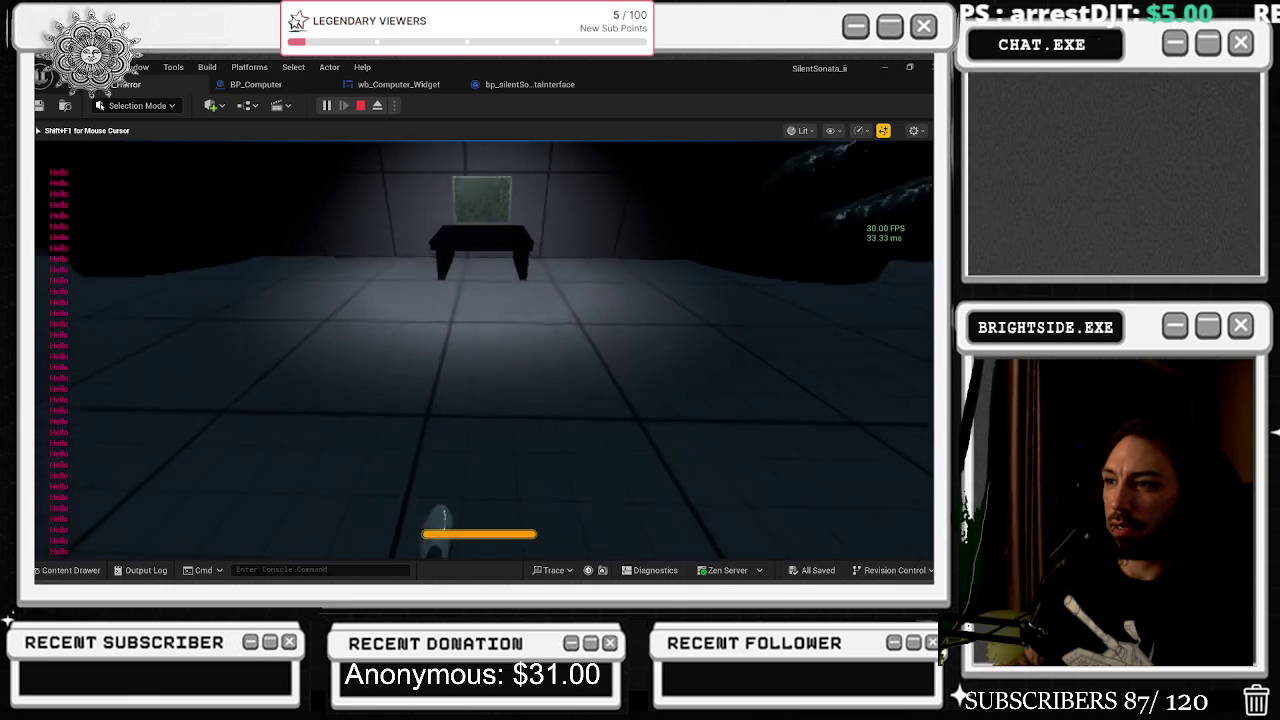
key("w")
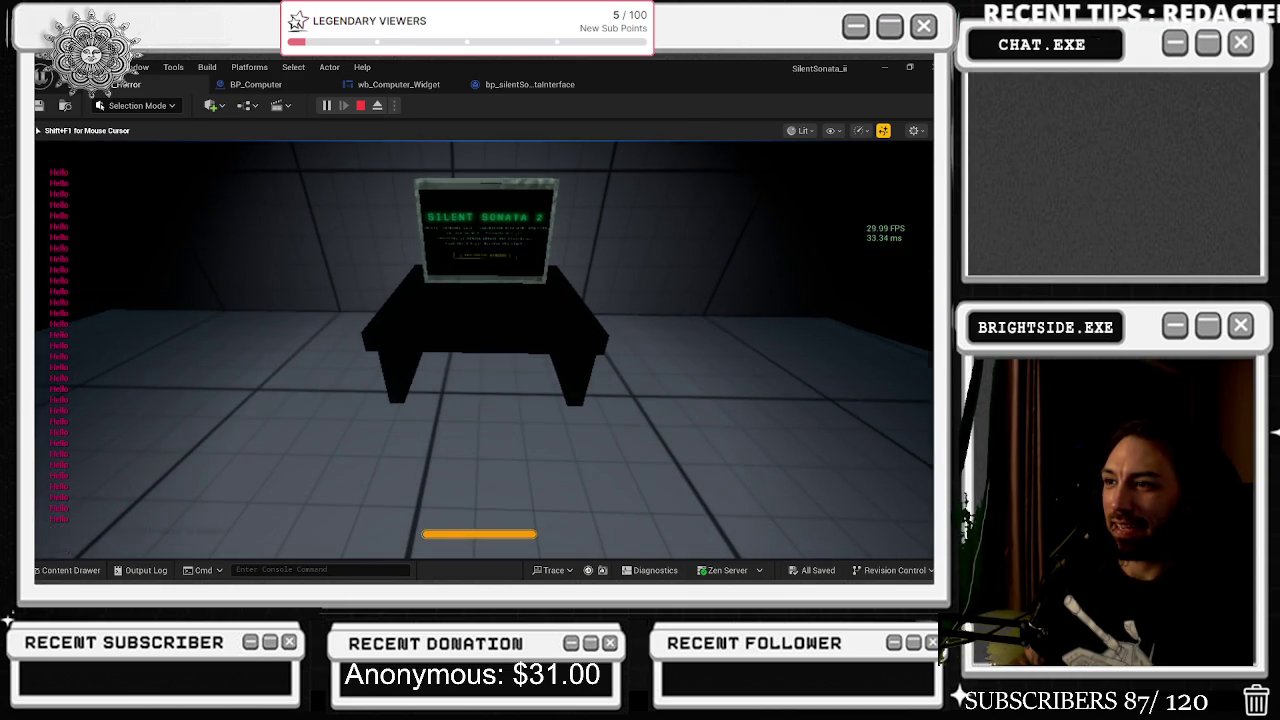
key("e")
key("e")
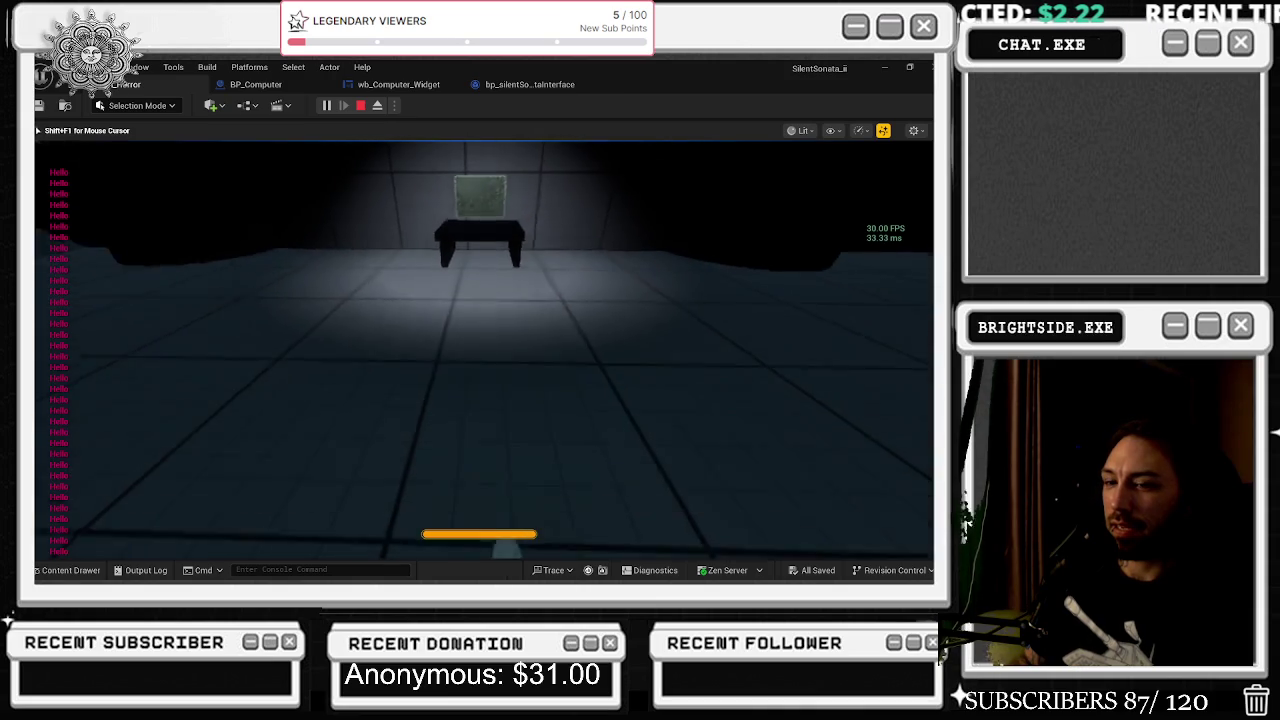
key("w")
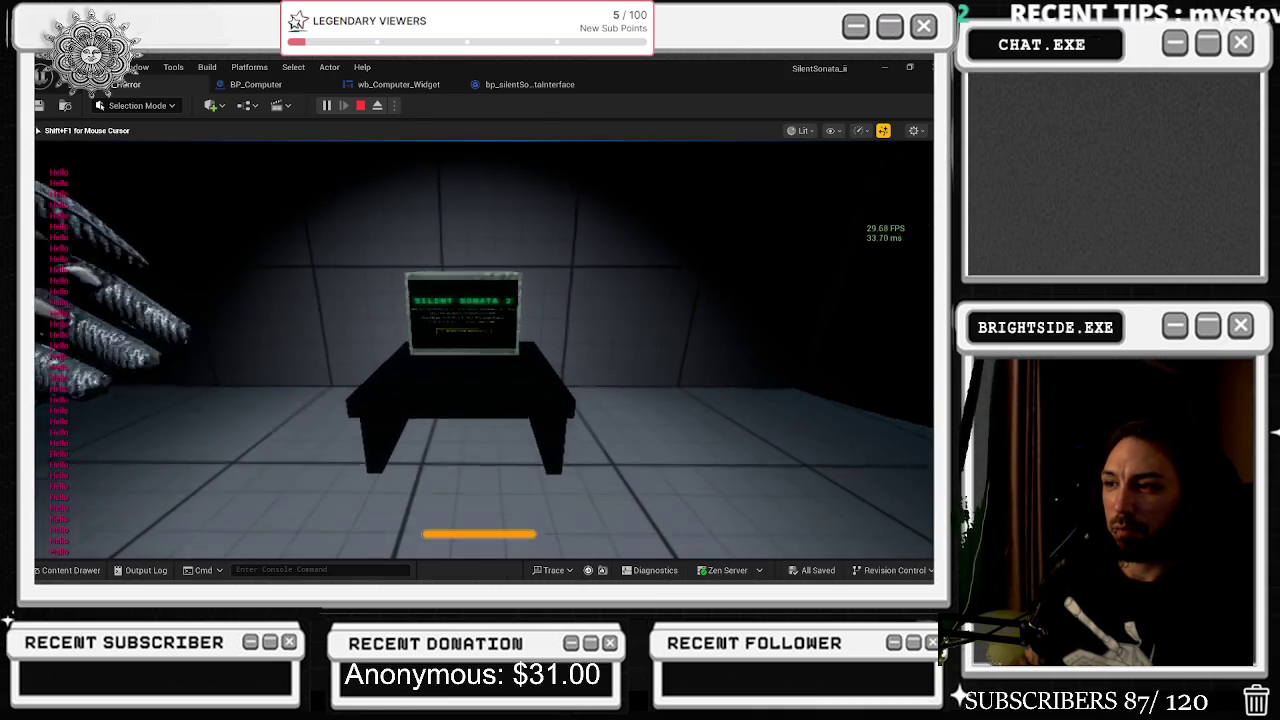
key("e")
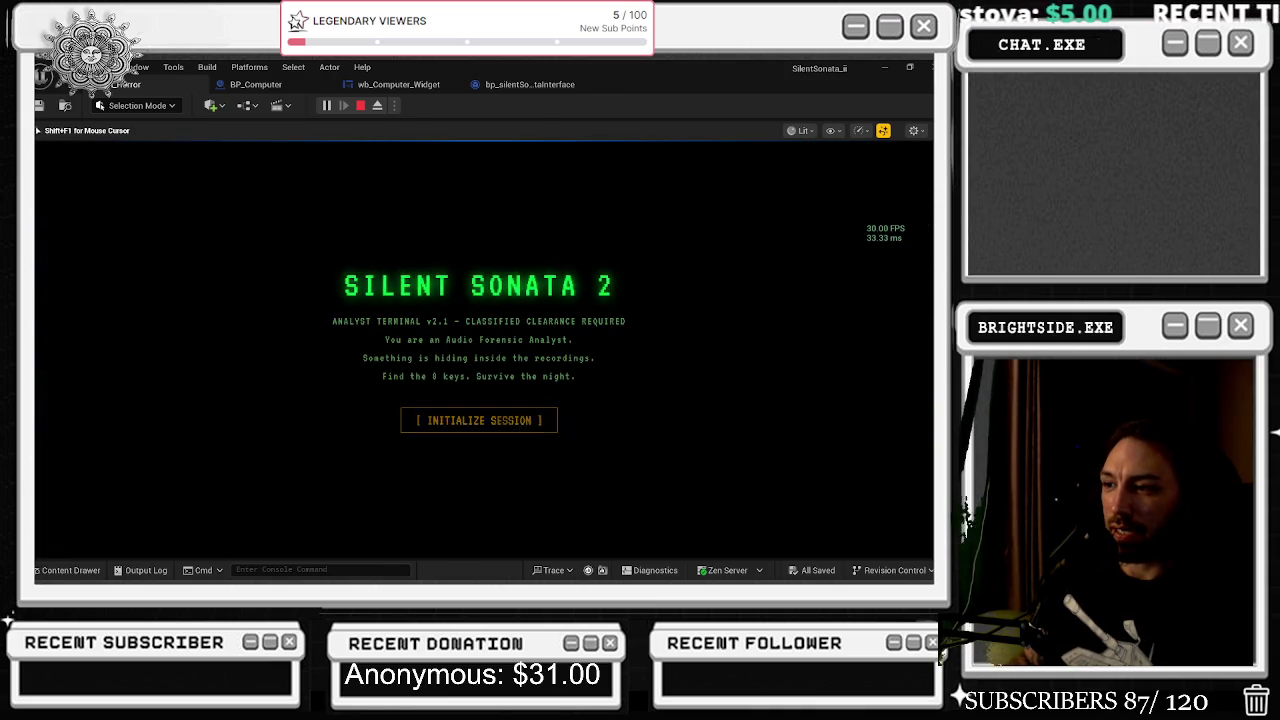
Start the terminal's analyst session, retrying after leaving once, and give the game view input focus.
left_click(489, 420)
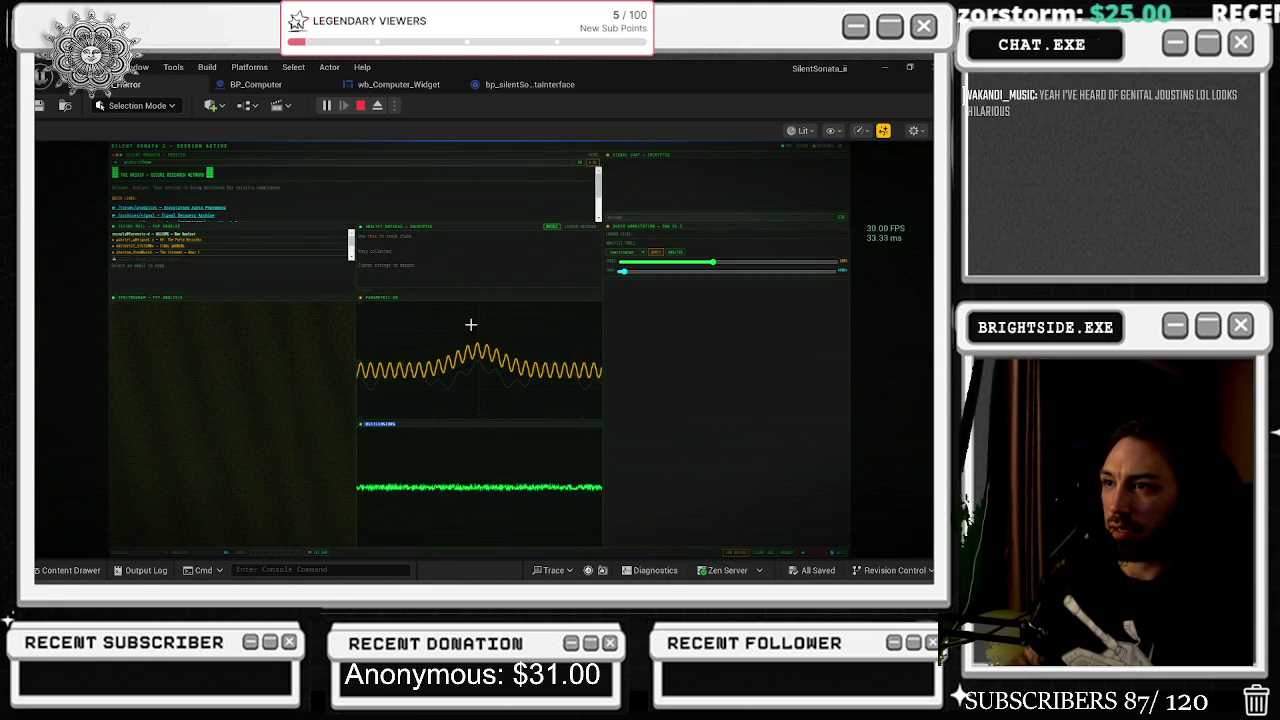
key("e")
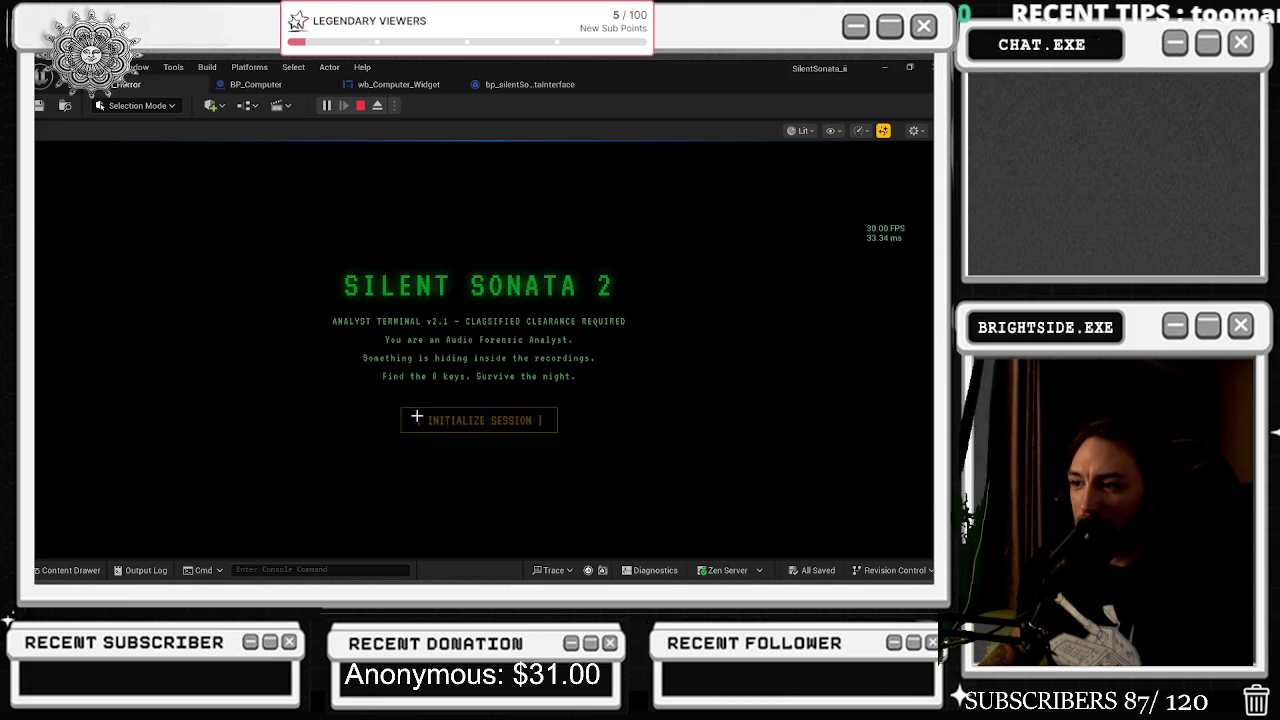
left_click(494, 423)
left_click(478, 421)
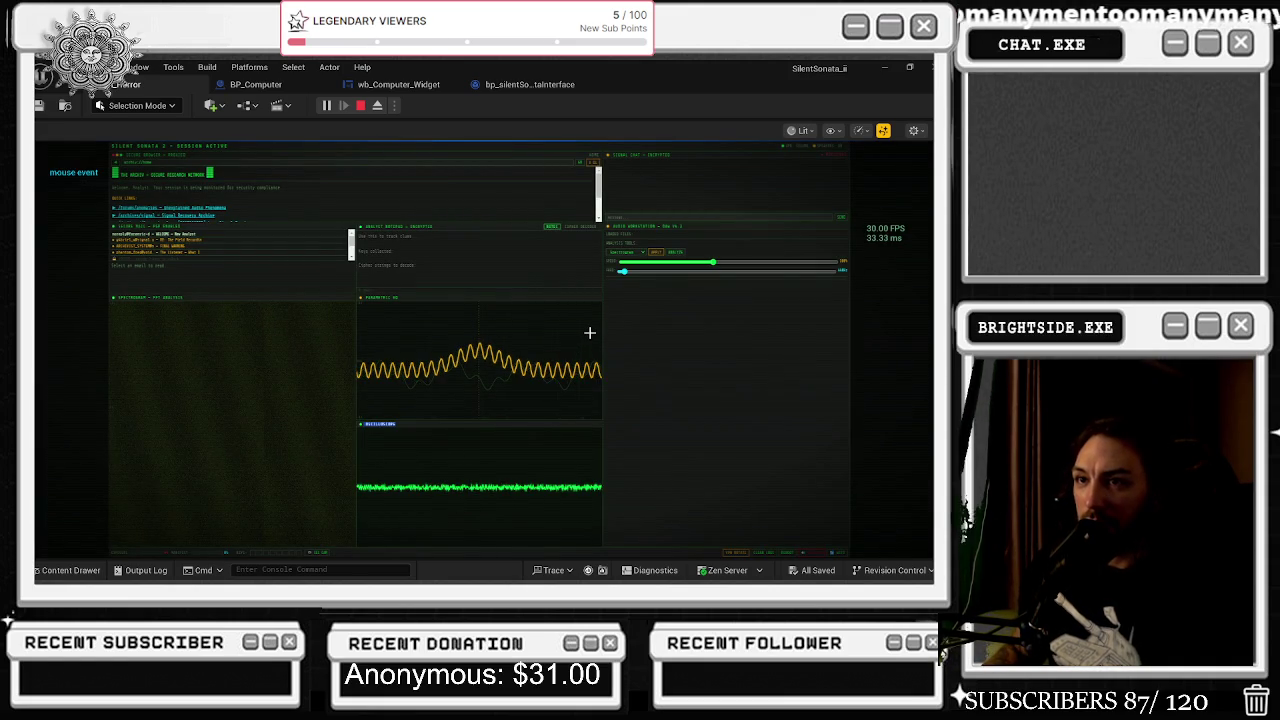
left_click(582, 356)
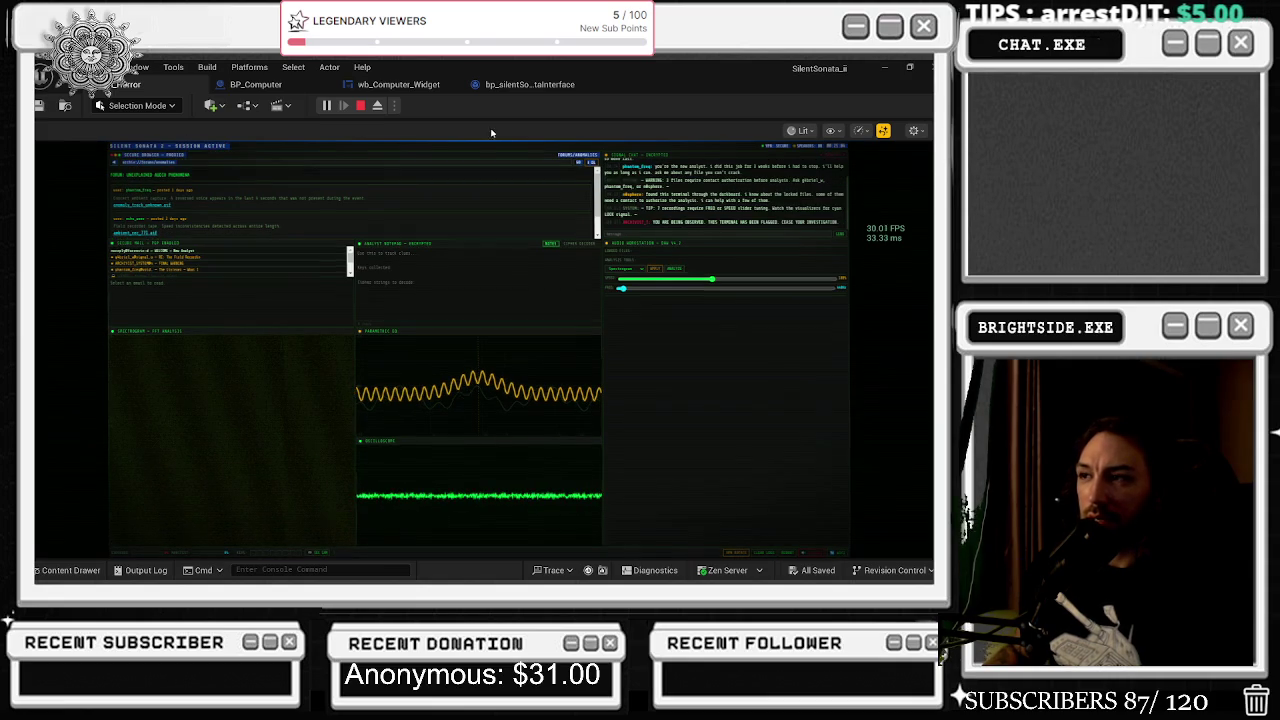
Stop the play session and follow the Message Log error to its Branch node.
key("Escape")
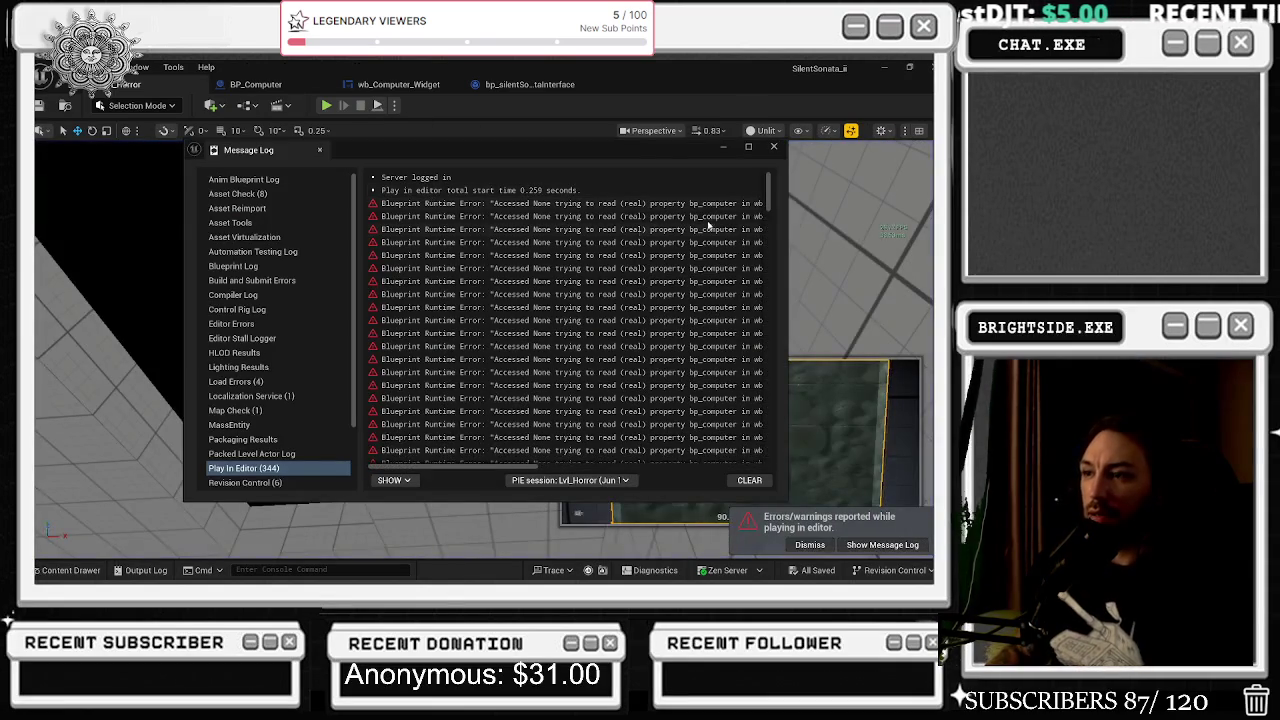
scroll(688, 437, "down", 2)
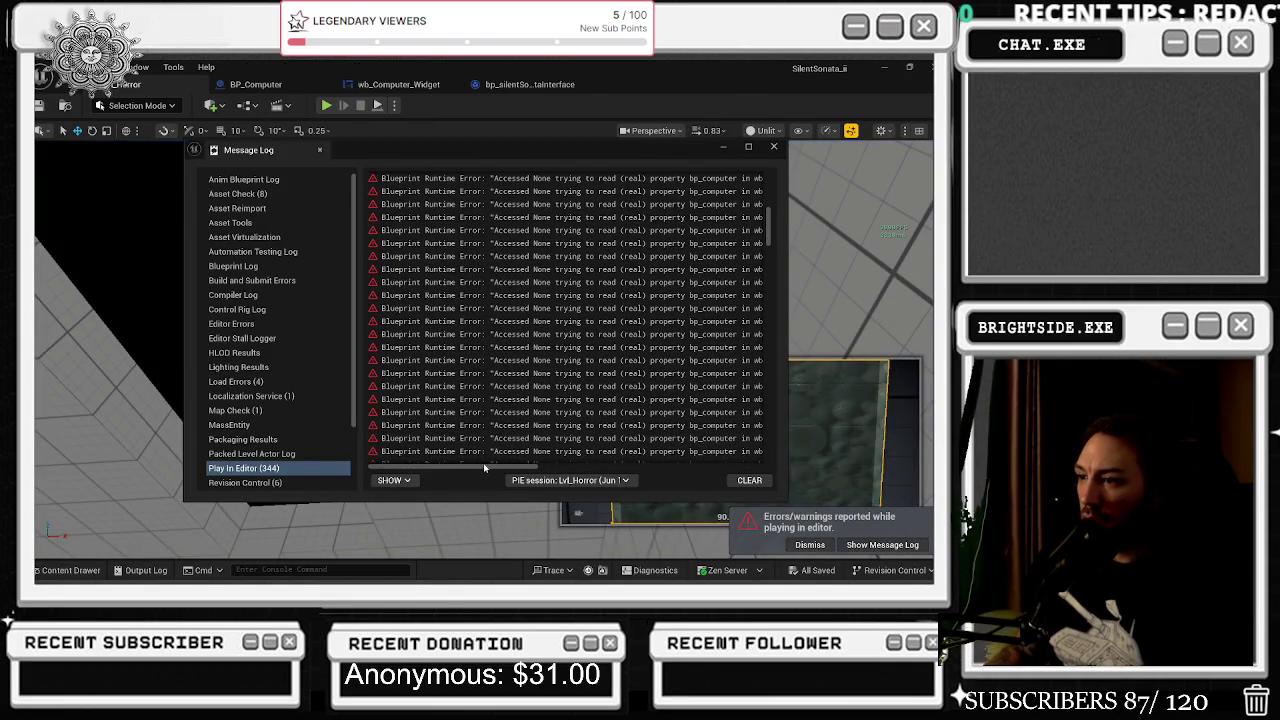
left_click_drag(486, 467, 624, 465)
left_click(517, 438)
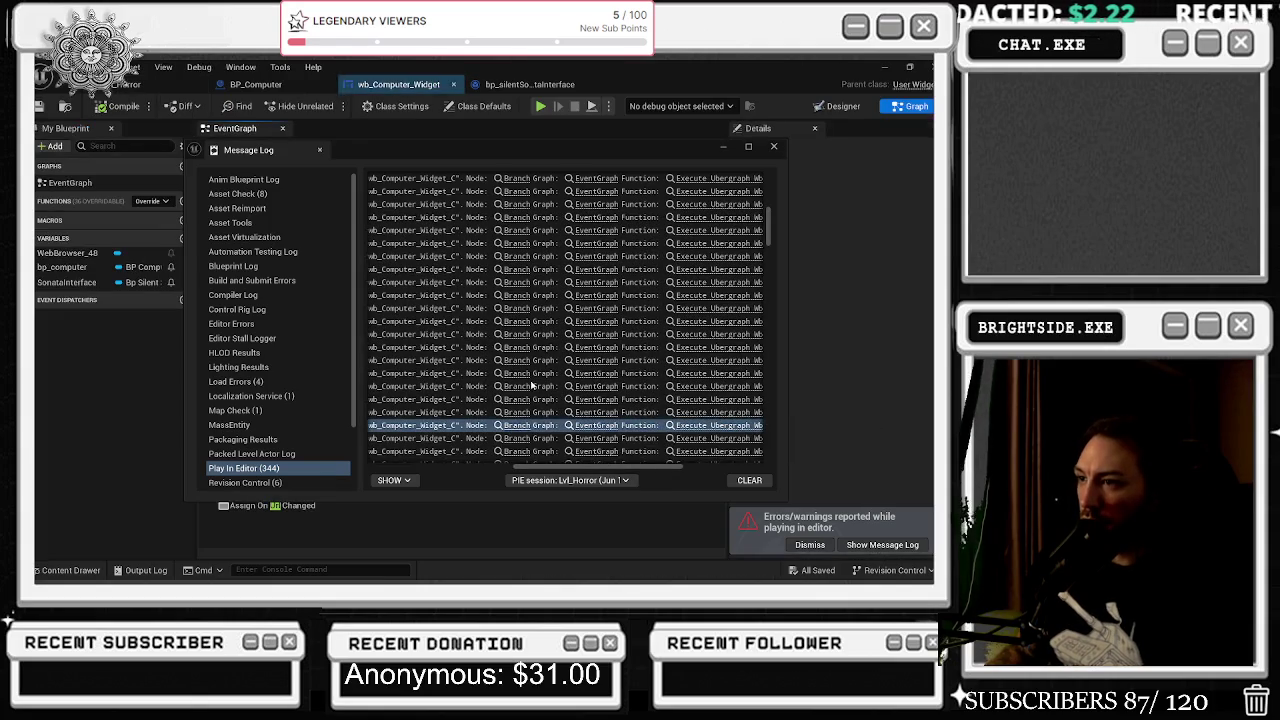
left_click(774, 148)
Select the Bp Computer and Locked In nodes, then bring Do Once and Get Player Controller into view.
left_click_drag(455, 325, 679, 382)
mouse_move(428, 228)
left_mouse_down()
mouse_move(594, 257)
mouse_move(653, 290)
left_mouse_up()
scroll(612, 272, "down", 1)
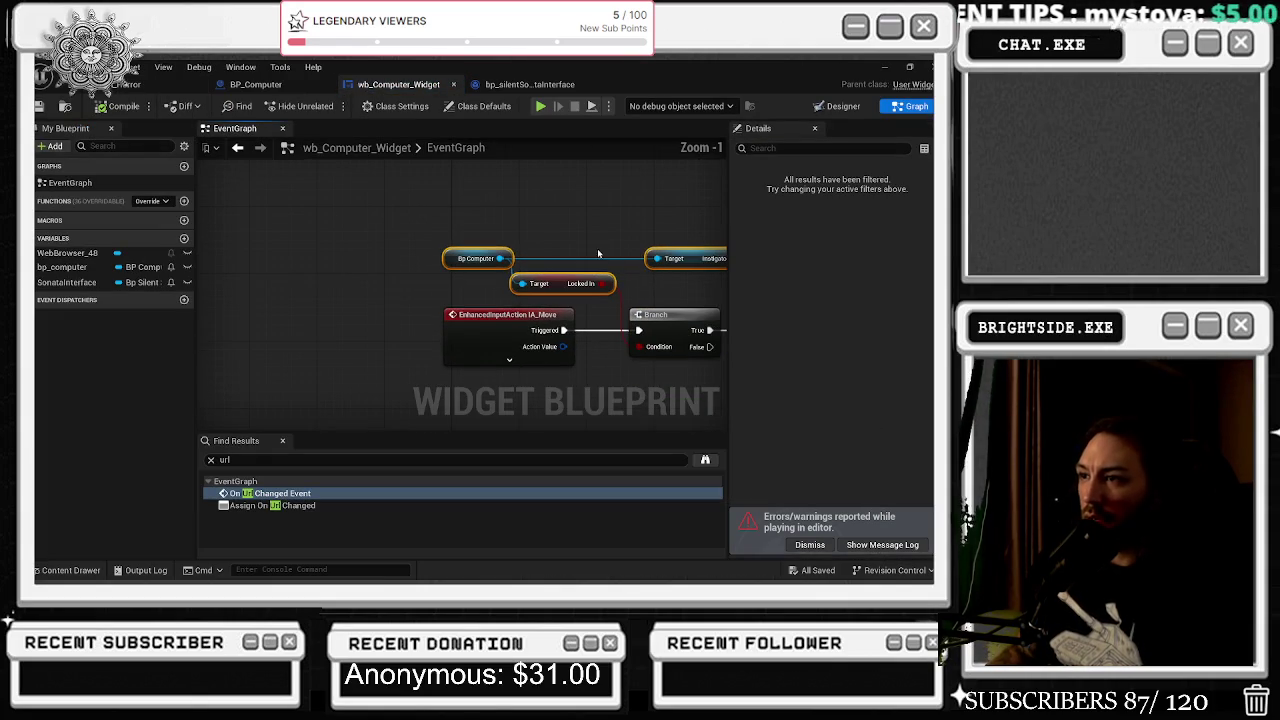
left_click_drag(596, 252, 413, 226)
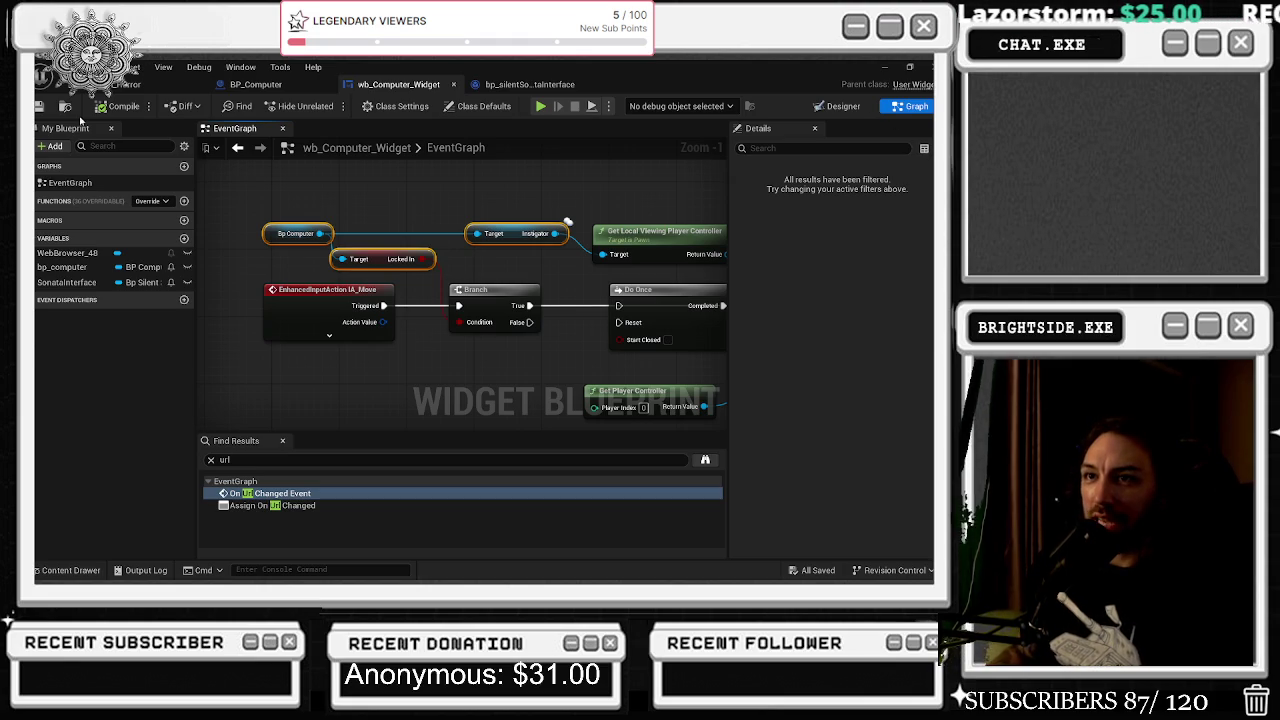
Return to the level, show the Outliner, and frame BP_Computer in the viewport.
left_click(130, 84)
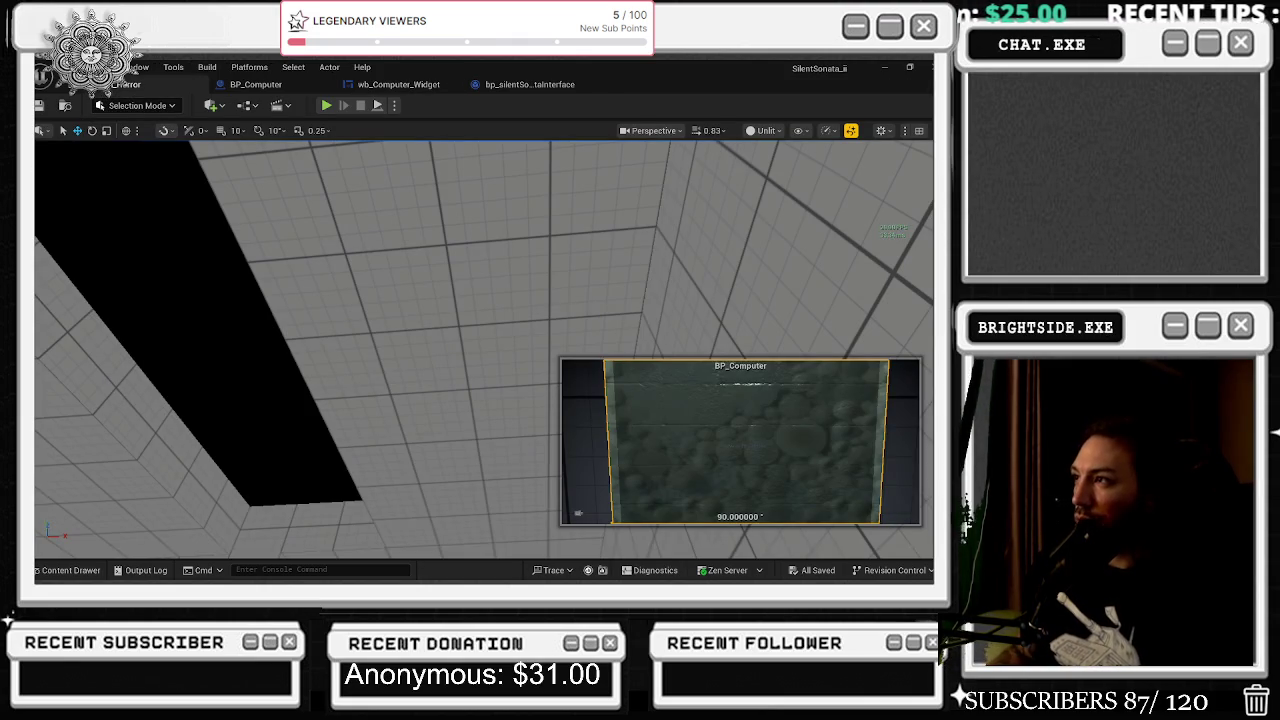
left_click(931, 173)
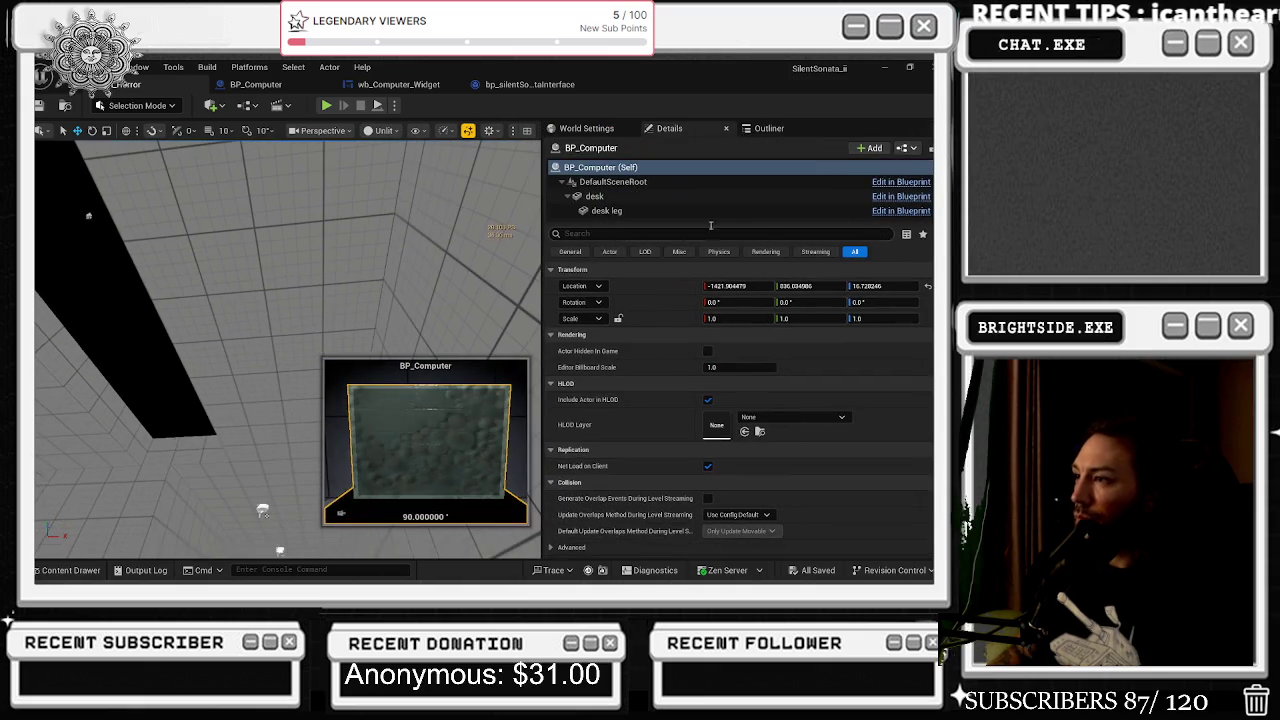
left_click(766, 128)
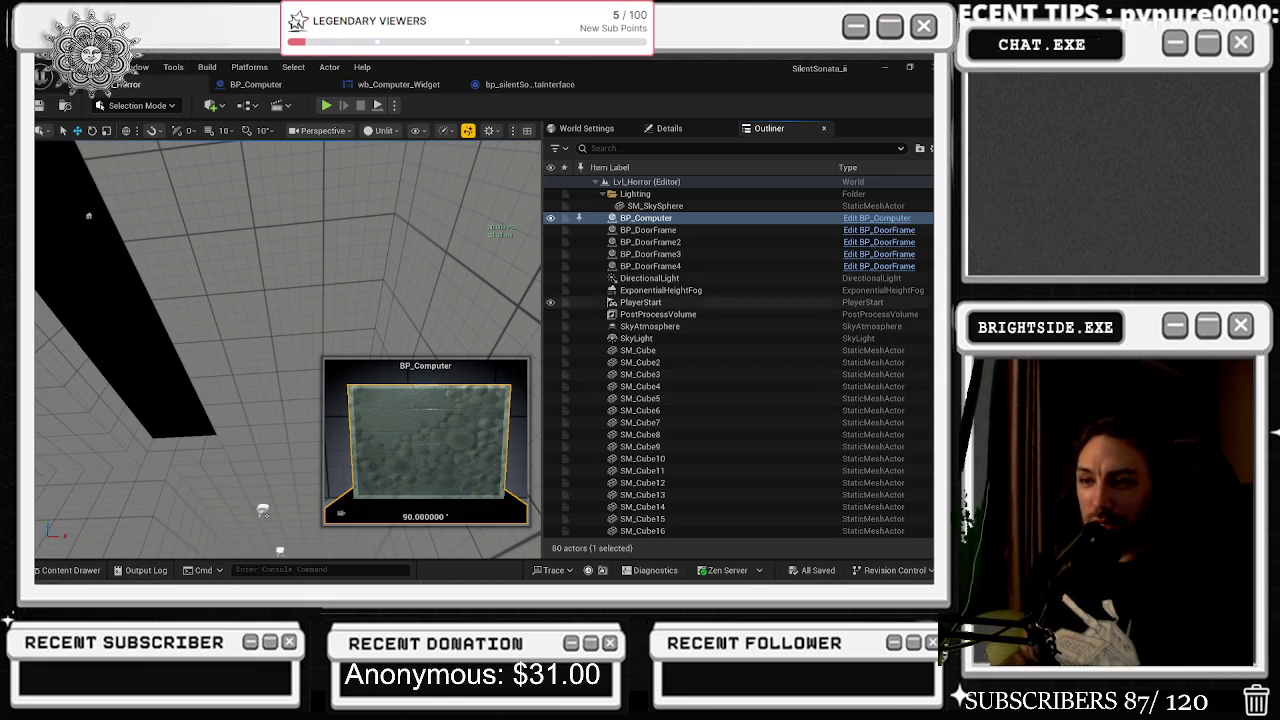
double_click(646, 217)
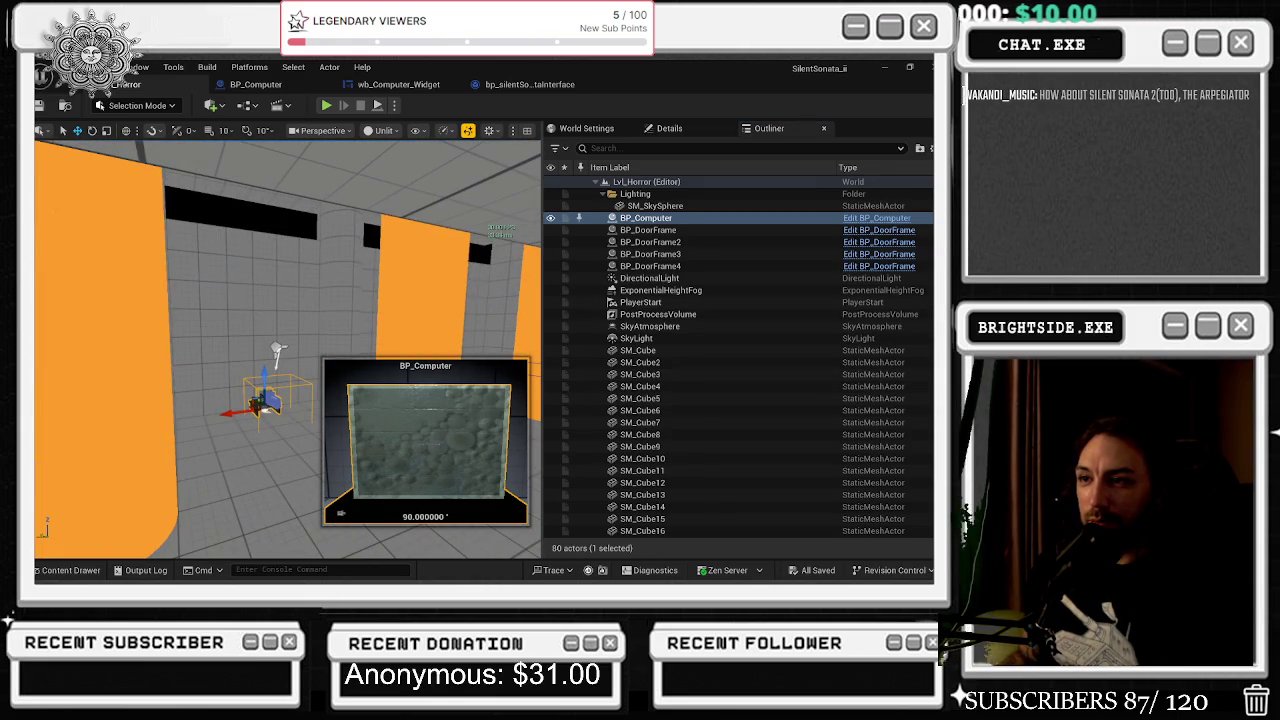
Open SM_Cube30's mesh in the mesh editor, then close it.
left_click(415, 368)
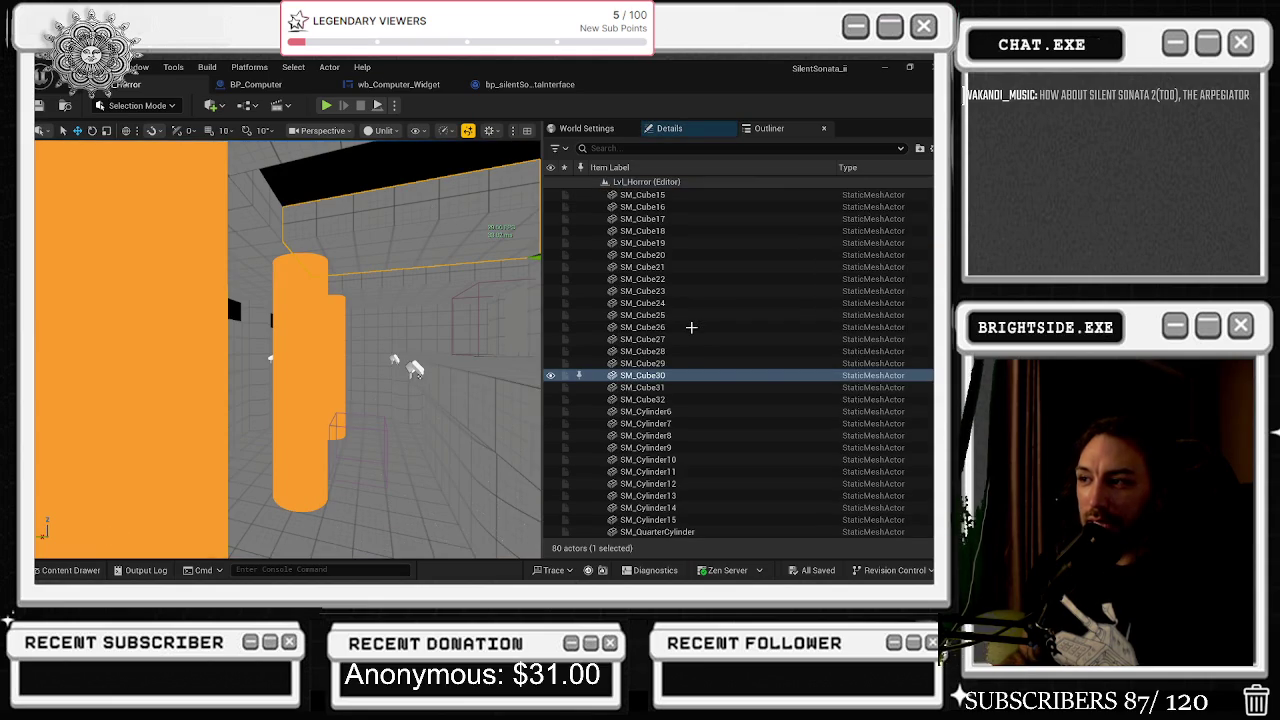
key("ctrl+e")
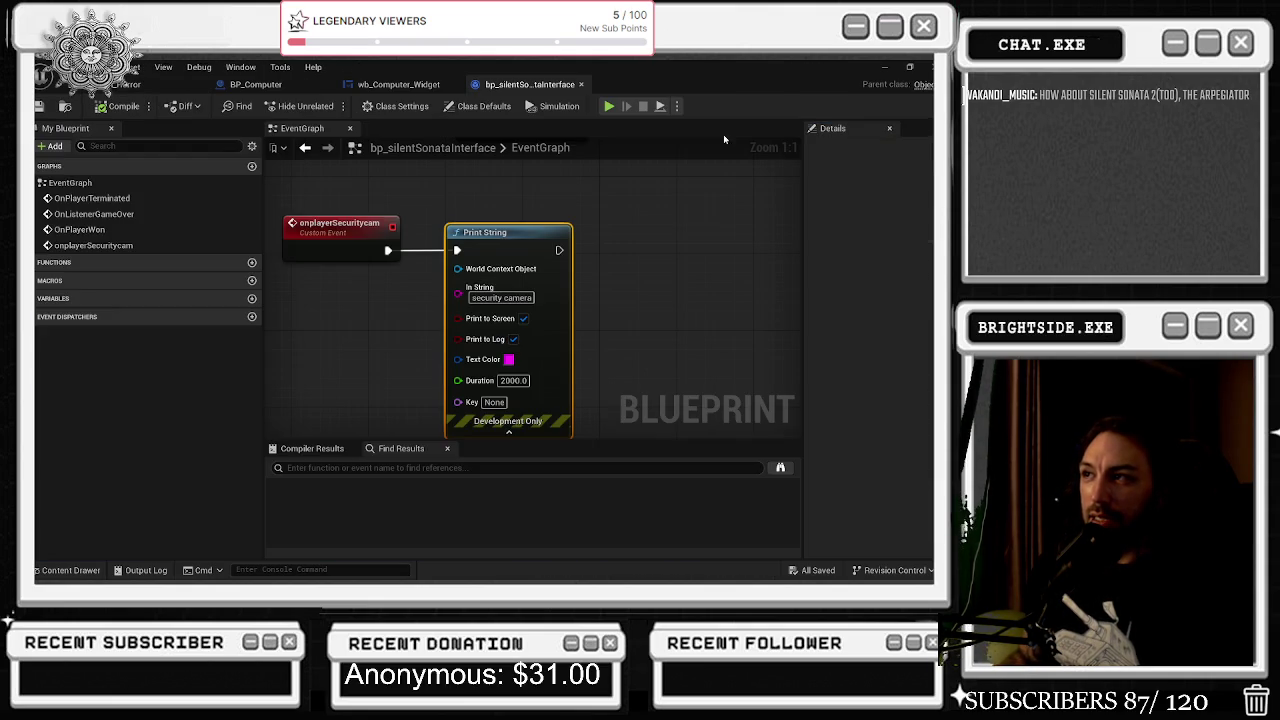
left_click(709, 84)
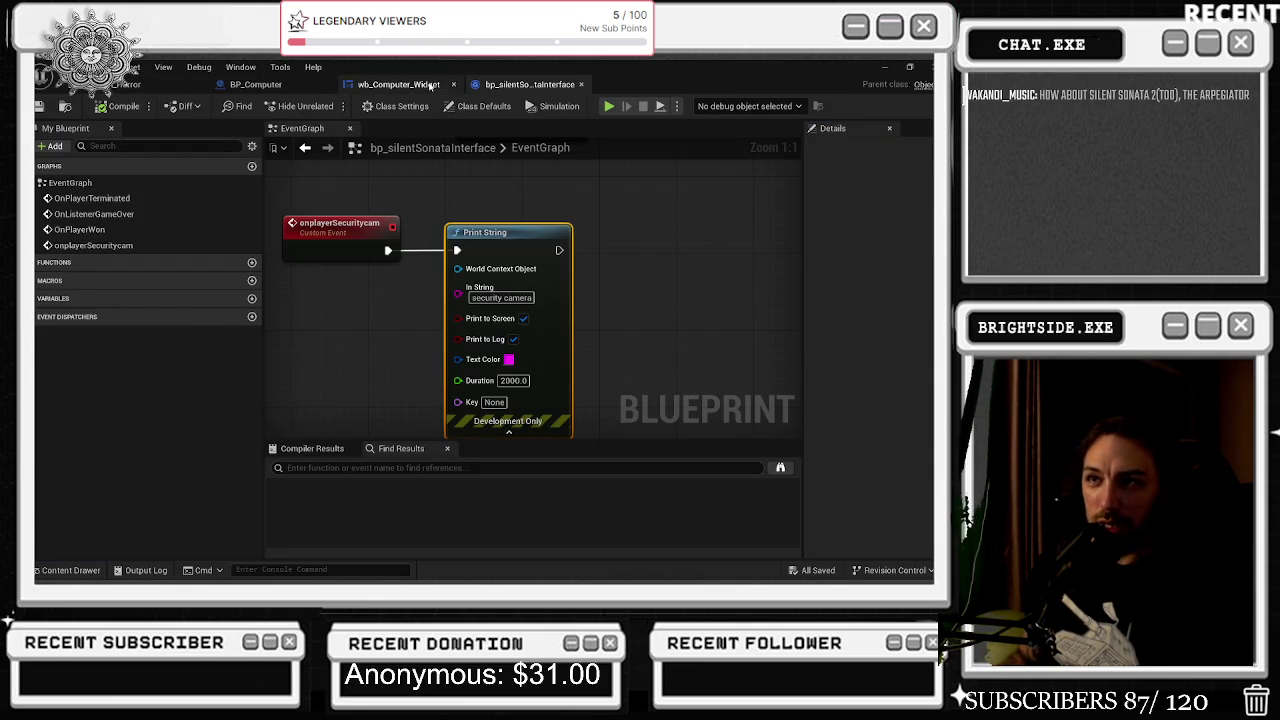
Glance at the BP_Computer graph and return to the Lvl_Horror level view.
left_click(398, 84)
left_click(255, 84)
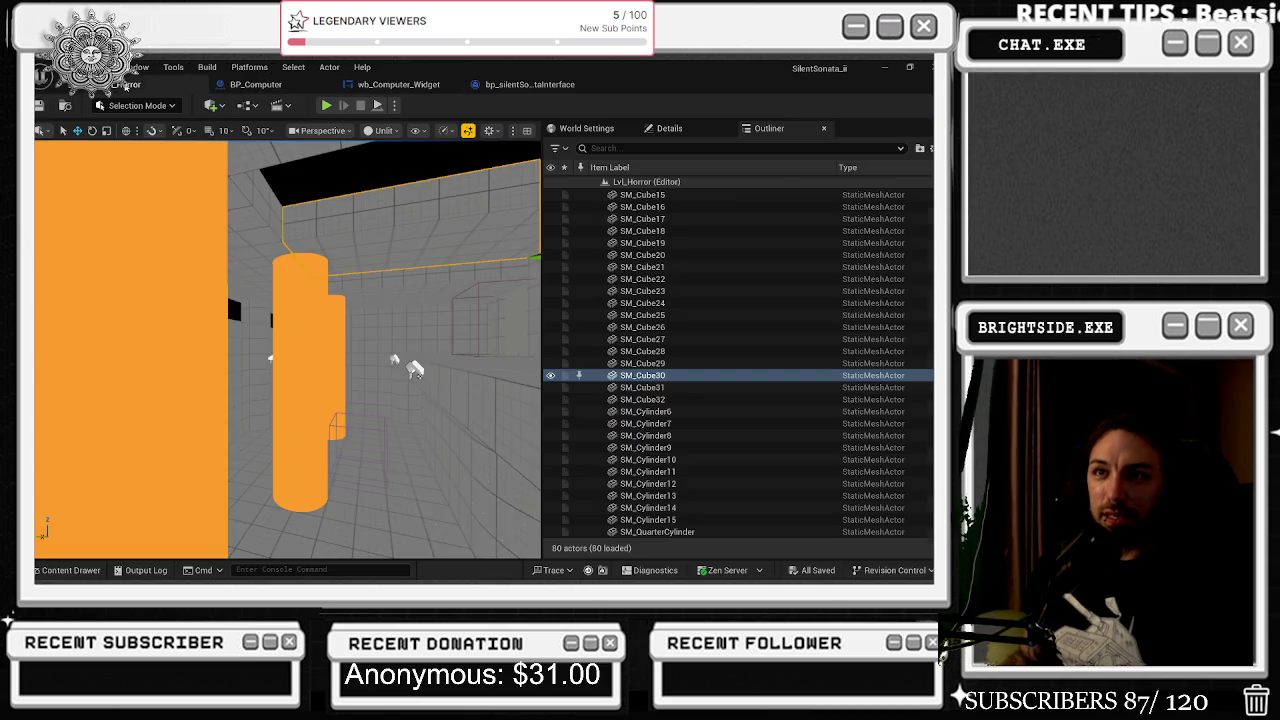
left_click(125, 84)
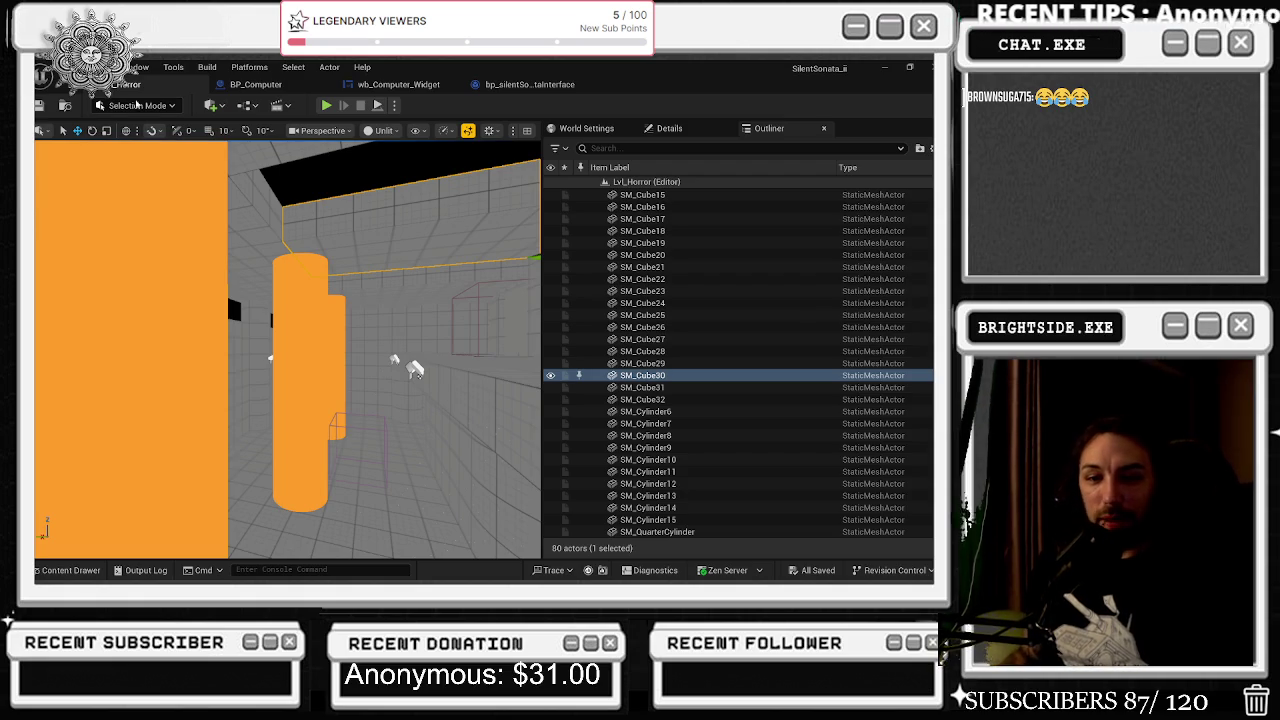
Review the wb_Computer_Widget graph around the Set View Target with Blend node.
left_click(523, 84)
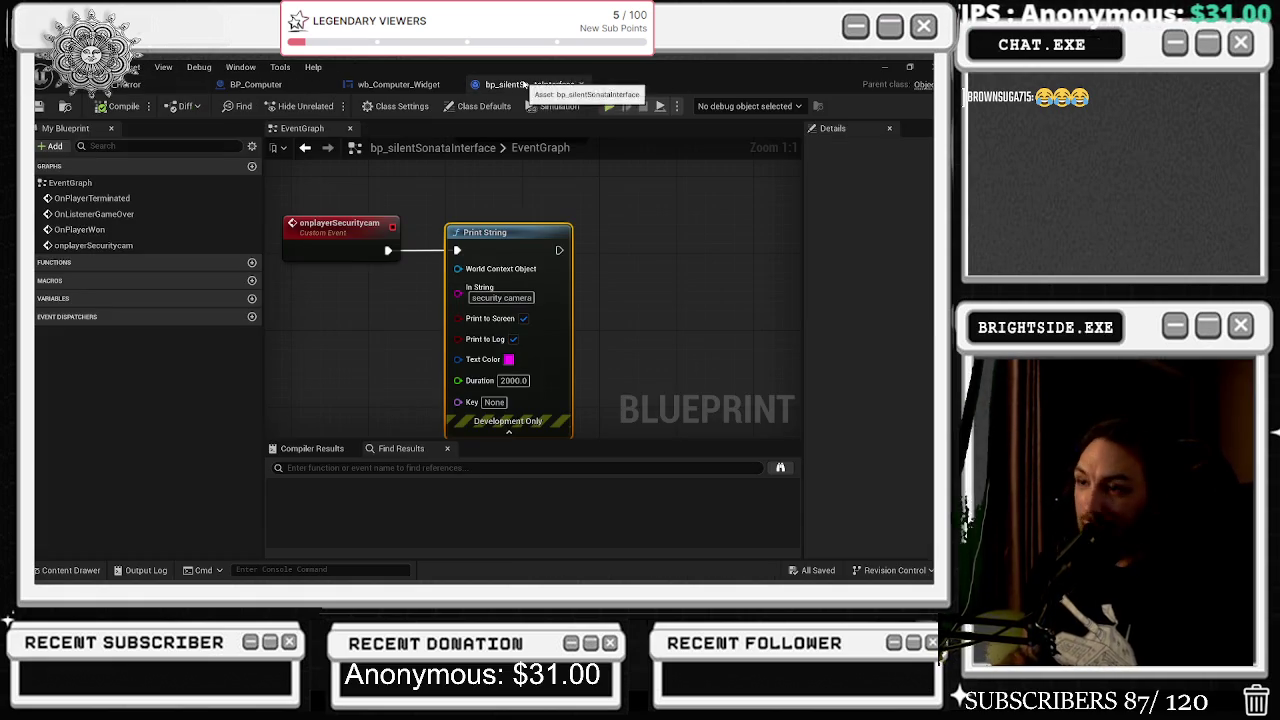
left_click(398, 84)
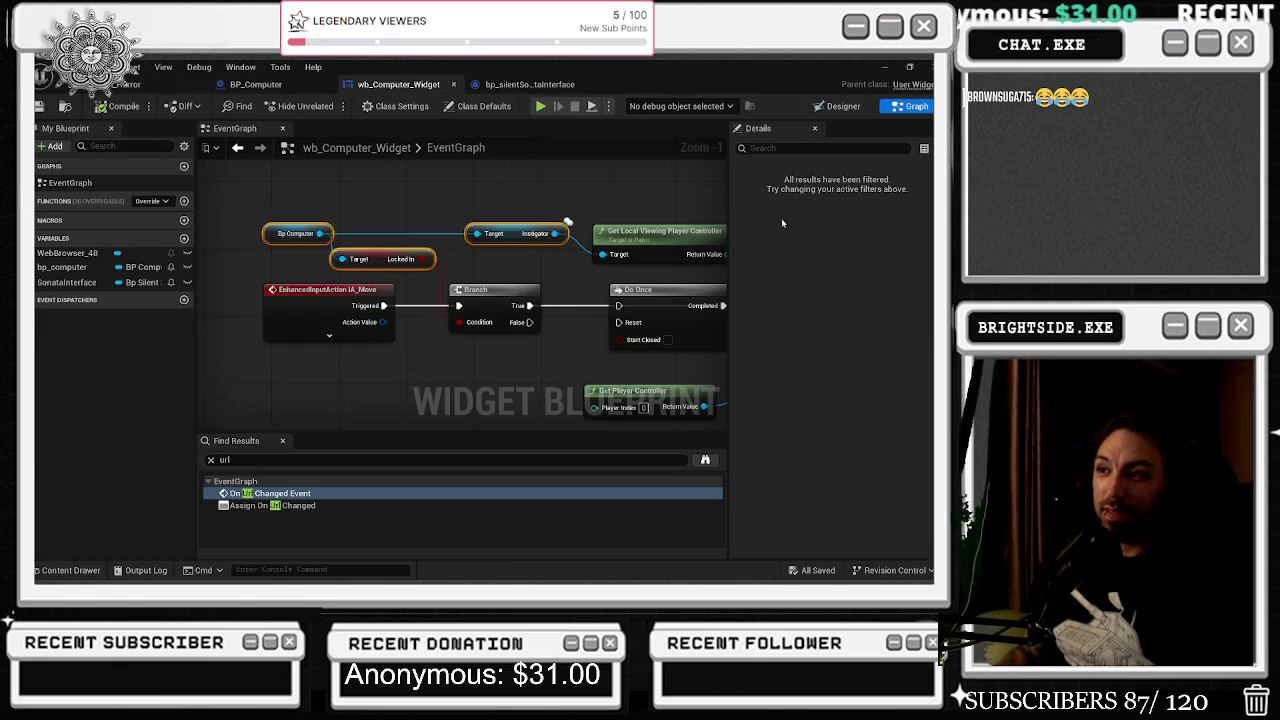
left_click_drag(649, 210, 463, 224)
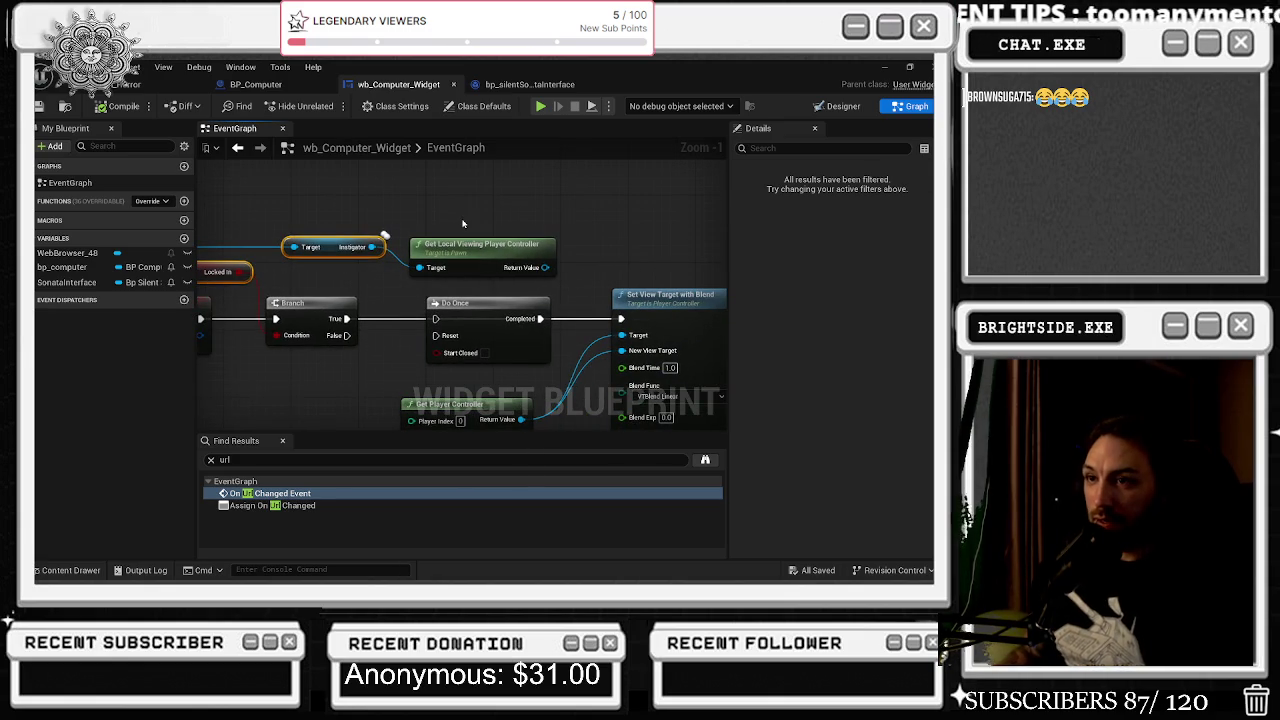
left_click_drag(463, 224, 573, 243)
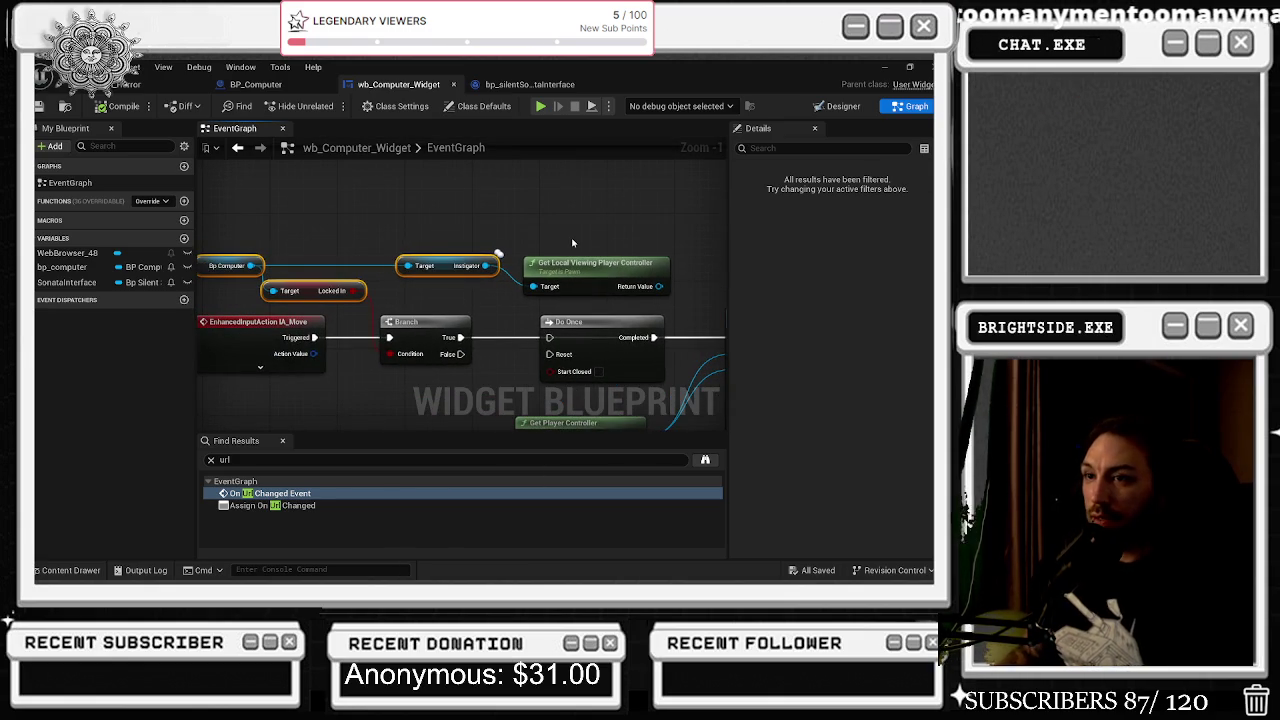
Pan through the BP_Computer event graph, then go back to the Lvl_Horror level editor.
left_click(255, 84)
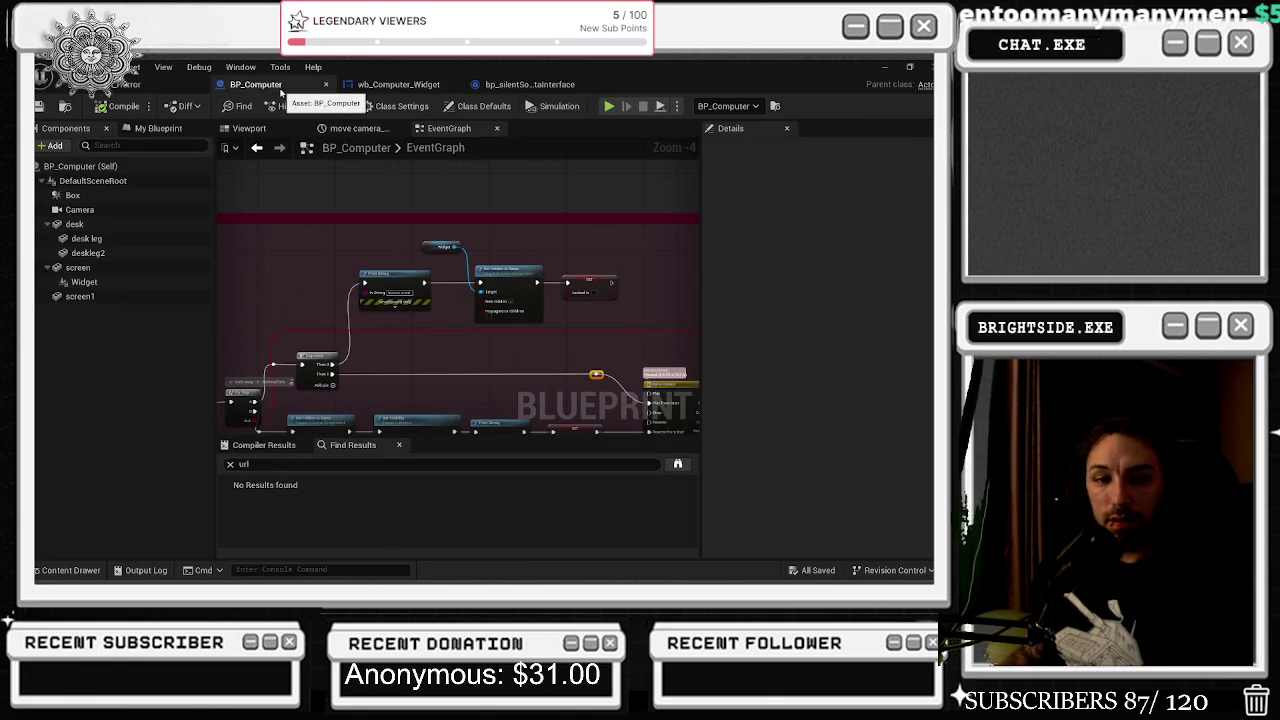
key("alt+Tab")
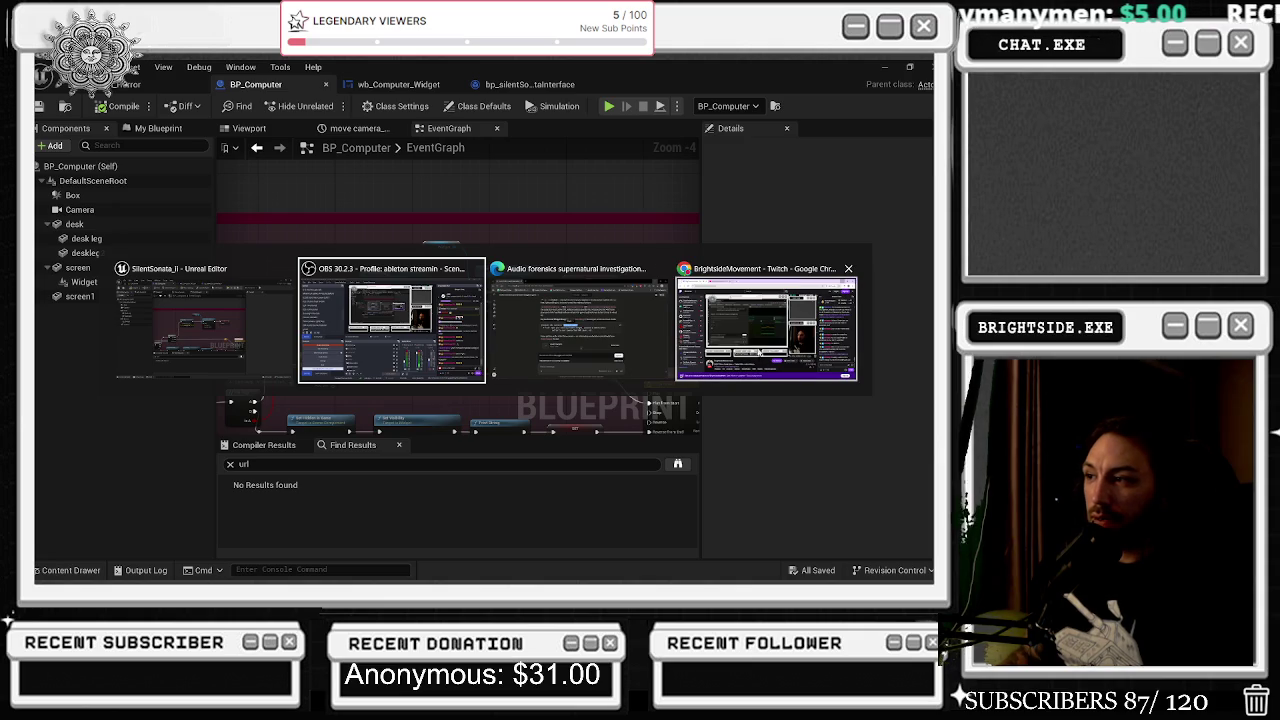
left_click(745, 351)
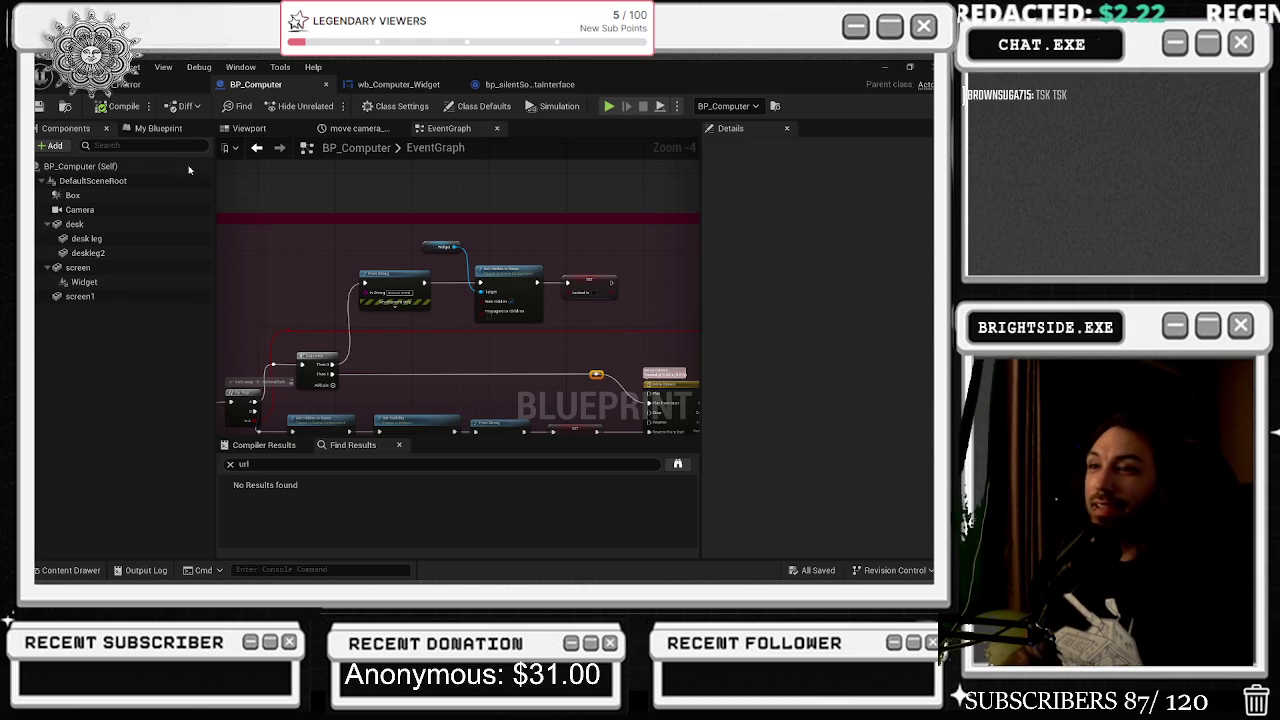
mouse_move(355, 291)
left_mouse_down()
mouse_move(435, 236)
mouse_move(577, 229)
left_mouse_up()
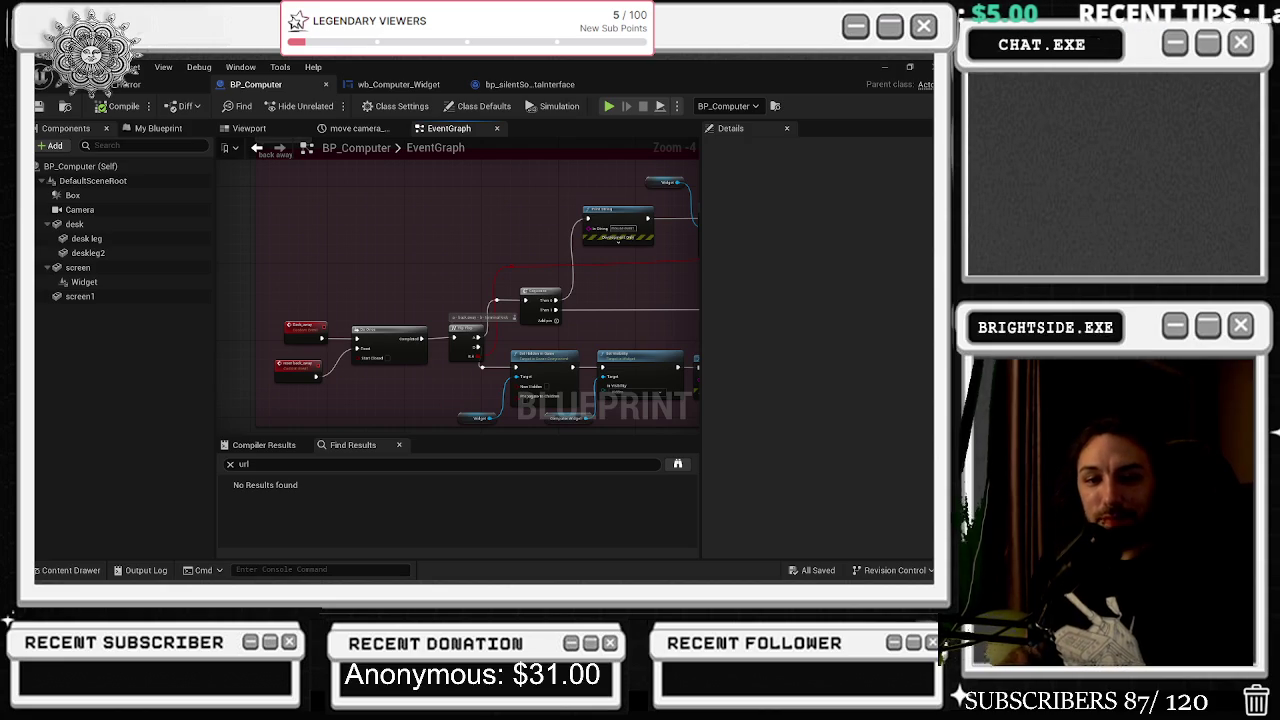
left_click(118, 84)
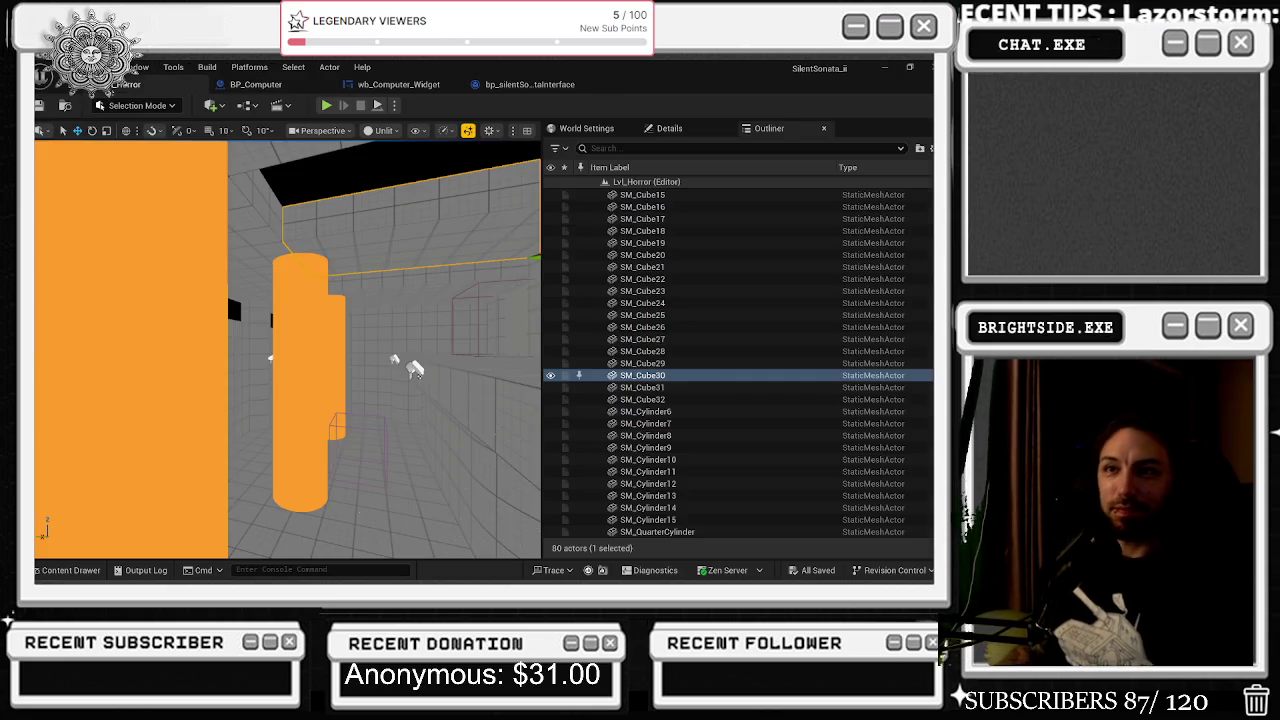
Frame the chair area, select BP_Computer in the level, and open its Blueprint.
key("f")
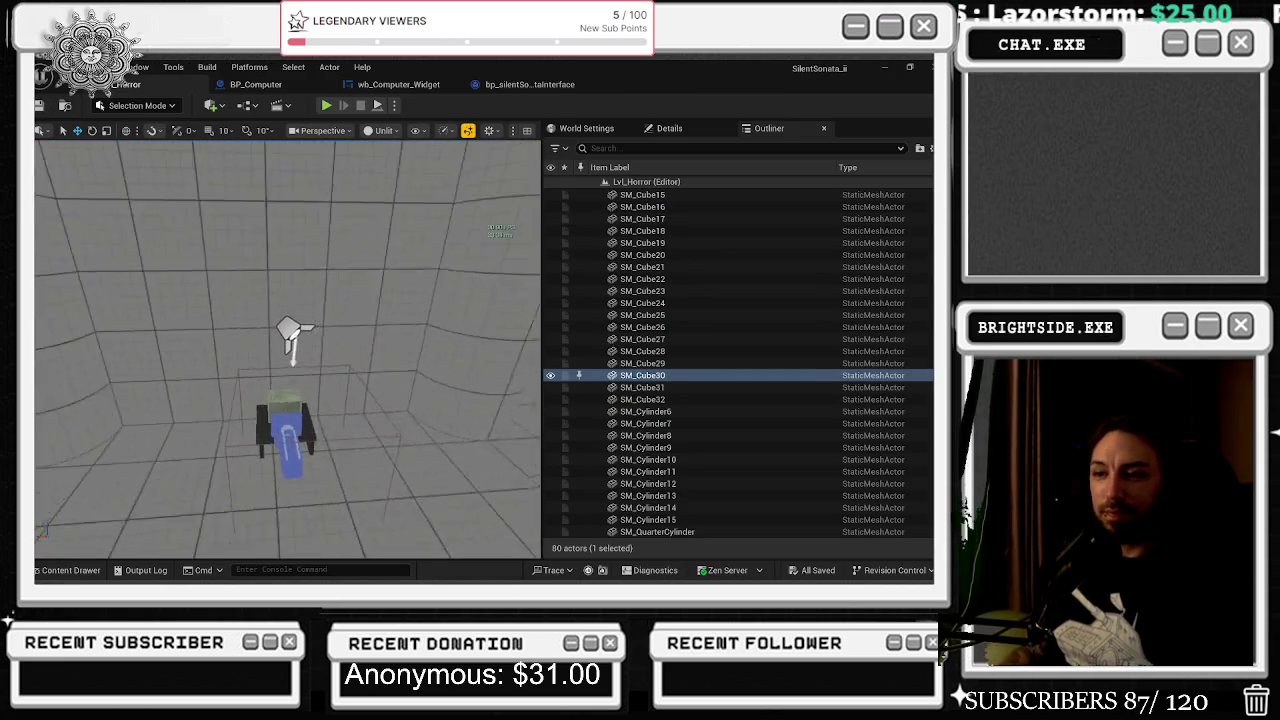
scroll(437, 229, "down", 3)
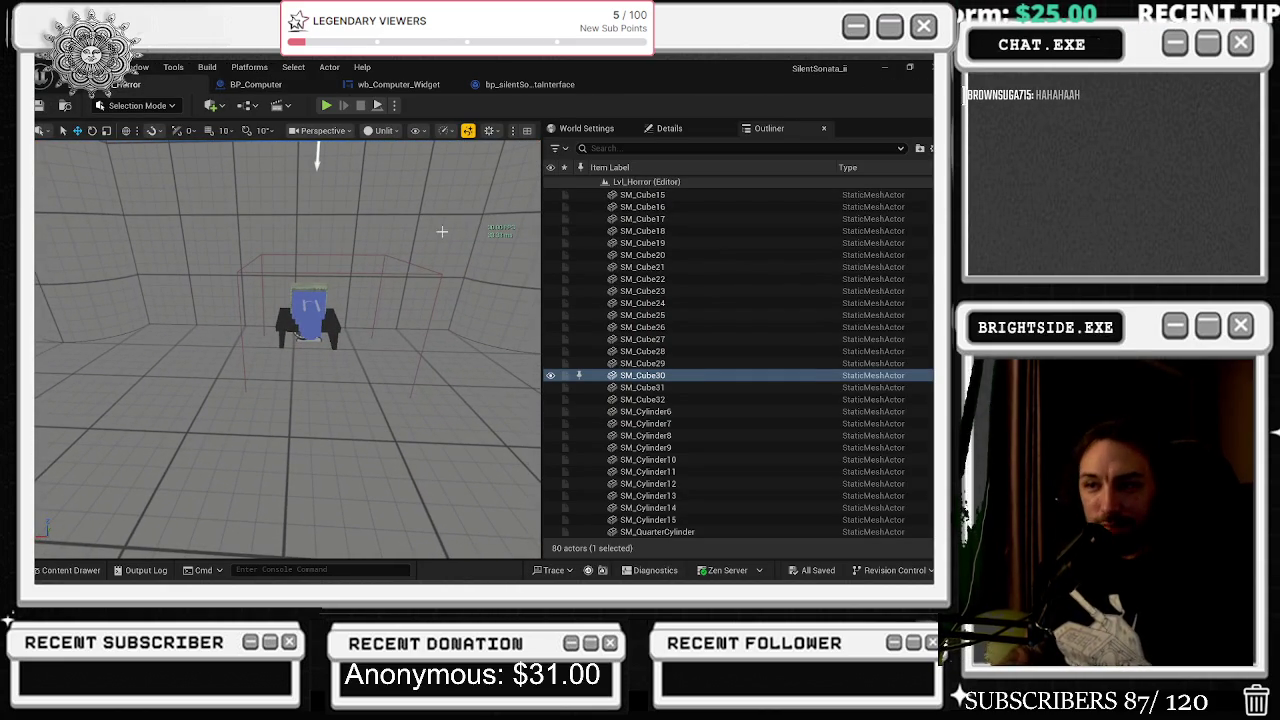
mouse_move(370, 282)
left_mouse_down()
mouse_move(323, 165)
mouse_move(420, 260)
mouse_move(450, 262)
mouse_move(374, 270)
left_mouse_up()
left_click(270, 324)
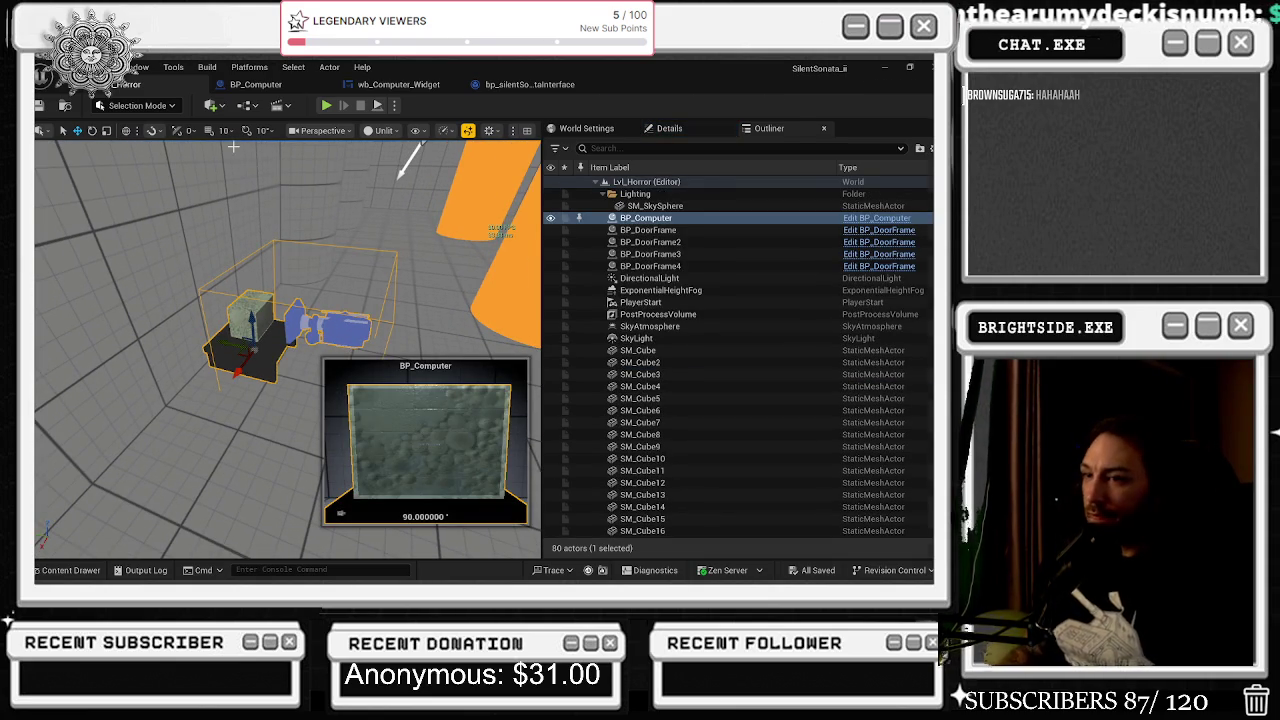
key("ctrl+e")
Survey the bp_silentSonataInterface graph down to the onplayerSecuritycam Print String node.
left_click(390, 86)
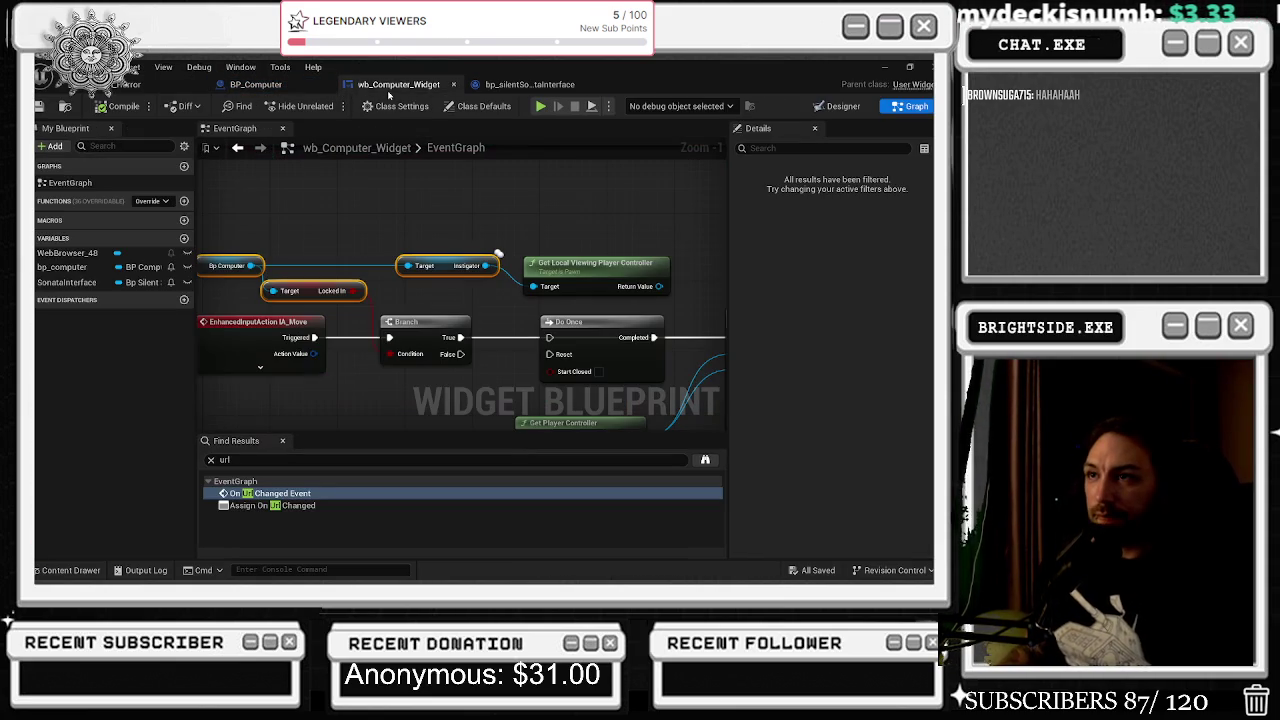
left_click(511, 86)
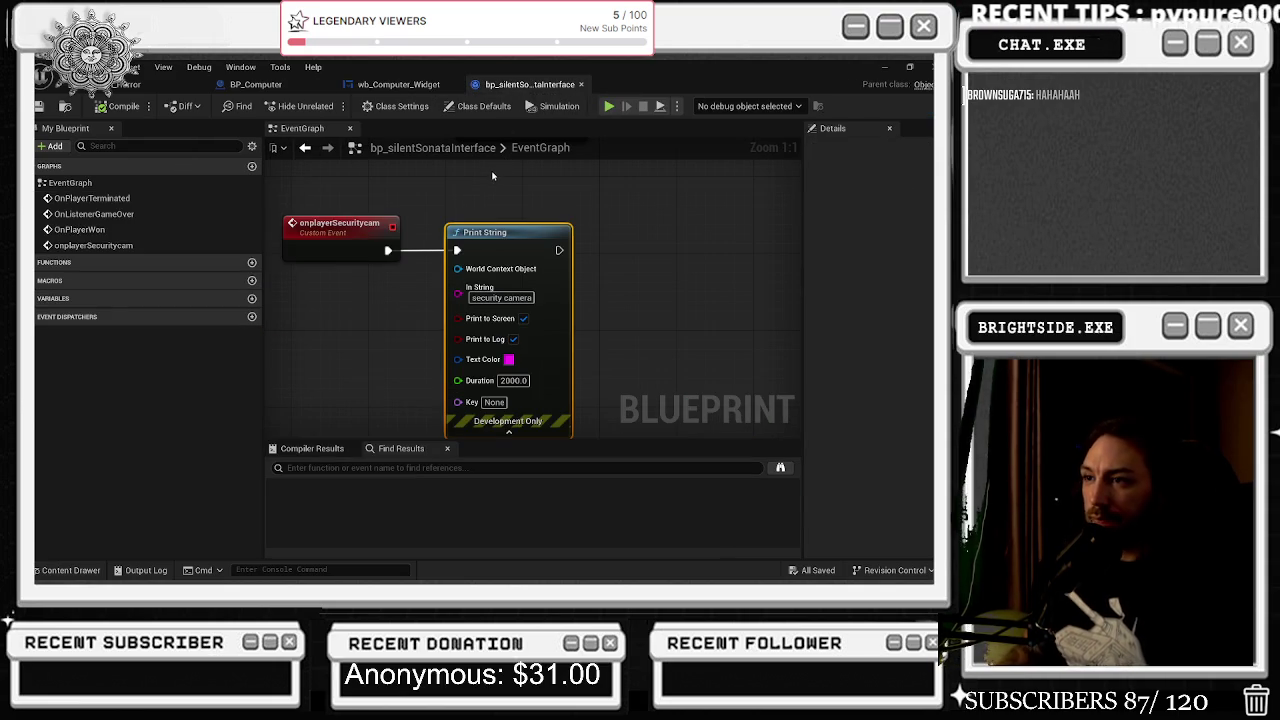
scroll(446, 295, "down", 7)
scroll(446, 295, "up", 3)
scroll(391, 320, "down", 1)
mouse_move(391, 320)
left_mouse_down()
mouse_move(404, 379)
mouse_move(371, 371)
mouse_move(390, 236)
left_mouse_up()
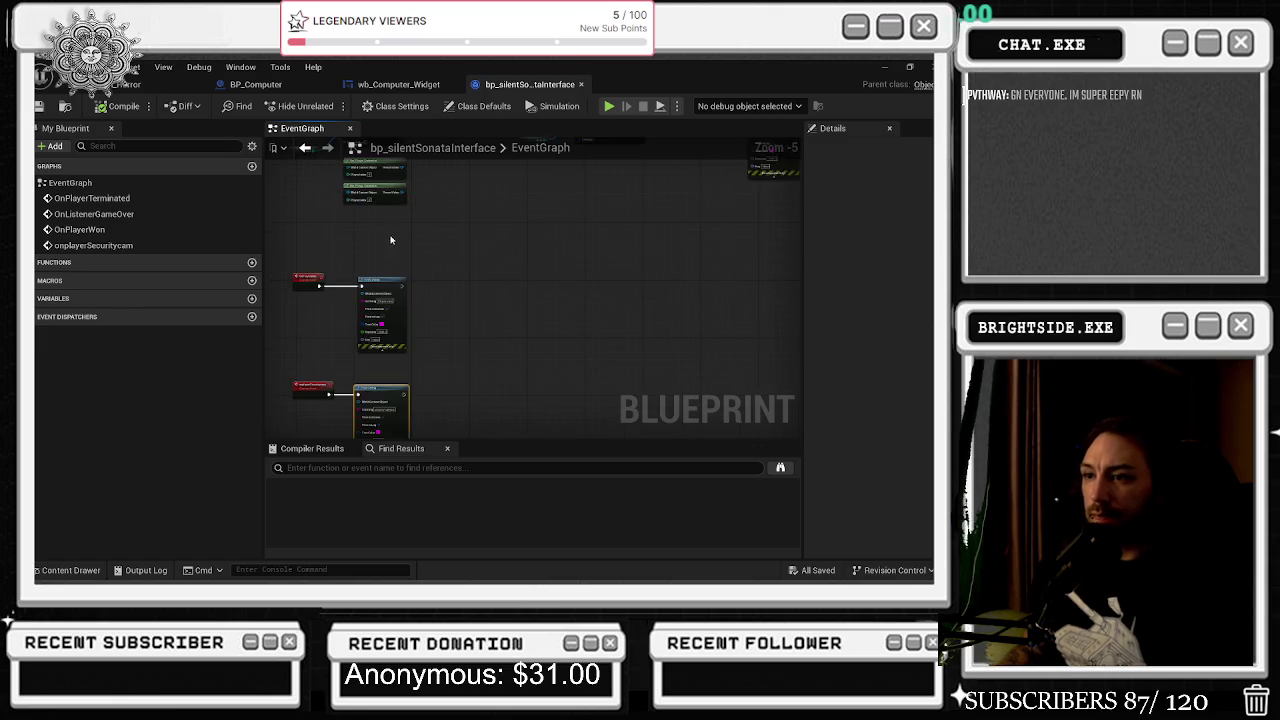
scroll(344, 316, "up", 3)
left_click_drag(344, 316, 364, 279)
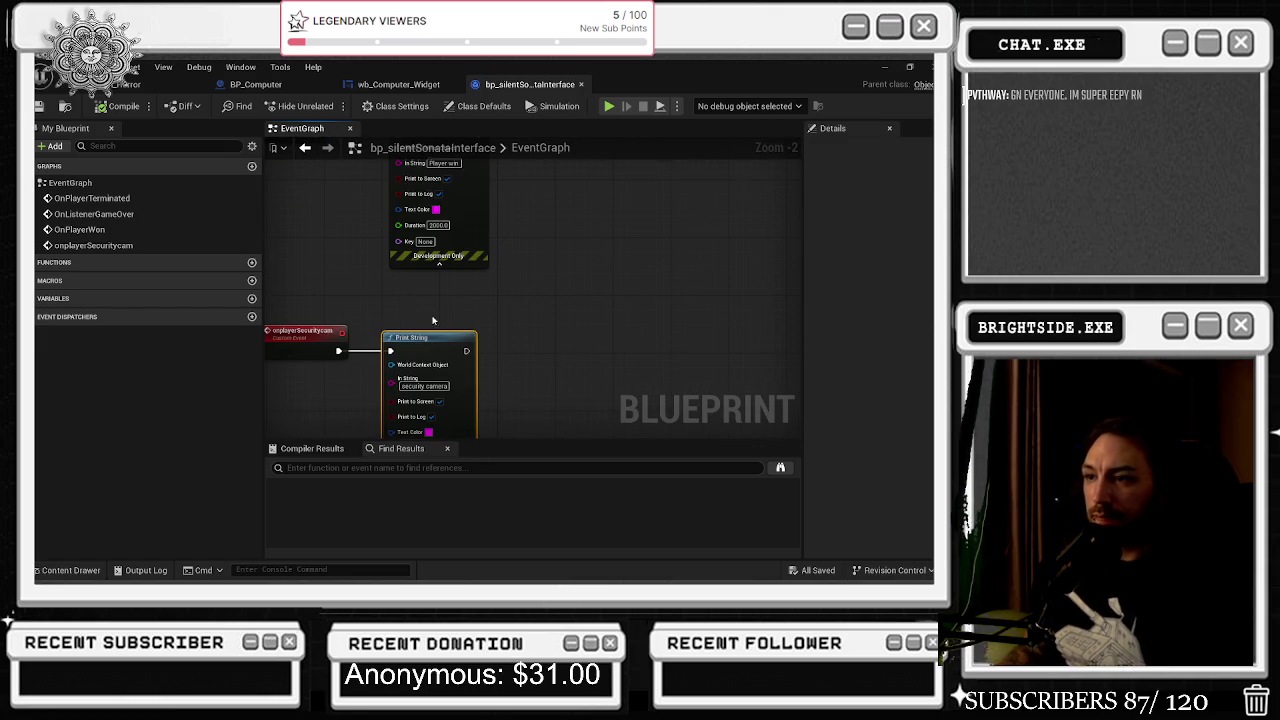
Return to the wb_Computer_Widget graph and jump to the OnUrlChanged_Event node from the results.
left_click(398, 84)
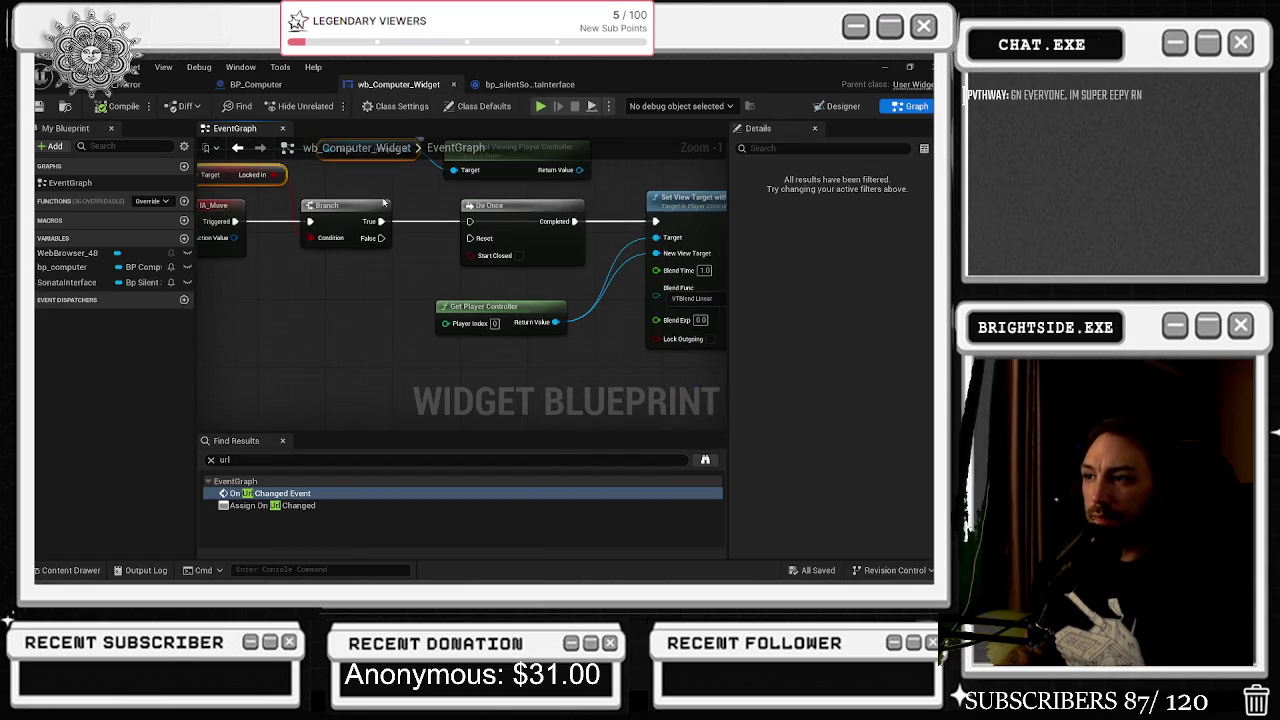
left_click(256, 84)
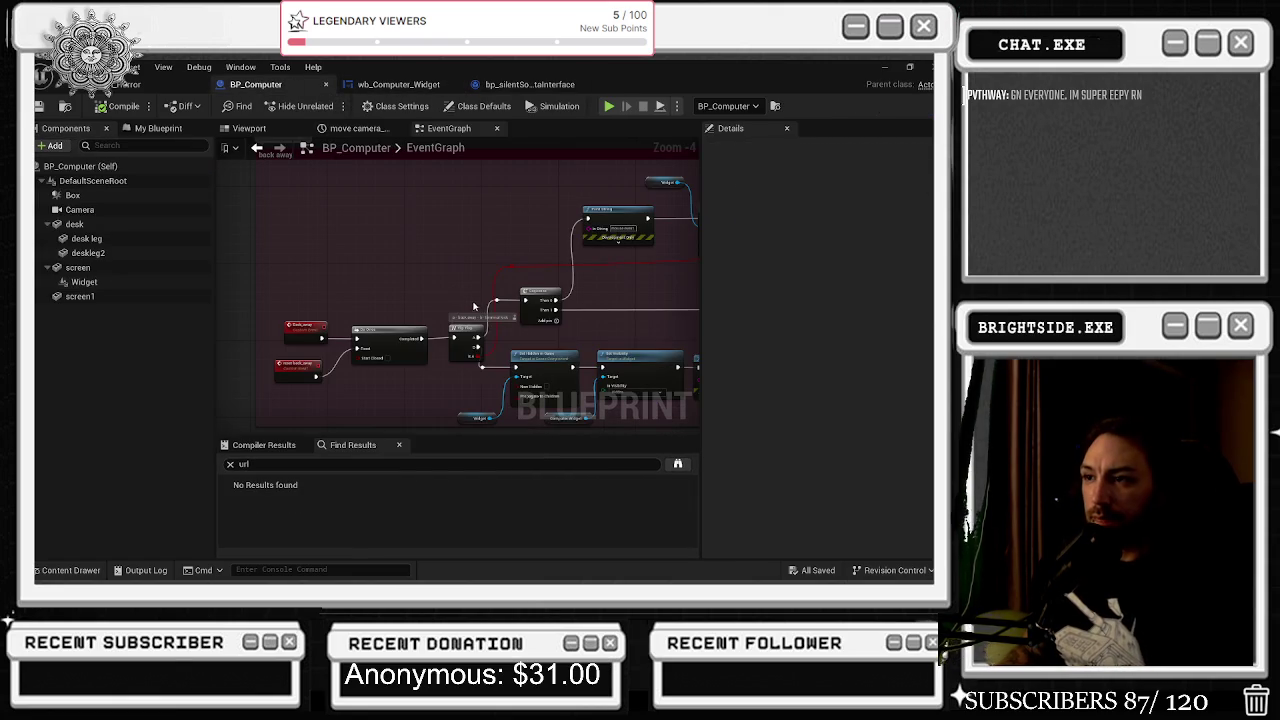
scroll(340, 380, "down", 3)
left_click(390, 84)
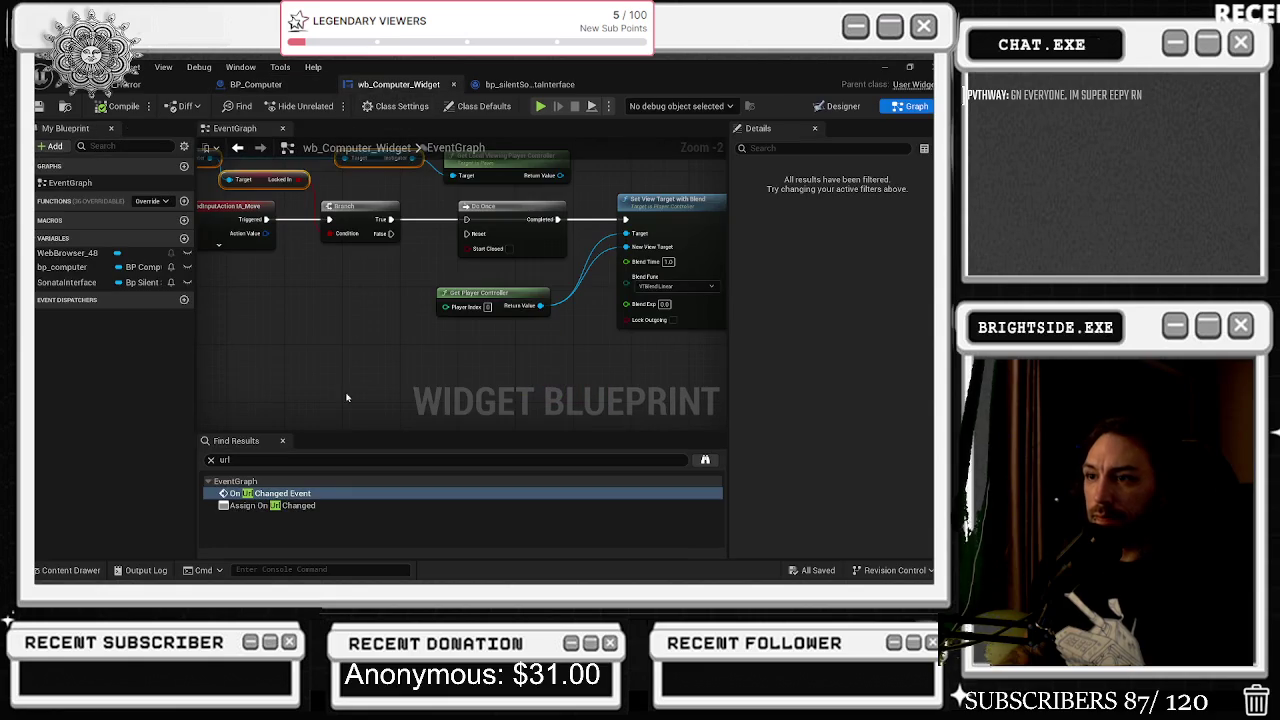
double_click(277, 493)
Pan across the onplayerwon and onplayercamera Contains checks, then minimize the Unreal editor.
left_click_drag(405, 218, 320, 184)
scroll(334, 201, "down", 1)
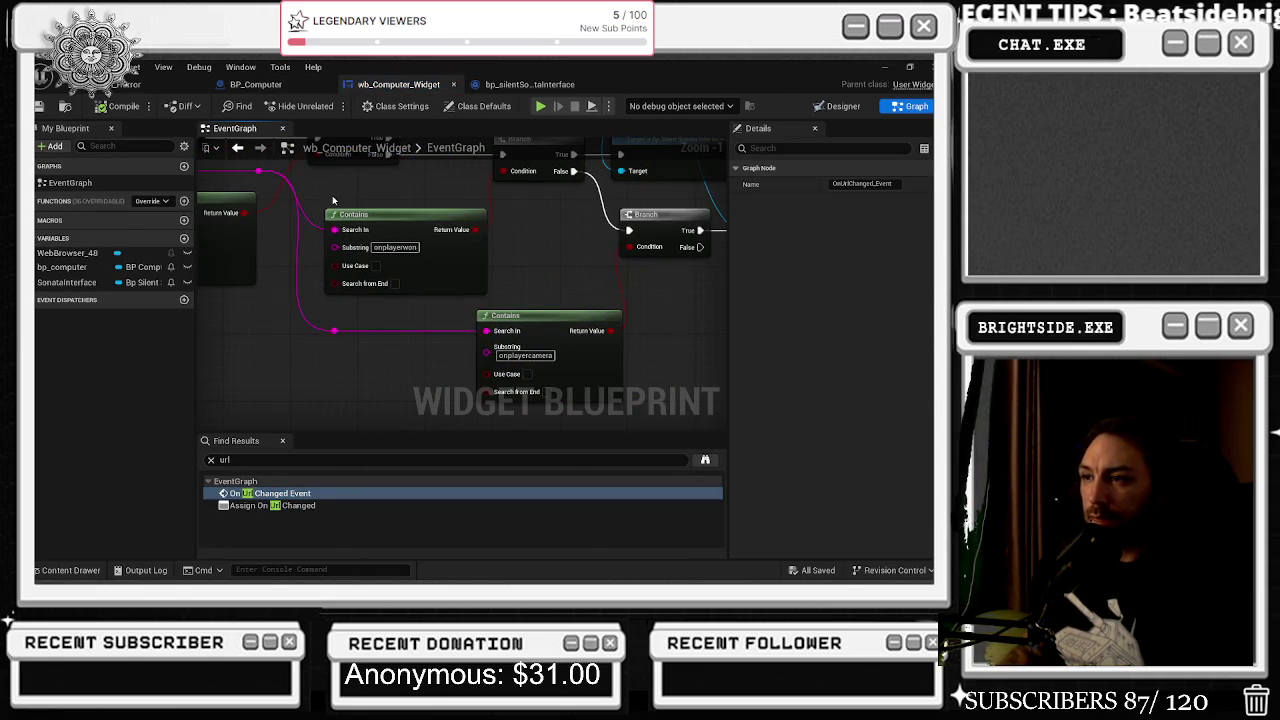
mouse_move(720, 272)
left_mouse_down()
mouse_move(494, 271)
mouse_move(507, 385)
mouse_move(610, 413)
mouse_move(709, 474)
mouse_move(648, 284)
mouse_move(709, 281)
mouse_move(804, 219)
mouse_move(874, 239)
mouse_move(664, 241)
left_mouse_up()
right_click(507, 385)
key("Escape")
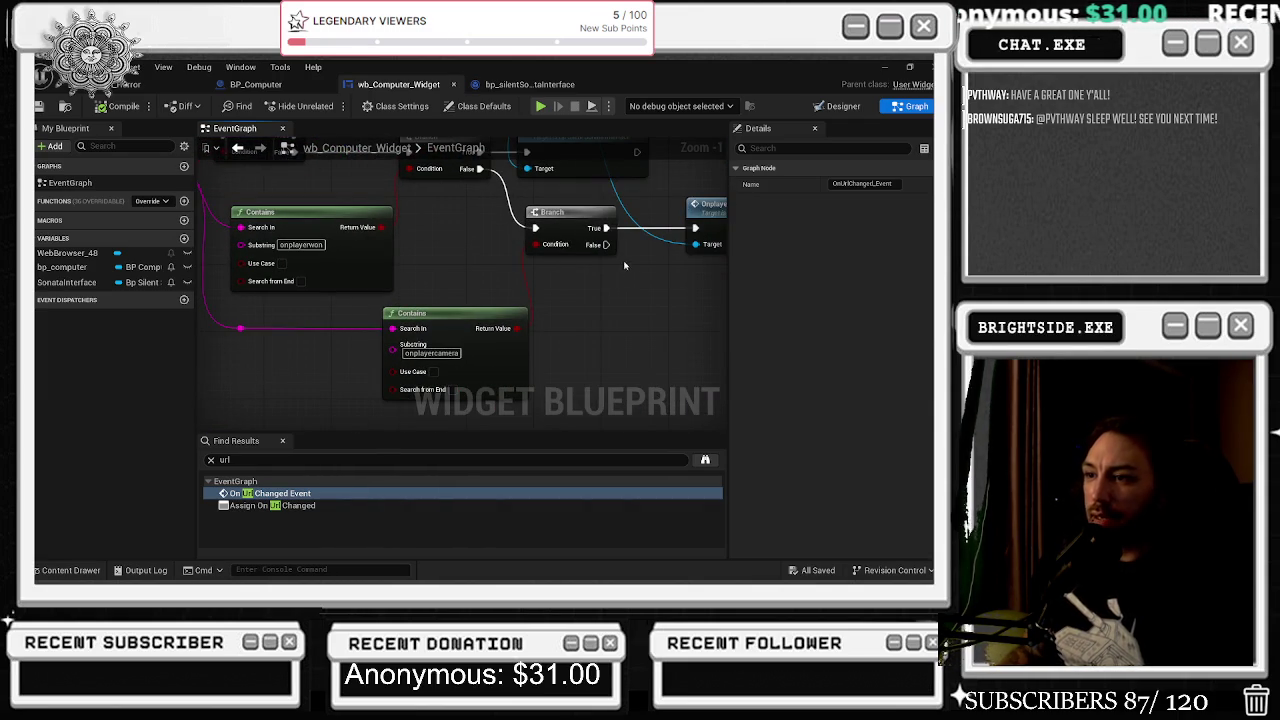
left_click(887, 68)
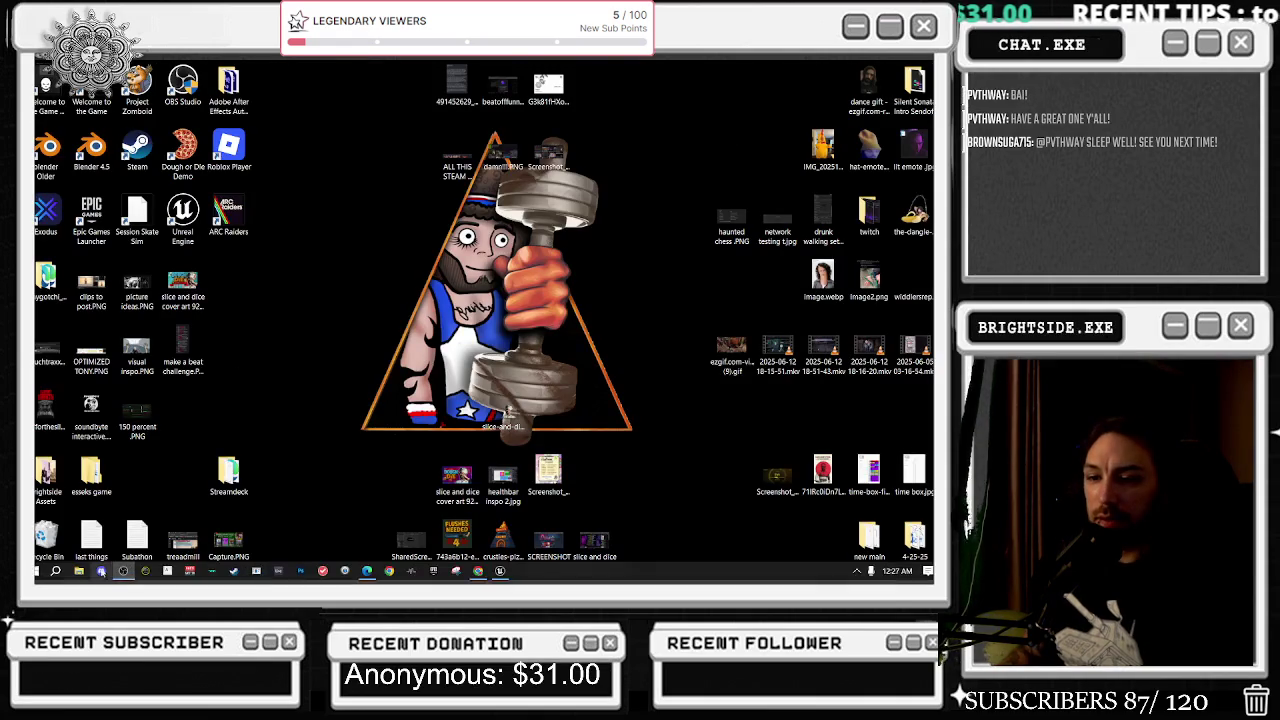
Browse to SilentSonata_ii > Content > Variant_Horror > UI and edit audio_forensics.html with Notepad++.
left_click(80, 572)
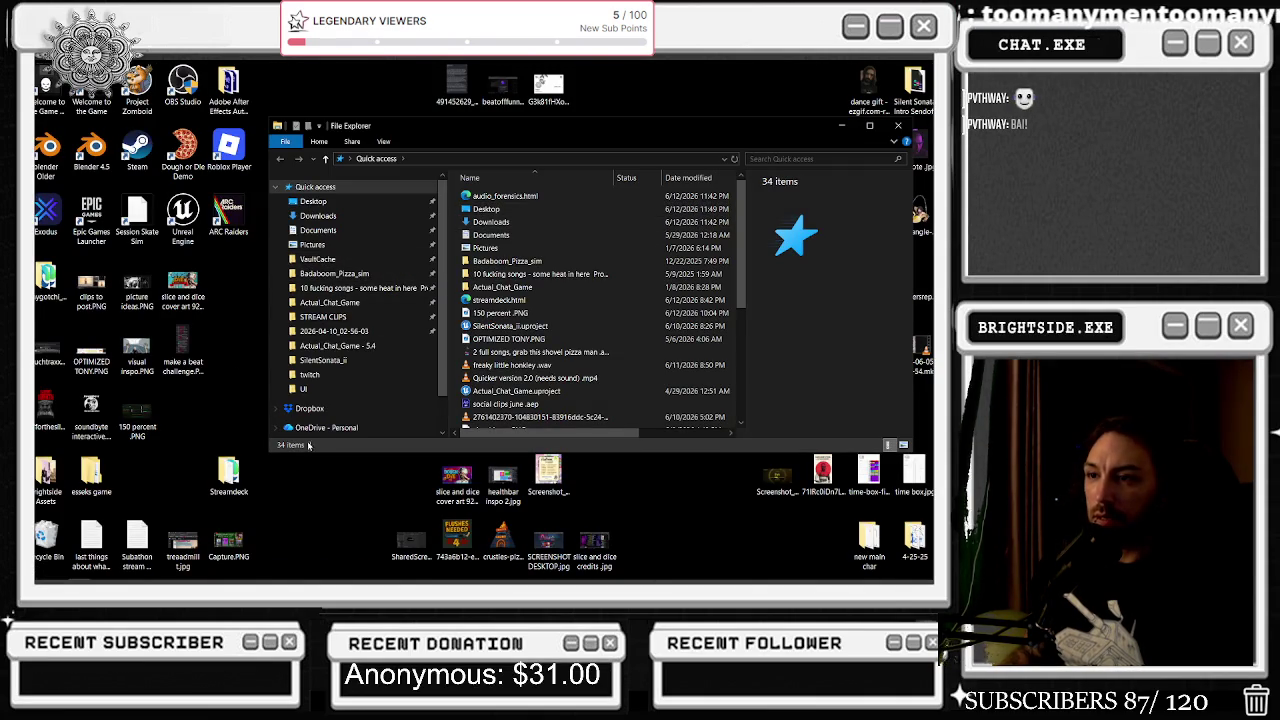
left_click(323, 360)
double_click(485, 209)
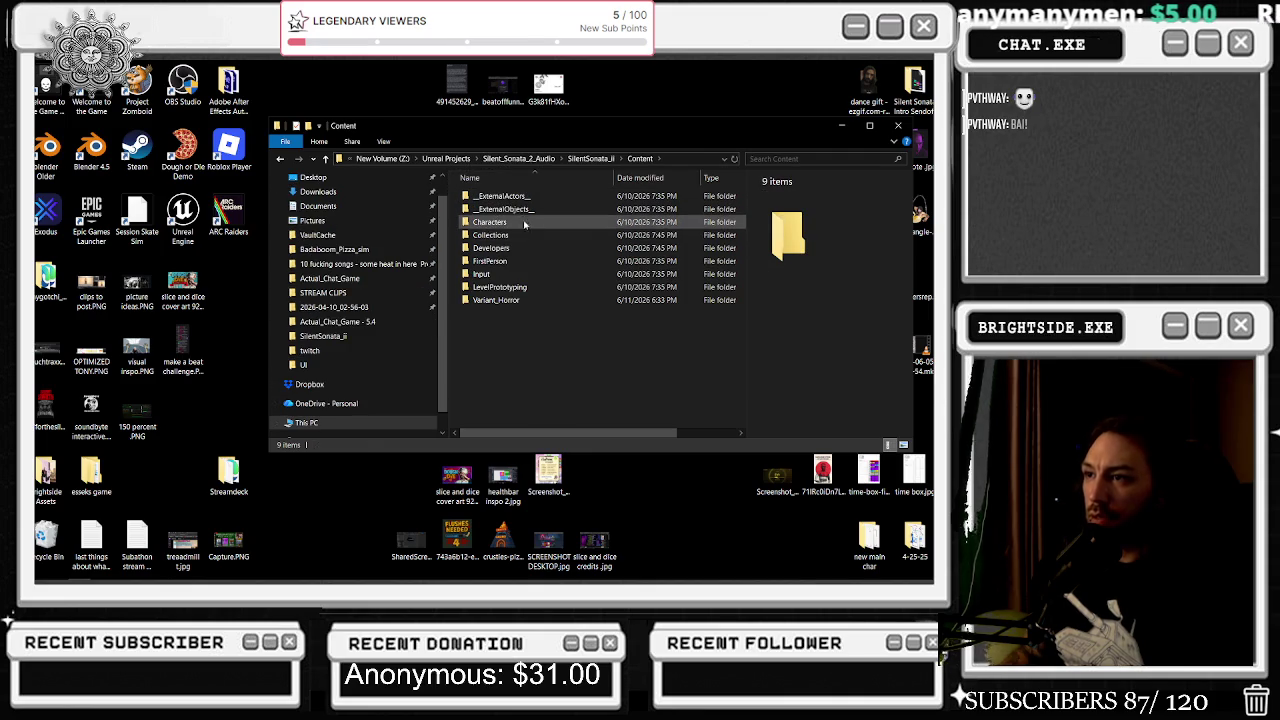
double_click(497, 300)
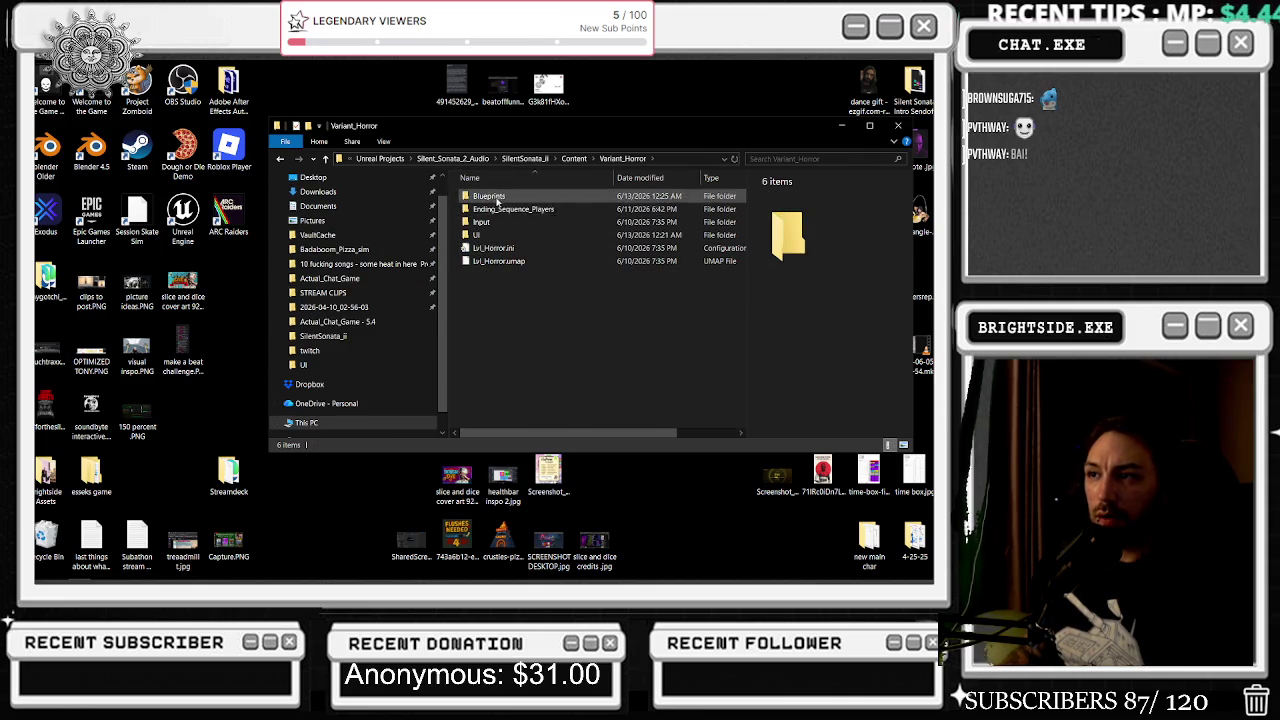
double_click(490, 234)
left_click(487, 196)
right_click(487, 196)
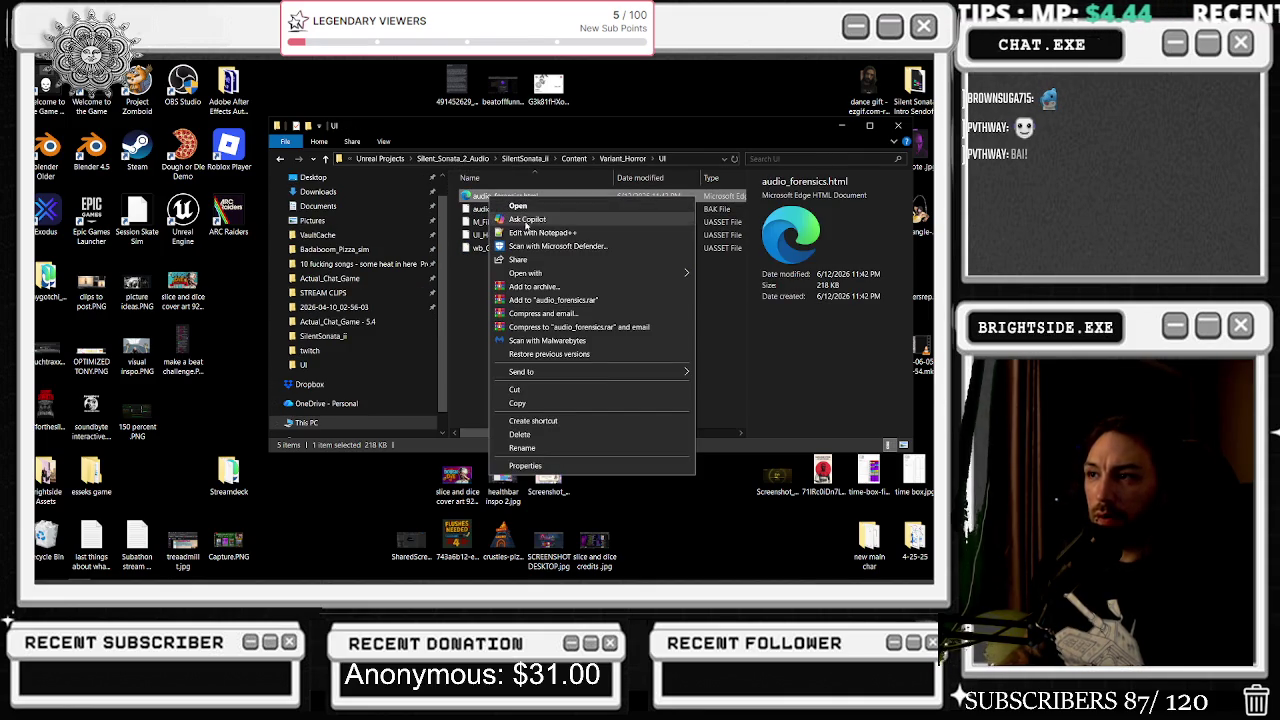
left_click(527, 238)
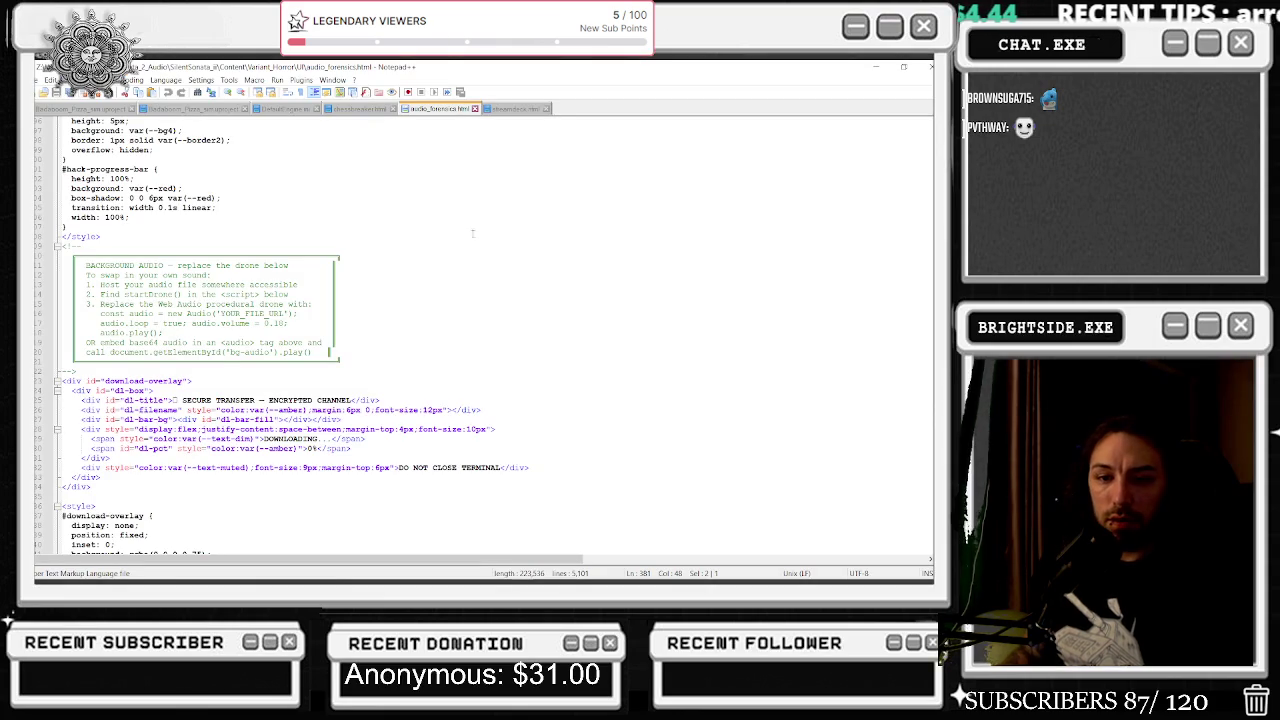
Take the onplayercamera substring from the Unreal Contains node and switch to the HTML file.
scroll(306, 268, "up", 1, "ctrl")
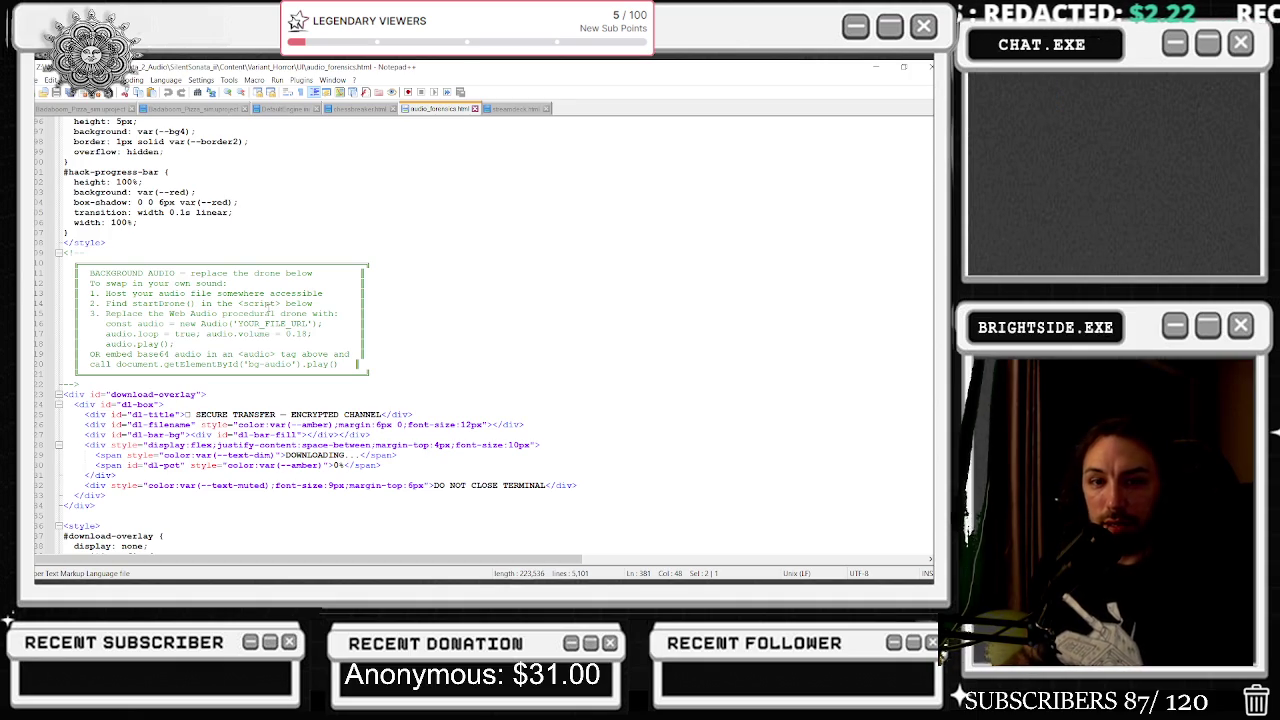
scroll(269, 253, "up", 3)
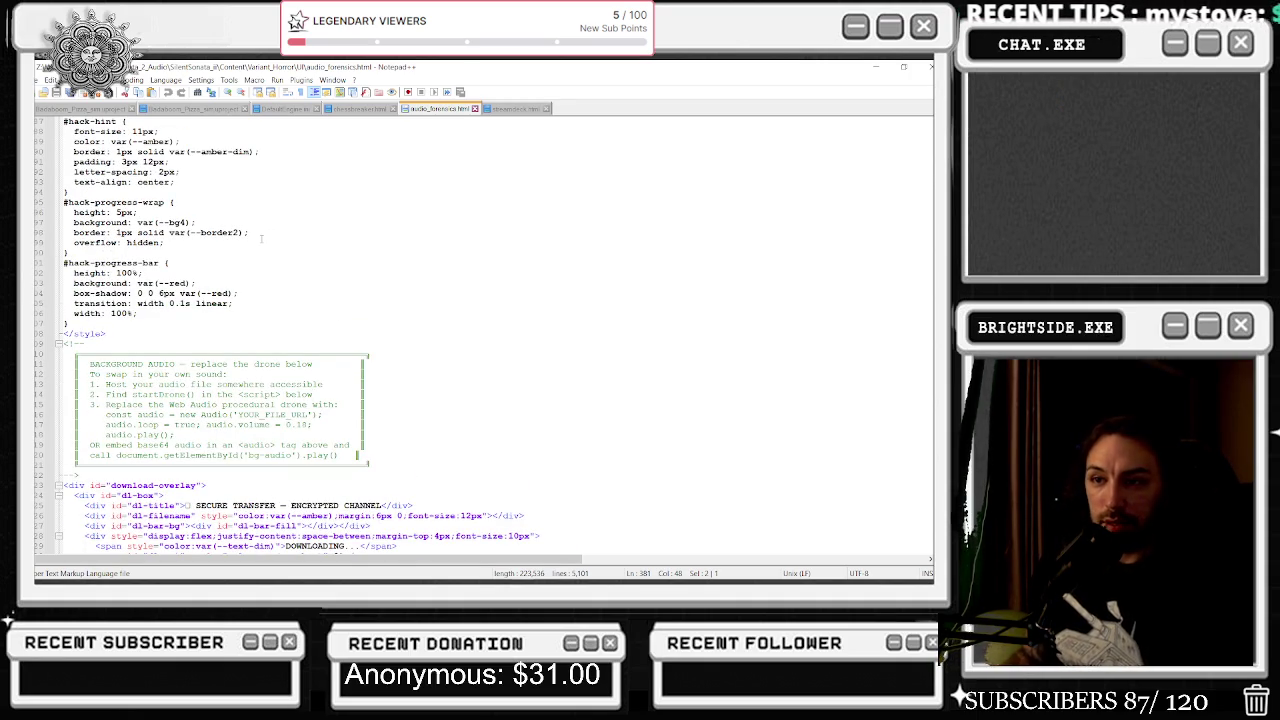
scroll(349, 290, "up", 7)
key("alt+Tab")
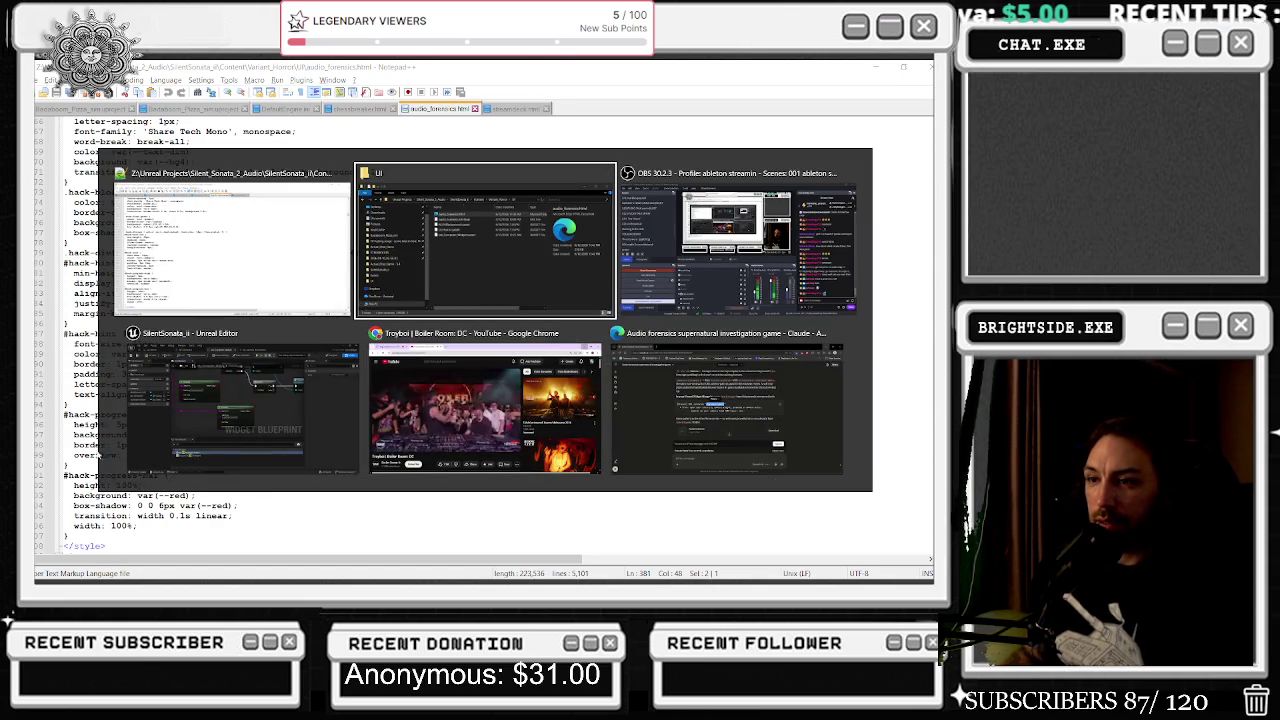
left_click(258, 422)
key("alt+Tab")
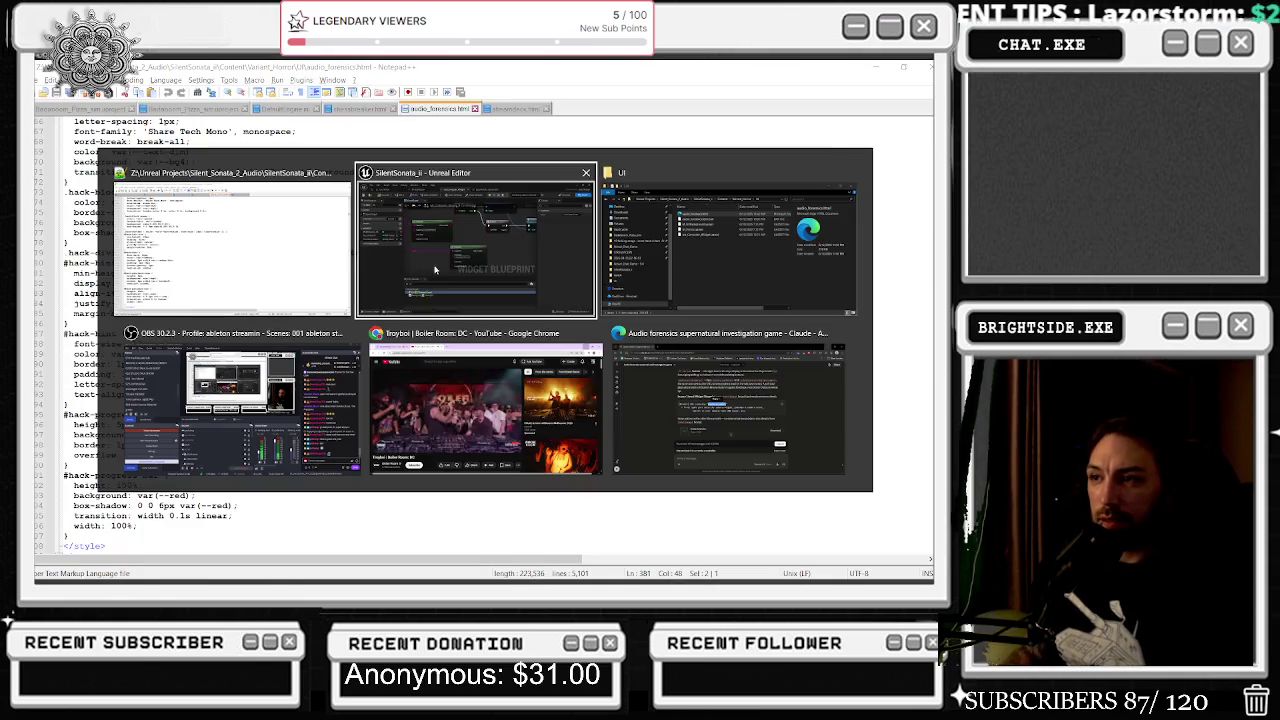
key("Escape")
left_click(452, 353)
right_click(455, 353)
left_click(478, 366)
key("alt+Tab")
Search audio_forensics.html for onplayercamera and step to the next match.
left_click(468, 264)
key("ctrl+a")
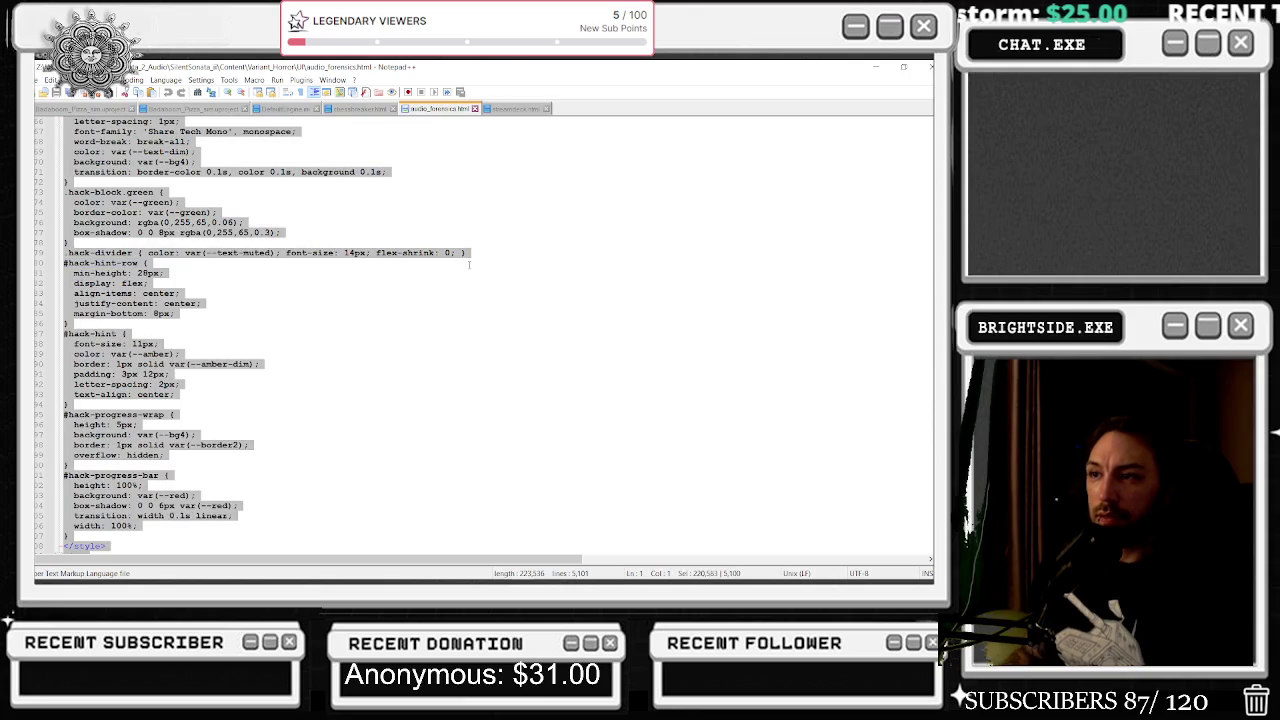
key("ctrl+f")
type("onplayercamera")
key("Return")
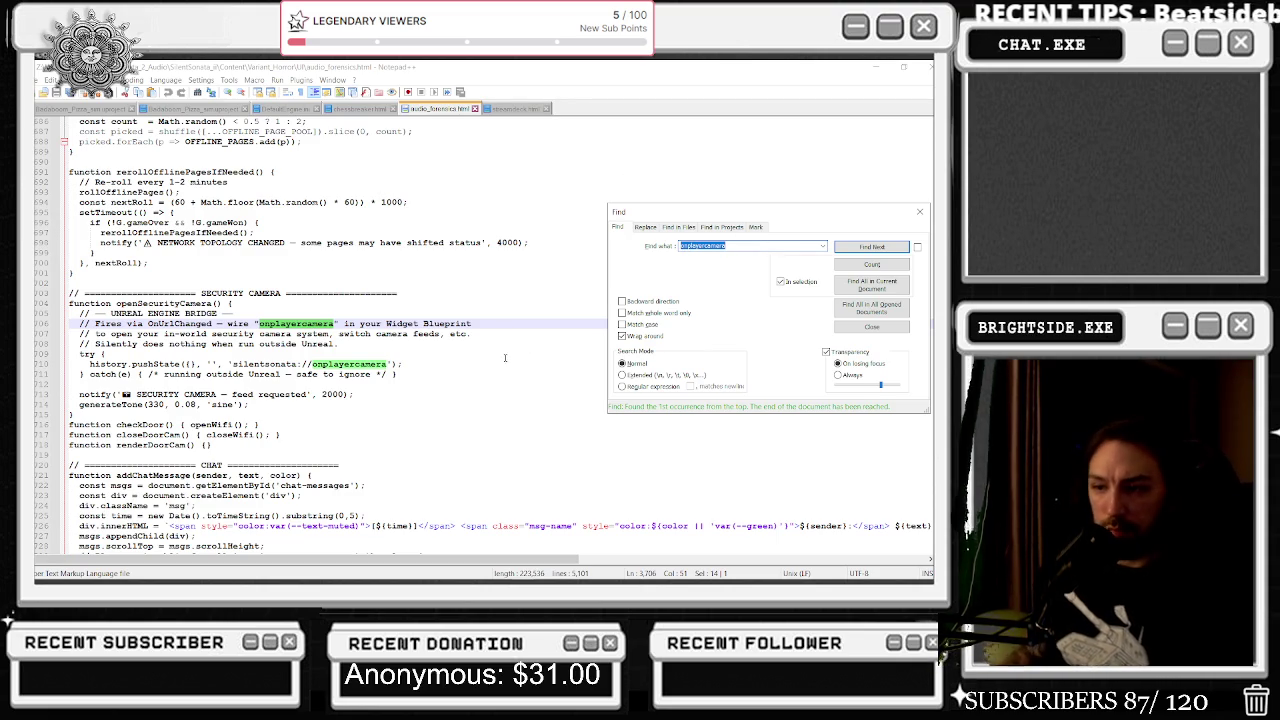
left_click(882, 246)
Cycle through the onplayercamera matches, then search for 'camera' instead.
left_click(882, 246)
left_click(882, 246)
left_click(882, 246)
left_click(882, 246)
left_click(882, 246)
left_click(882, 246)
left_click(688, 245)
double_click(688, 245)
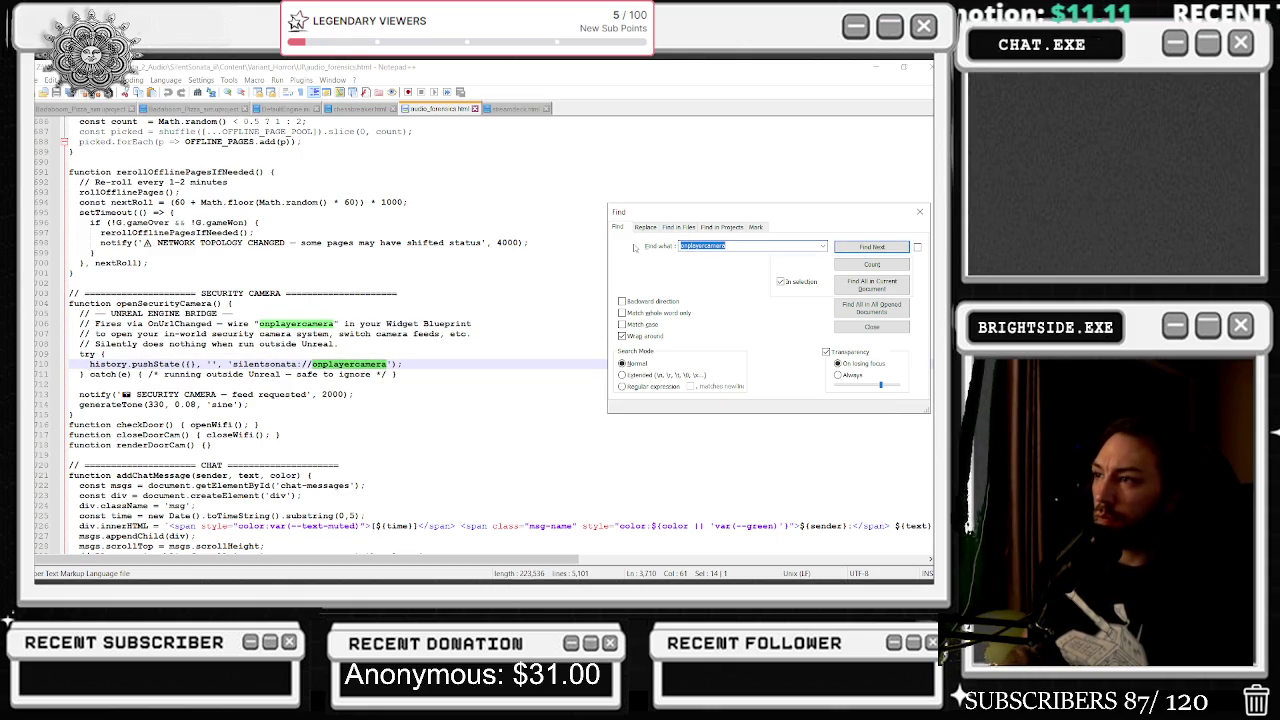
type("camera")
key("Return")
key("Return")
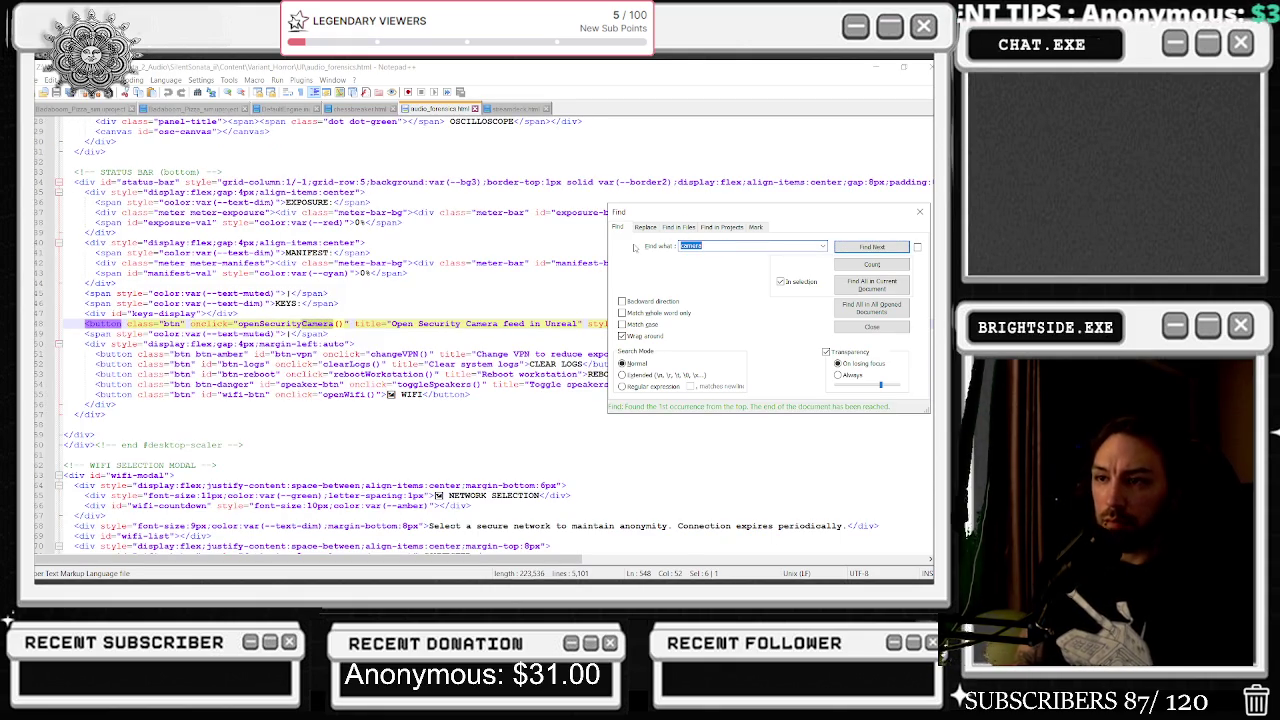
Delete 'Unreal' from the security camera button's tooltip.
mouse_move(657, 219)
left_mouse_down()
mouse_move(760, 178)
mouse_move(738, 507)
mouse_move(704, 414)
left_mouse_up()
double_click(564, 323)
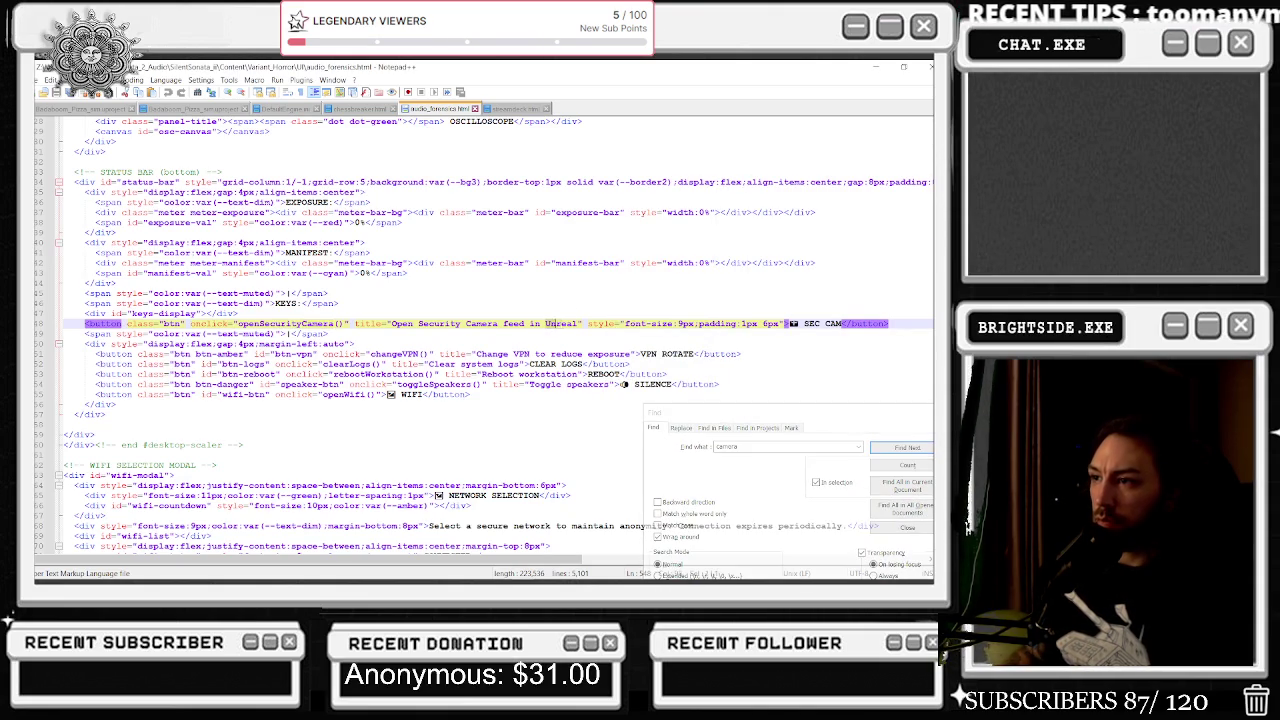
key("BackSpace")
key("BackSpace")
key("BackSpace")
key("BackSpace")
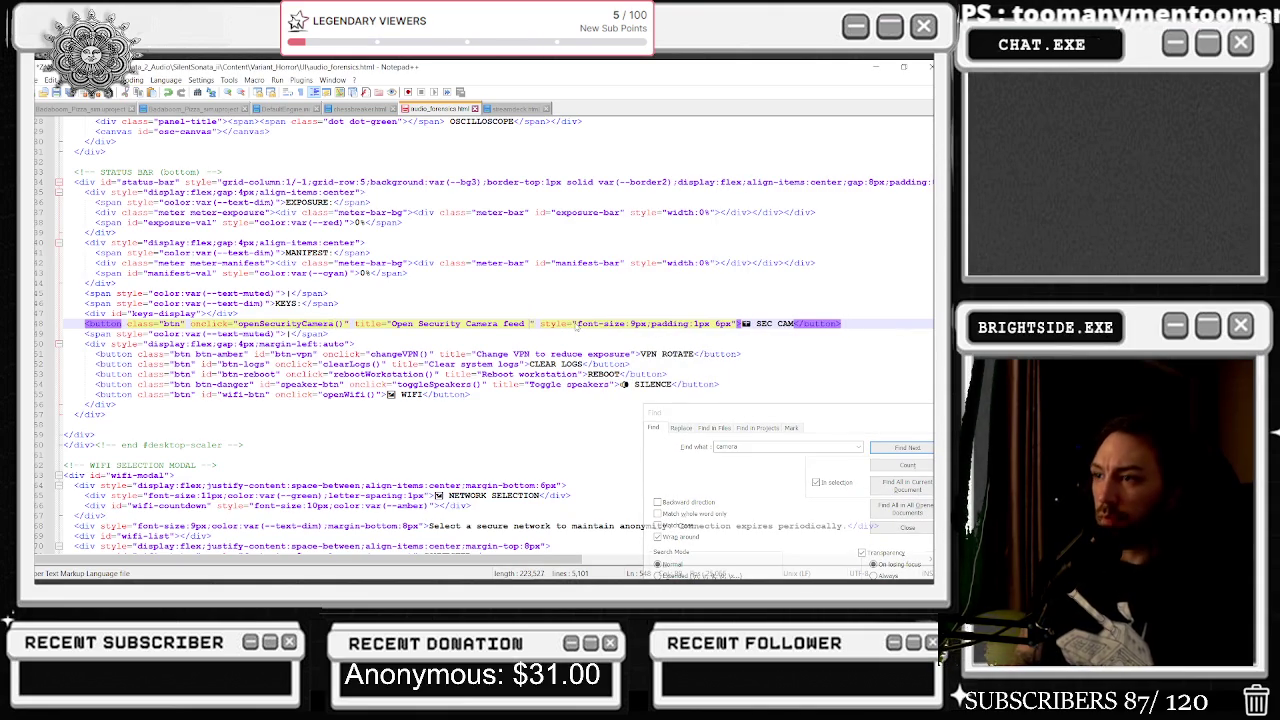
left_click(615, 384)
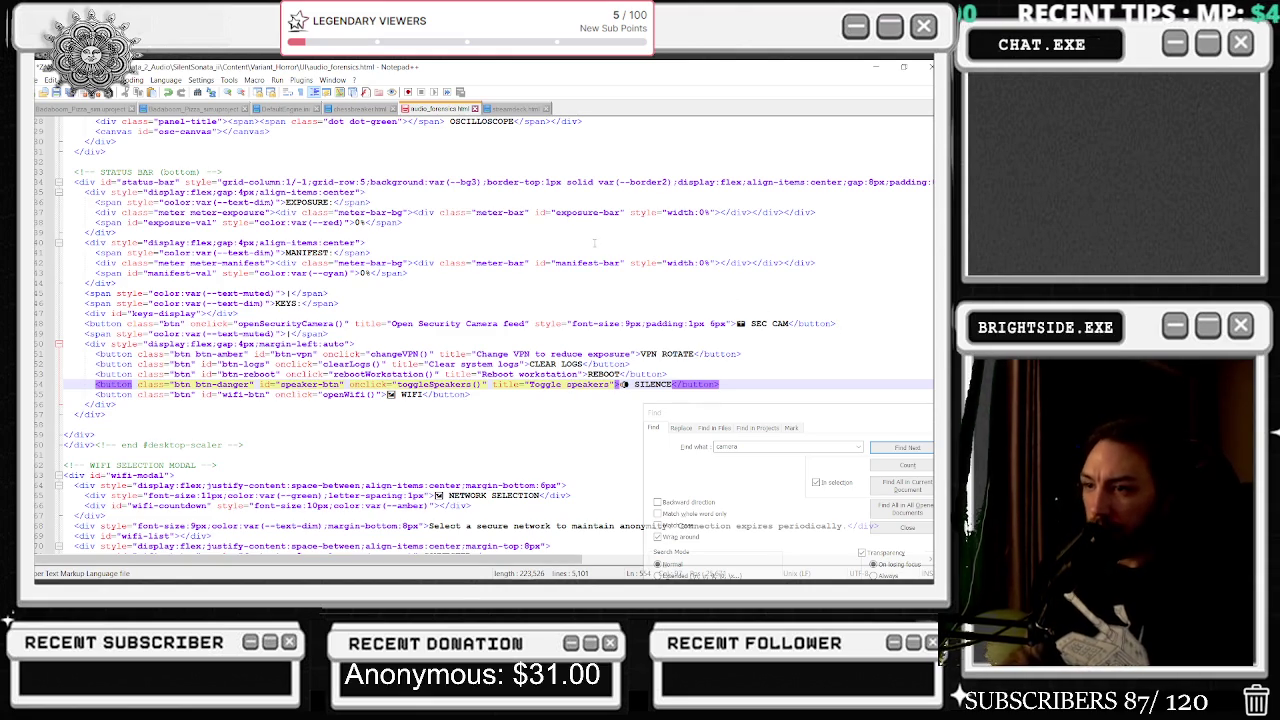
Step through further camera matches and select onplayercamera in the pushState URL.
left_click(900, 448)
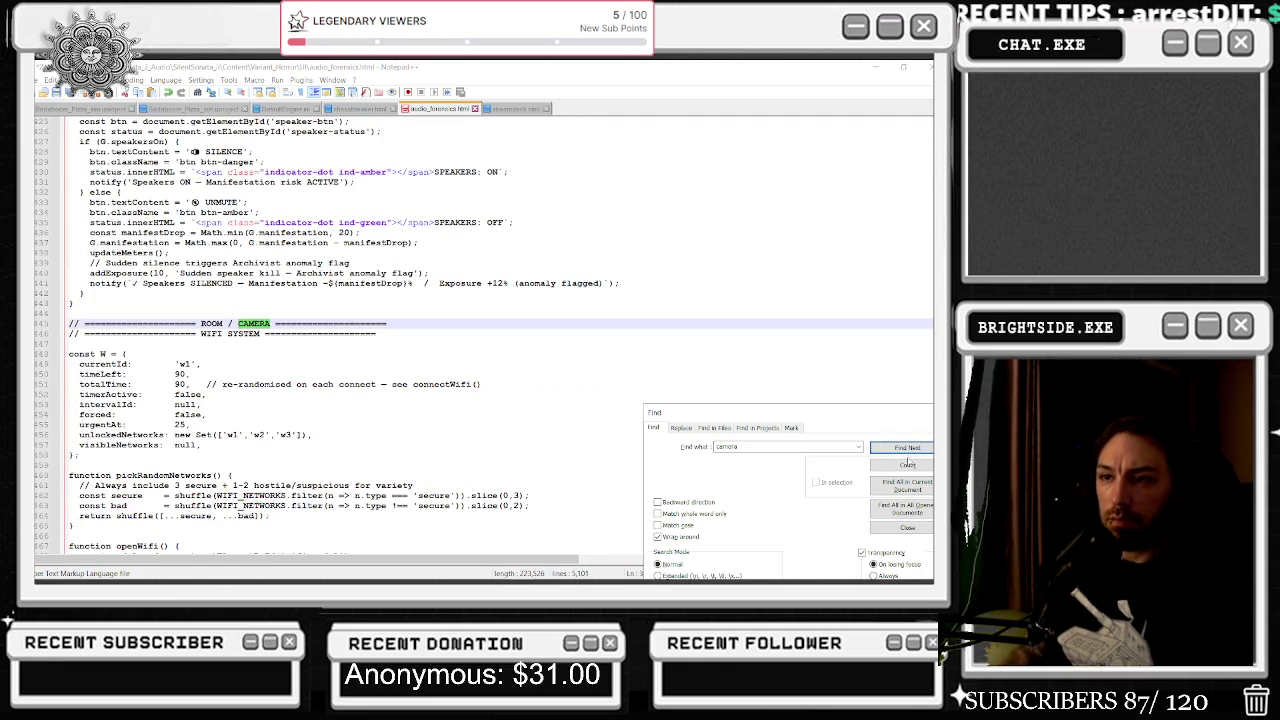
left_click(907, 450)
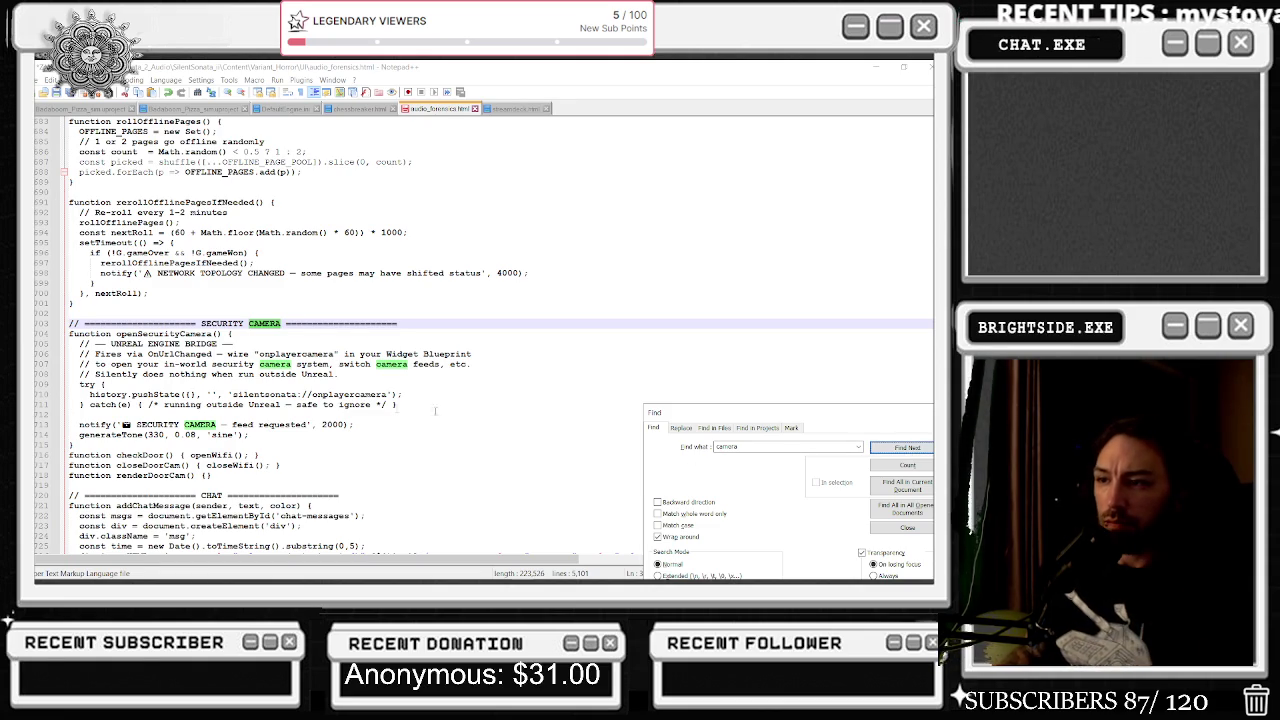
mouse_move(313, 394)
left_mouse_down()
mouse_move(388, 394)
mouse_move(390, 405)
mouse_move(388, 394)
left_mouse_up()
Search for 'onplayer' and step through the onplayercamera, onplayerterminated and onplayerwon matches.
left_click(722, 446)
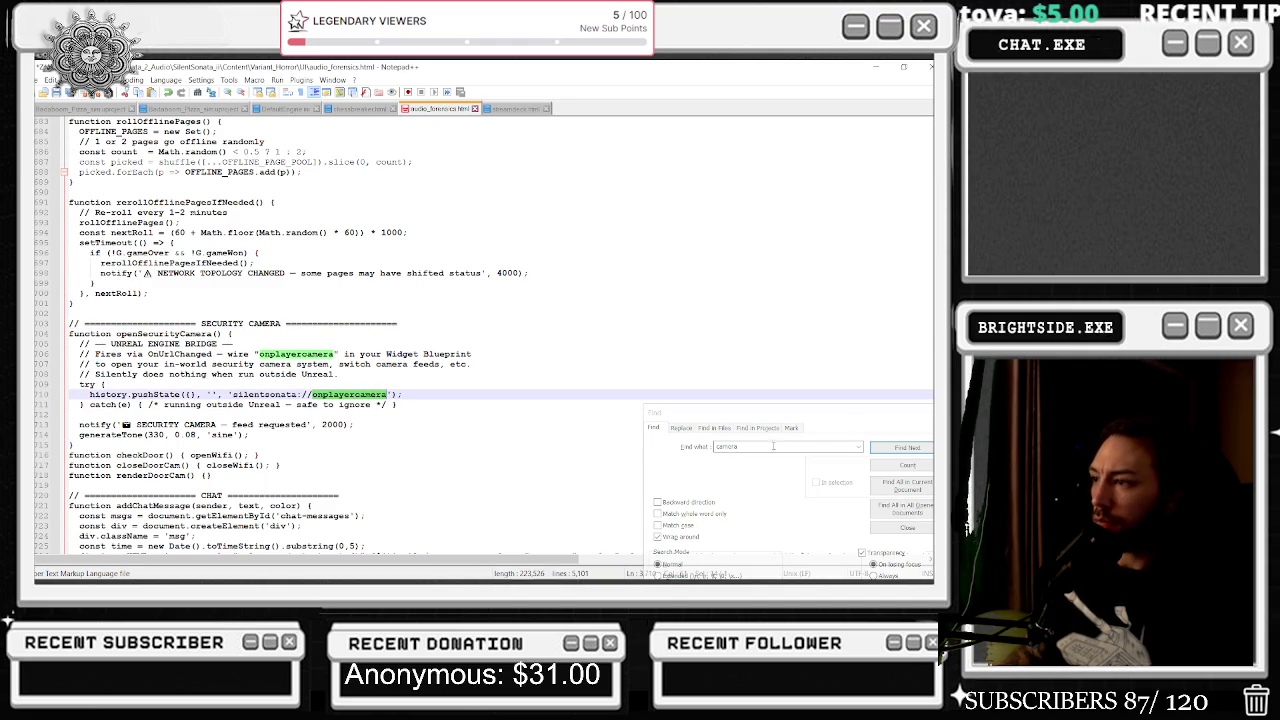
left_click(773, 446)
type("onplaye")
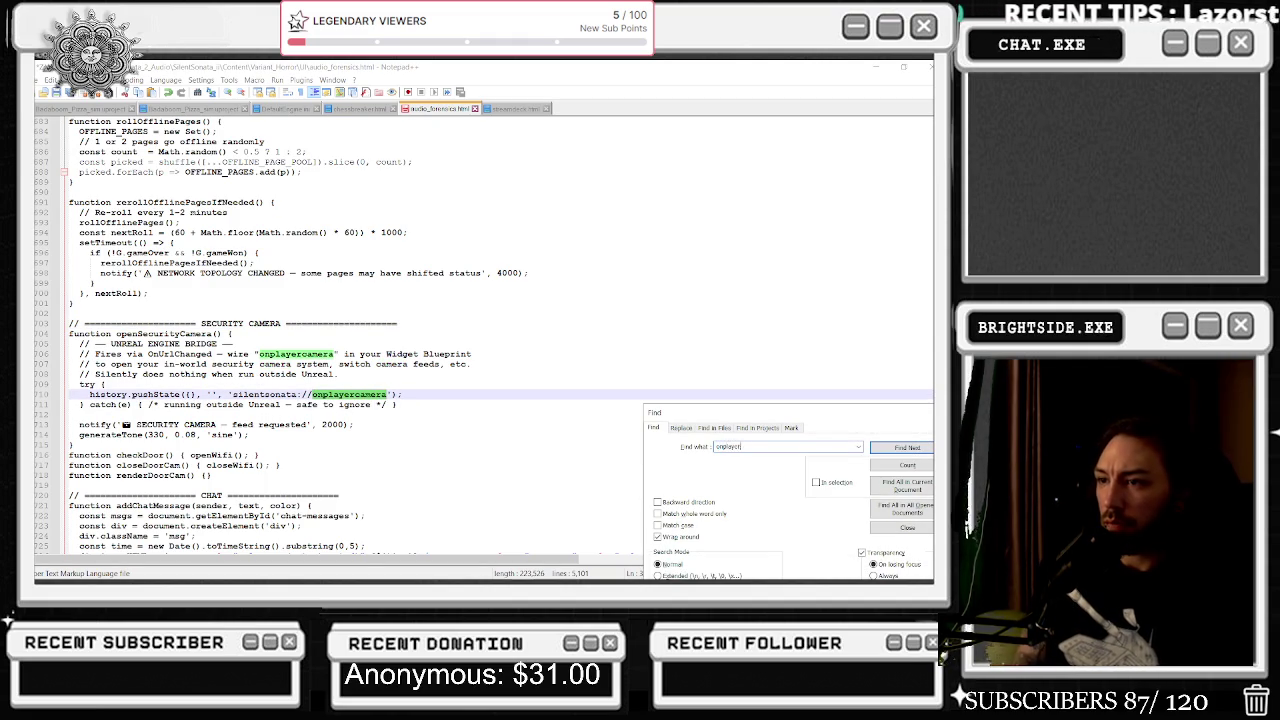
type("r")
key("Return")
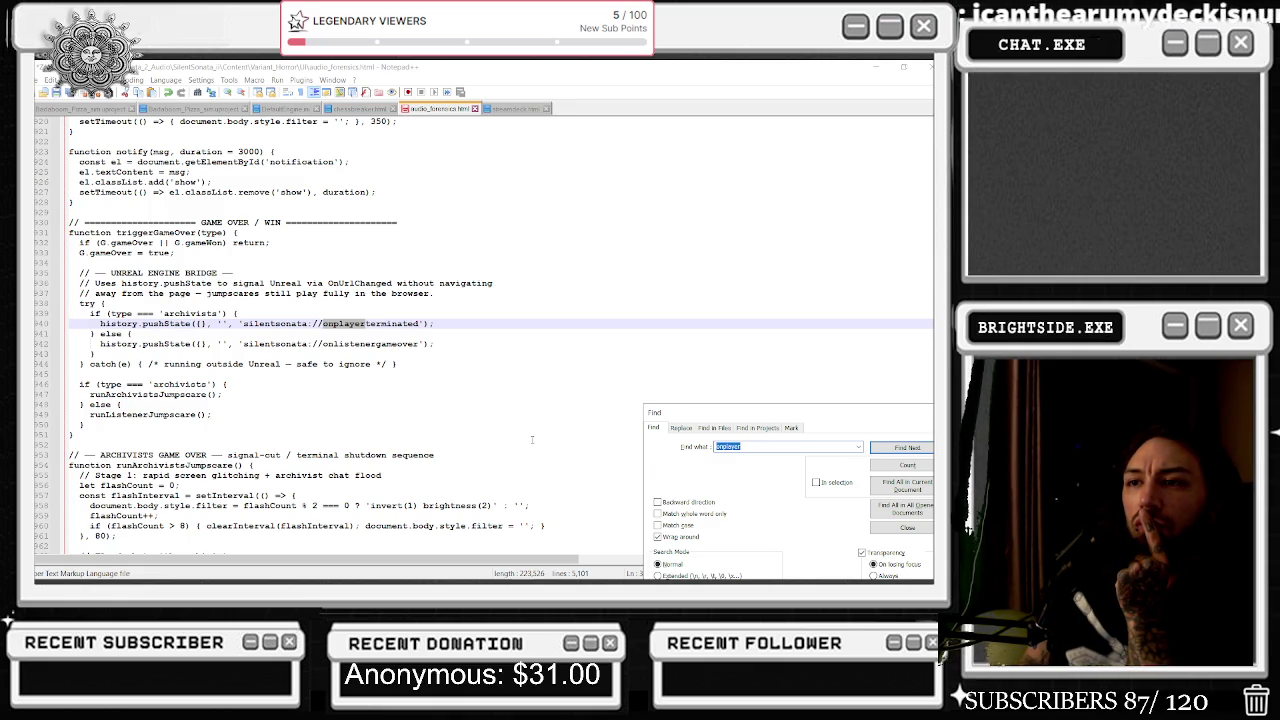
key("Return")
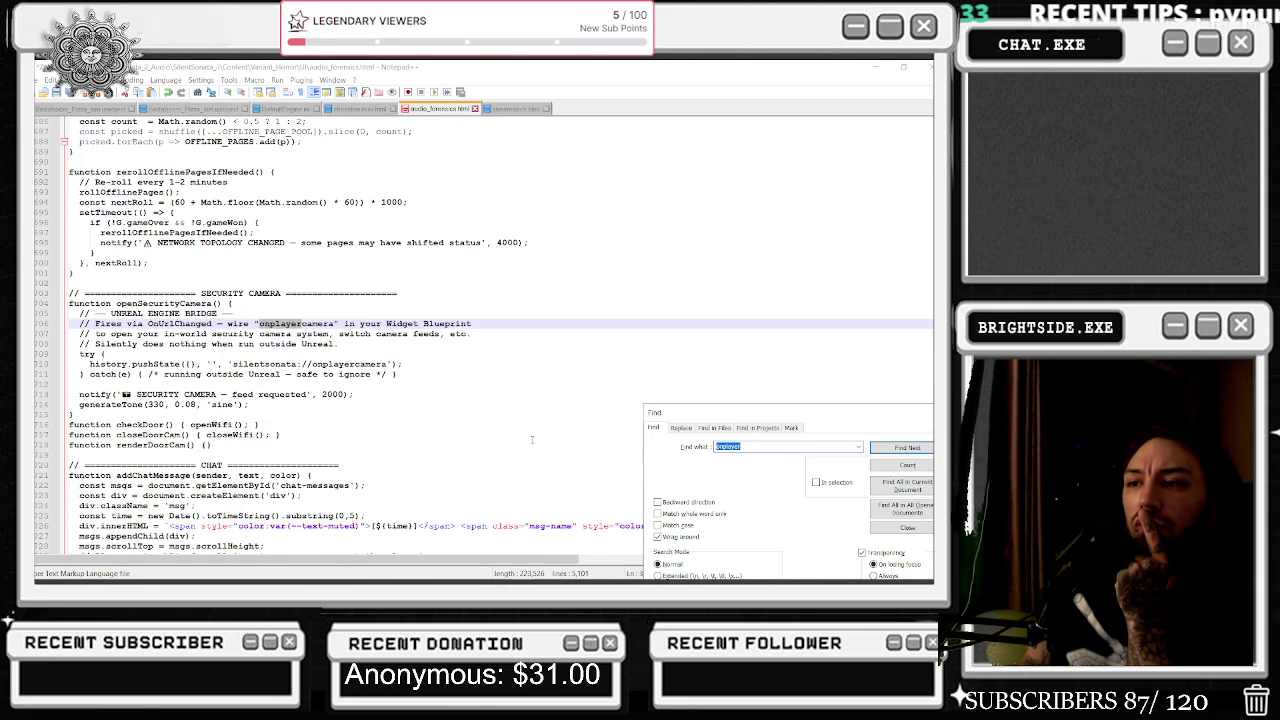
key("Return")
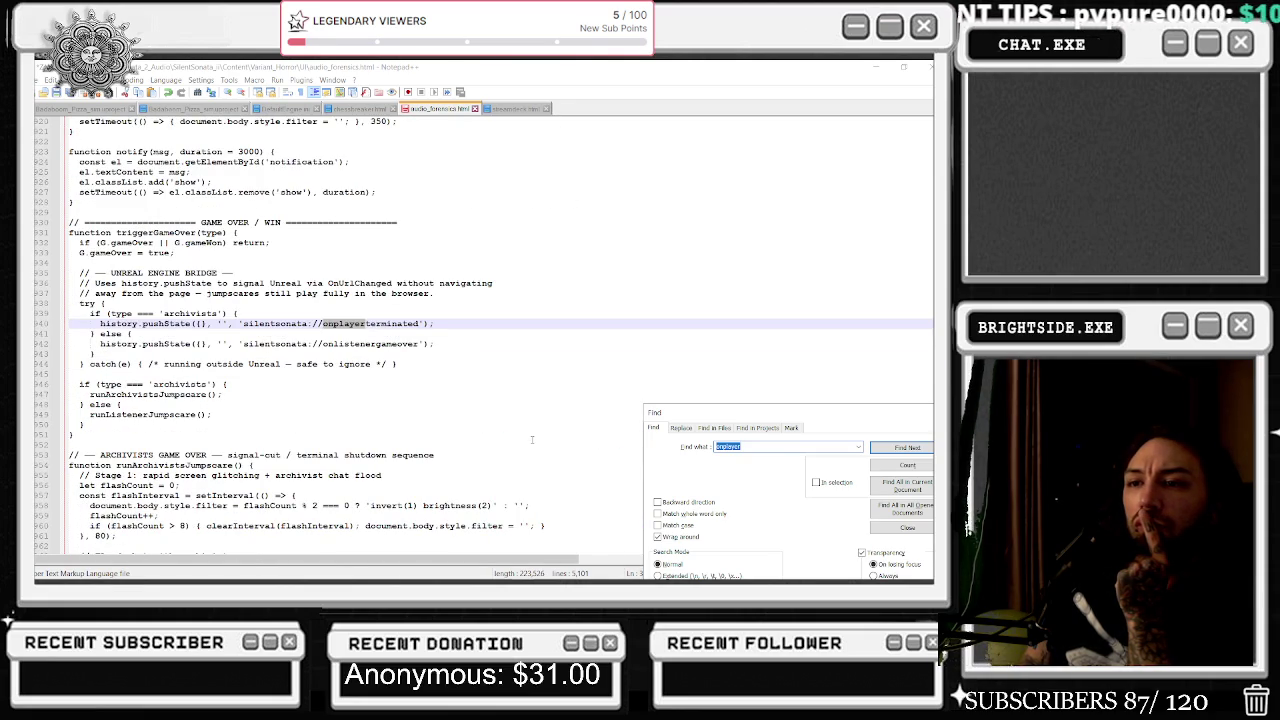
key("Return")
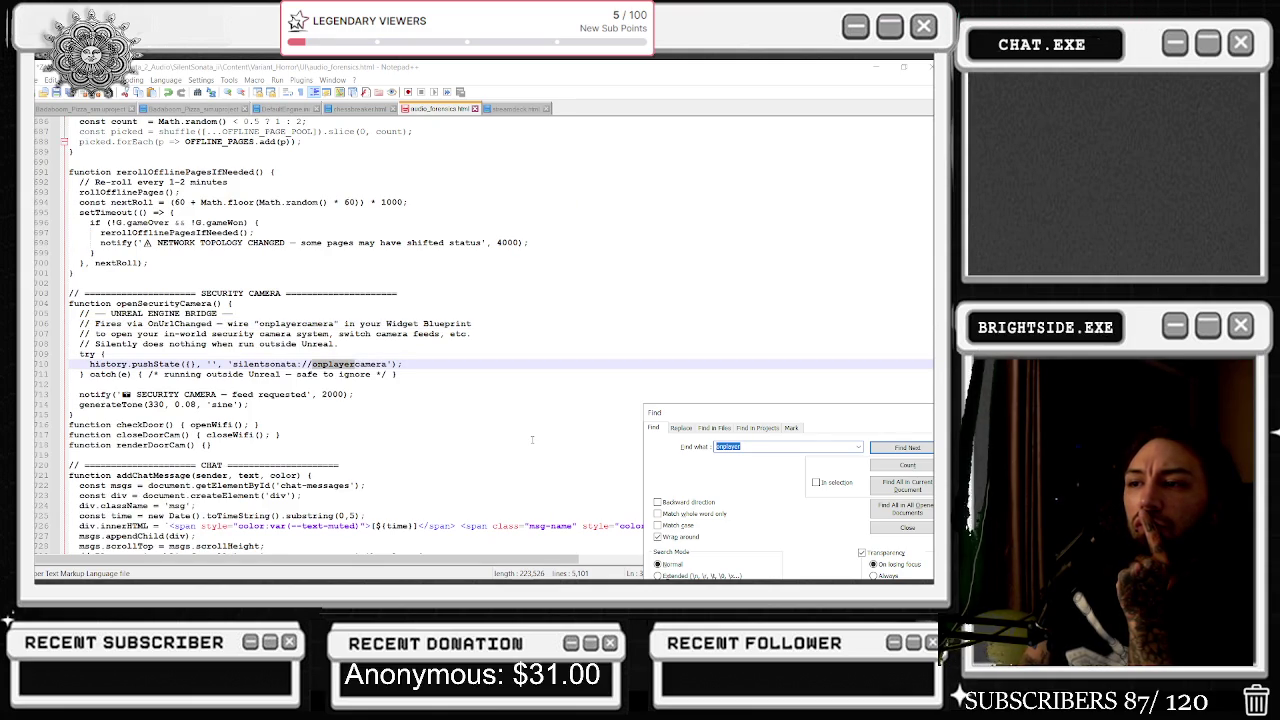
key("Return")
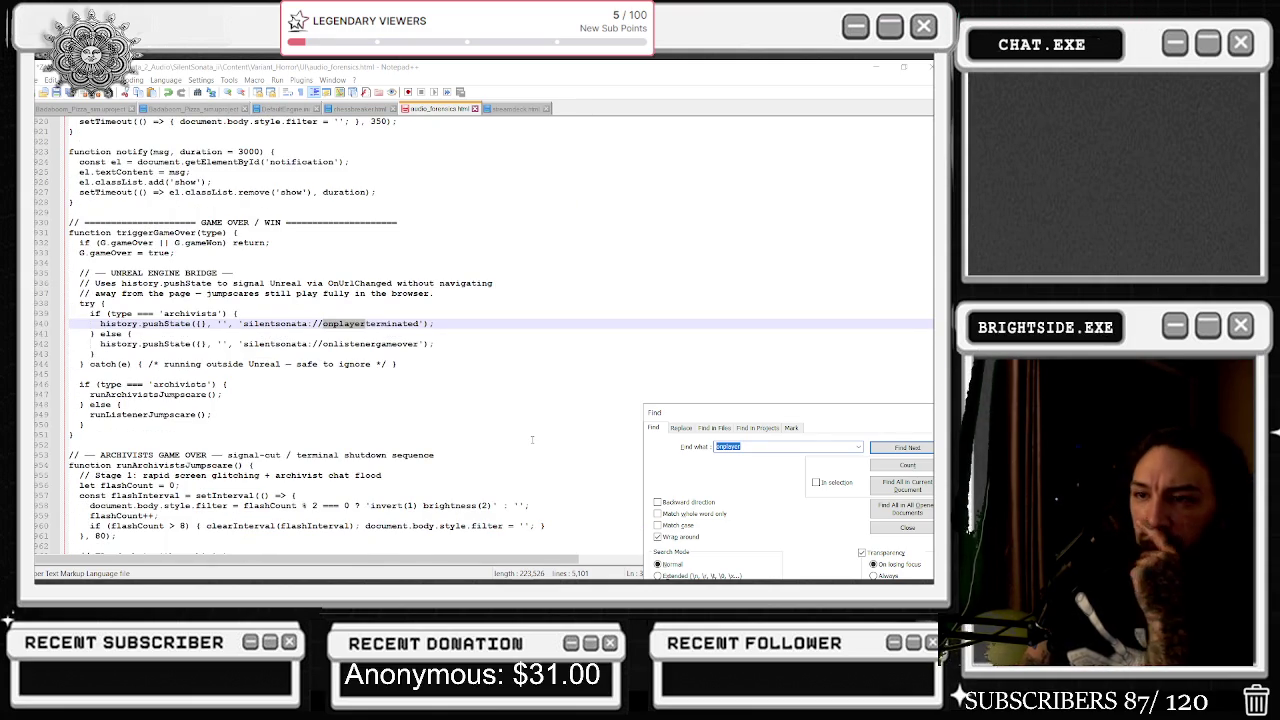
key("Return")
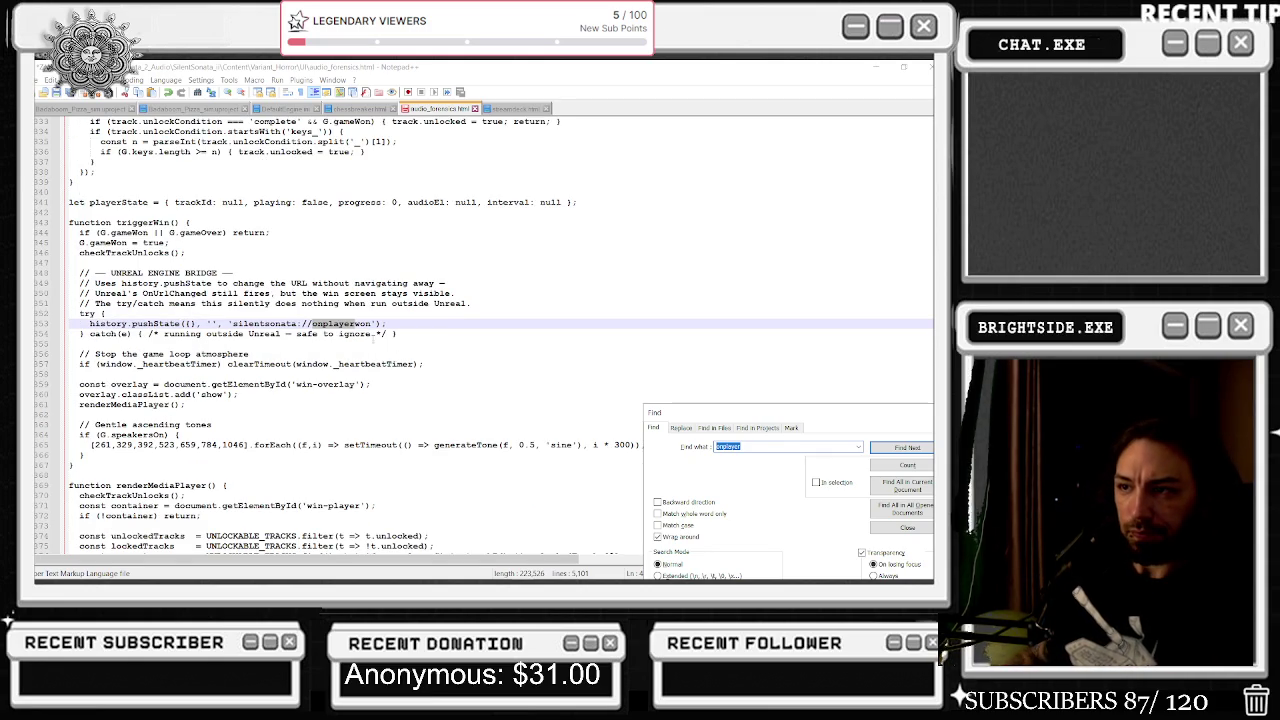
Inspect the onplayerwon and onplayercamera pushState URLs, then return to Unreal.
left_click(362, 323)
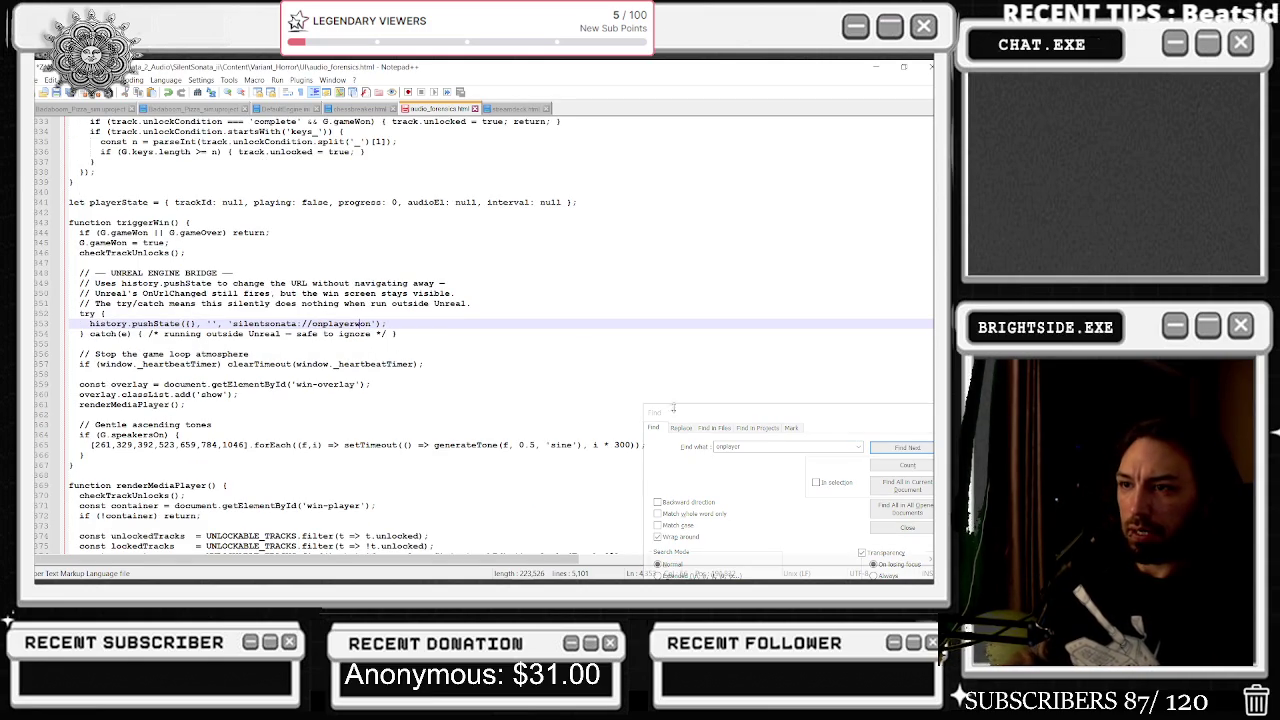
left_click(907, 449)
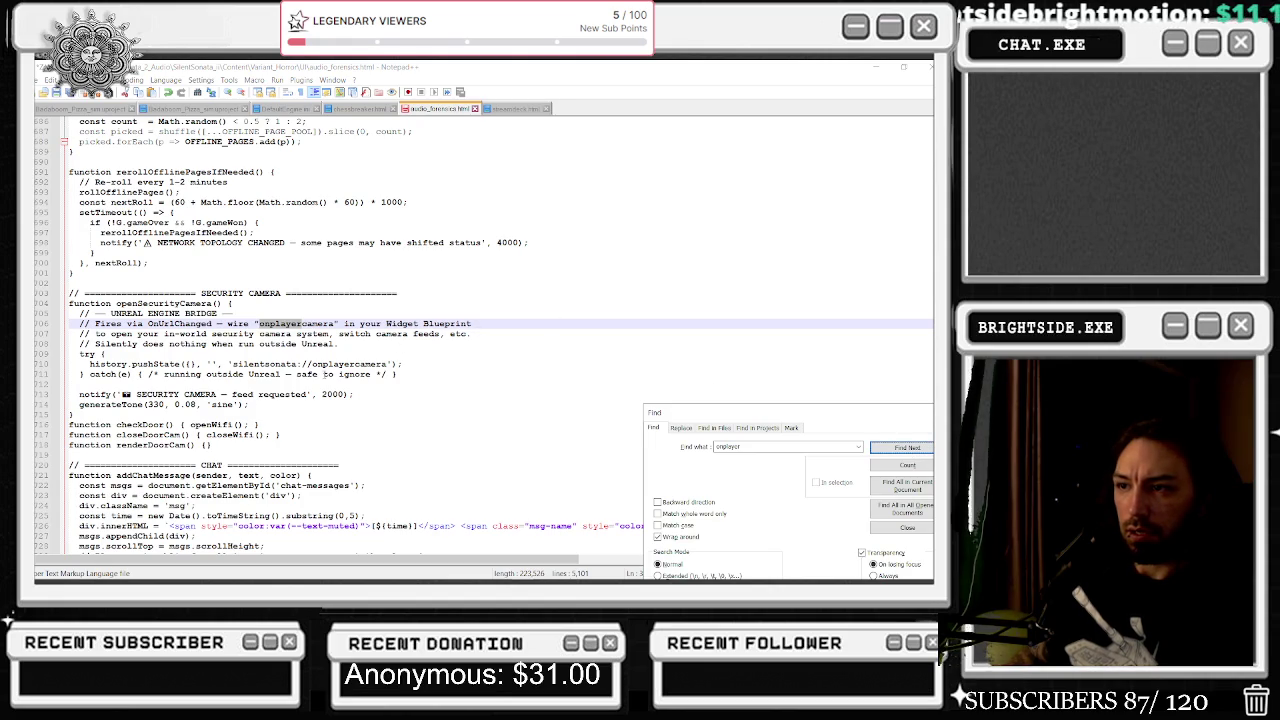
left_click_drag(313, 364, 387, 364)
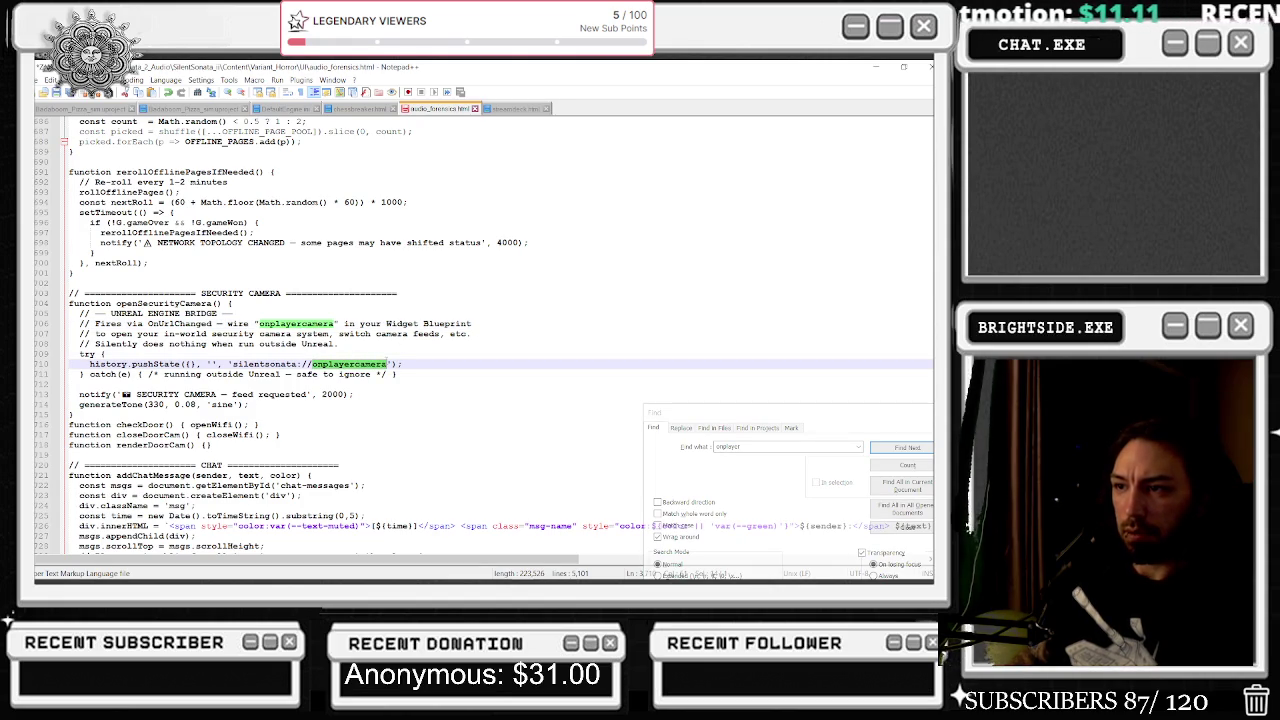
left_click(901, 66)
Commit the second Contains node's onplayercamera substring and go back to the level editor.
double_click(432, 353)
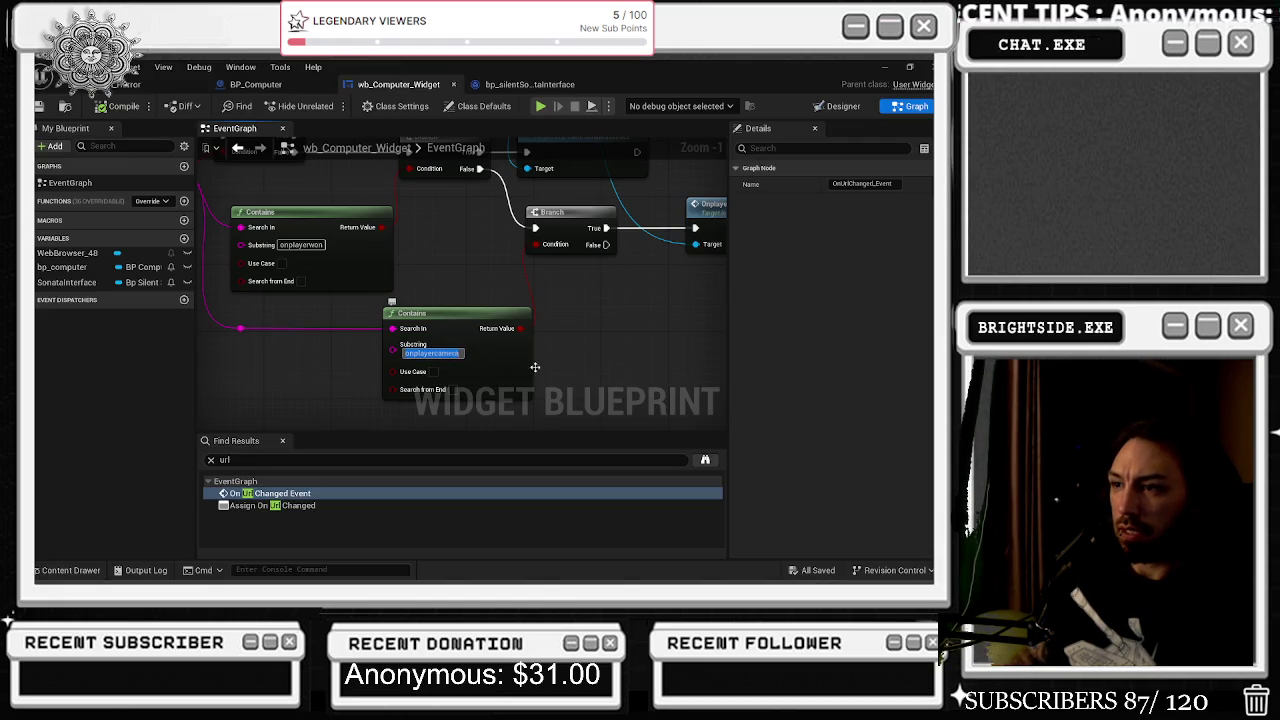
left_click(509, 294)
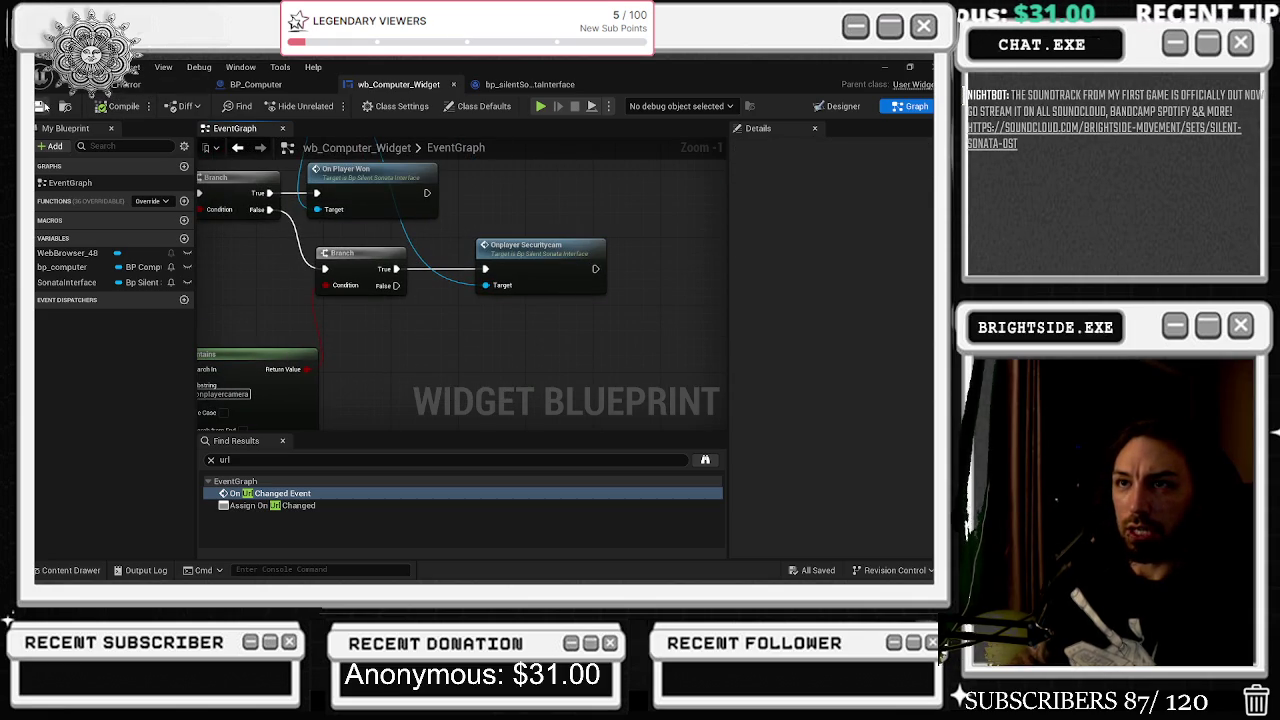
left_click(500, 86)
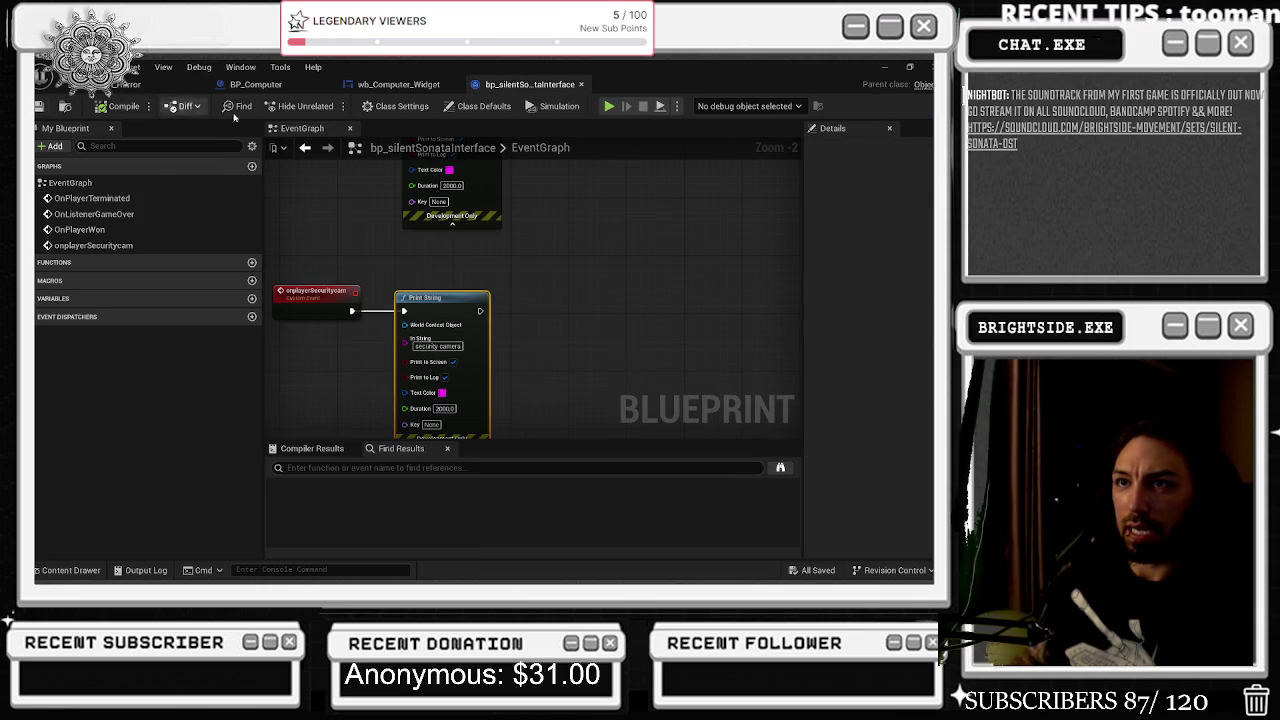
left_click(255, 84)
left_click(160, 84)
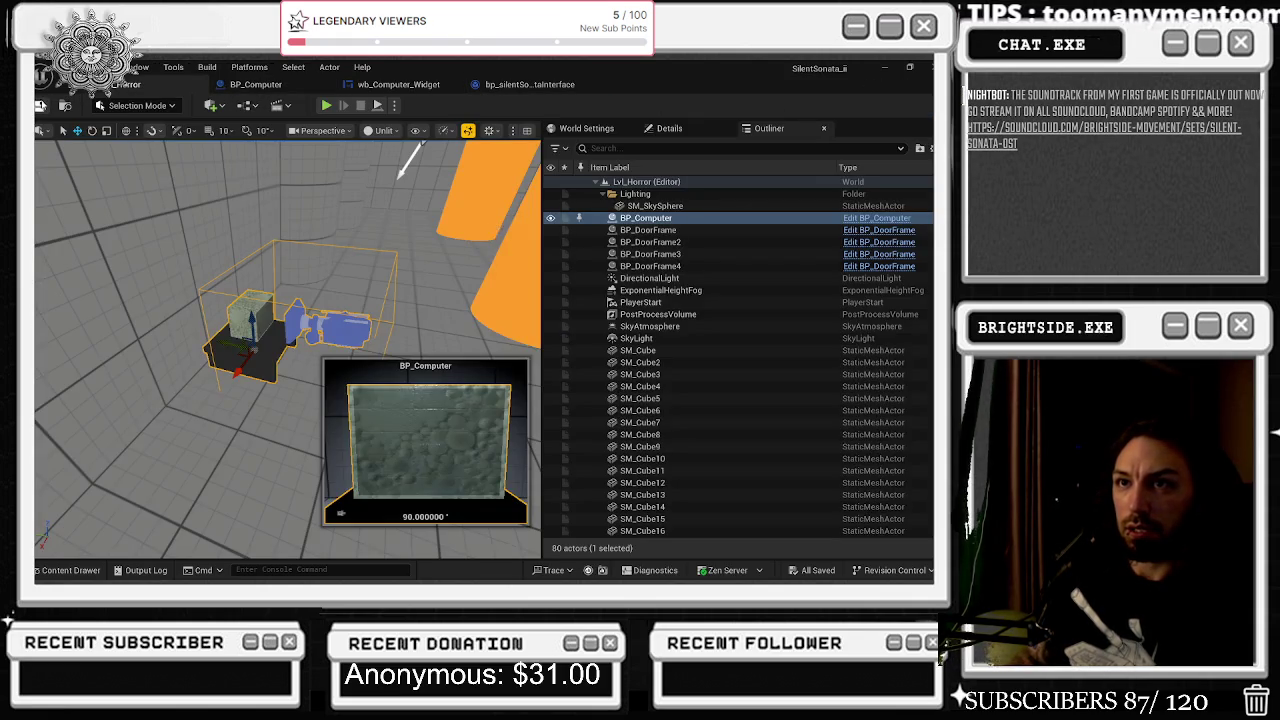
Play the level in the editor, walk to the computer, and start the terminal session.
key("alt+Tab")
left_click(535, 231)
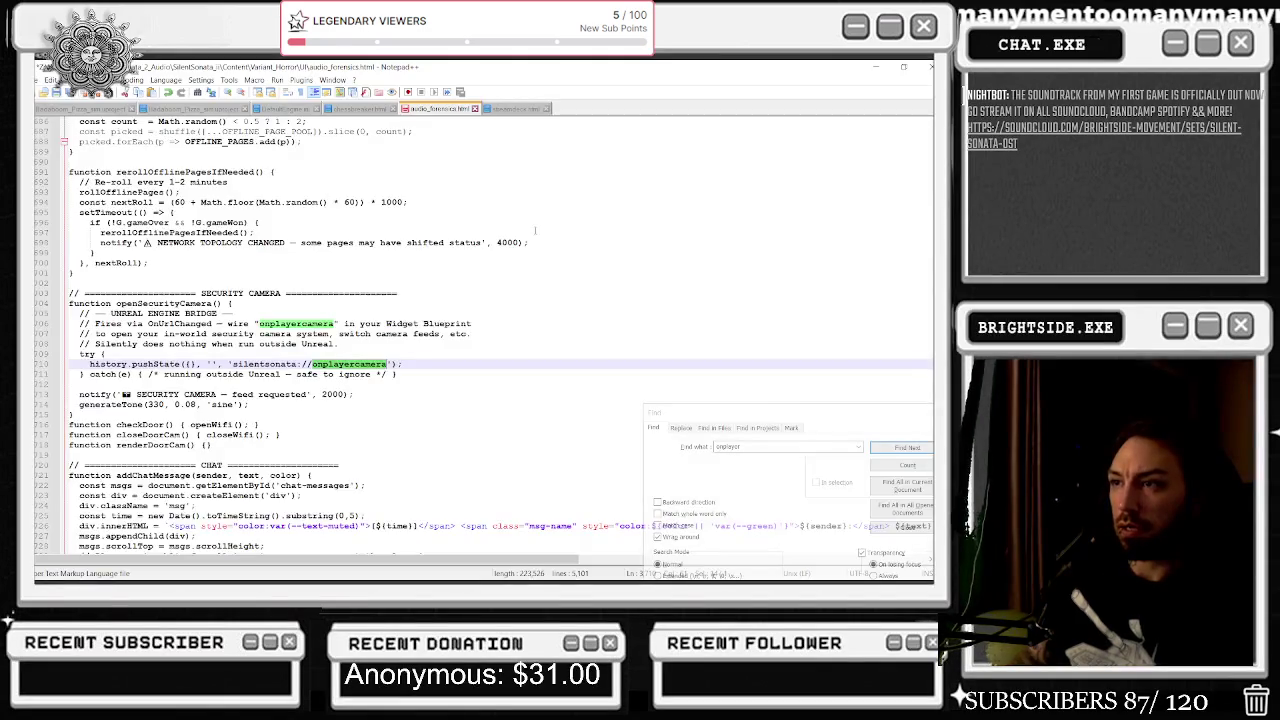
key("alt+Tab")
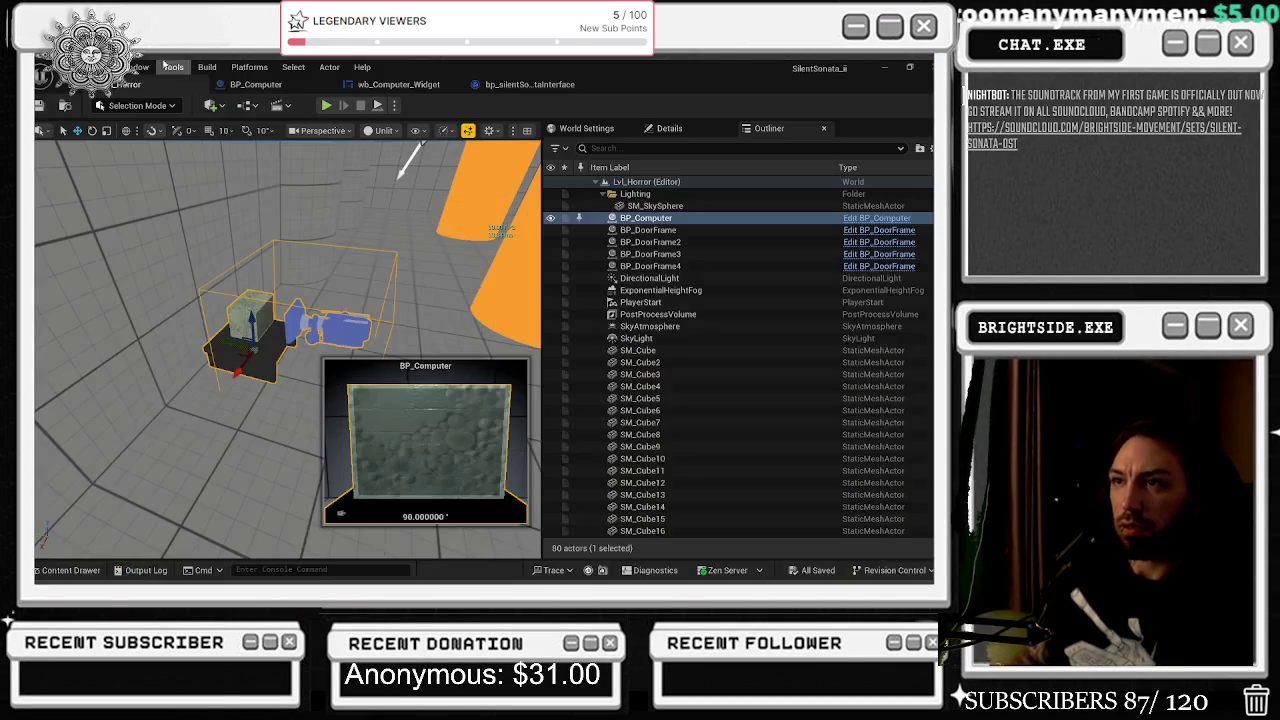
left_click(325, 107)
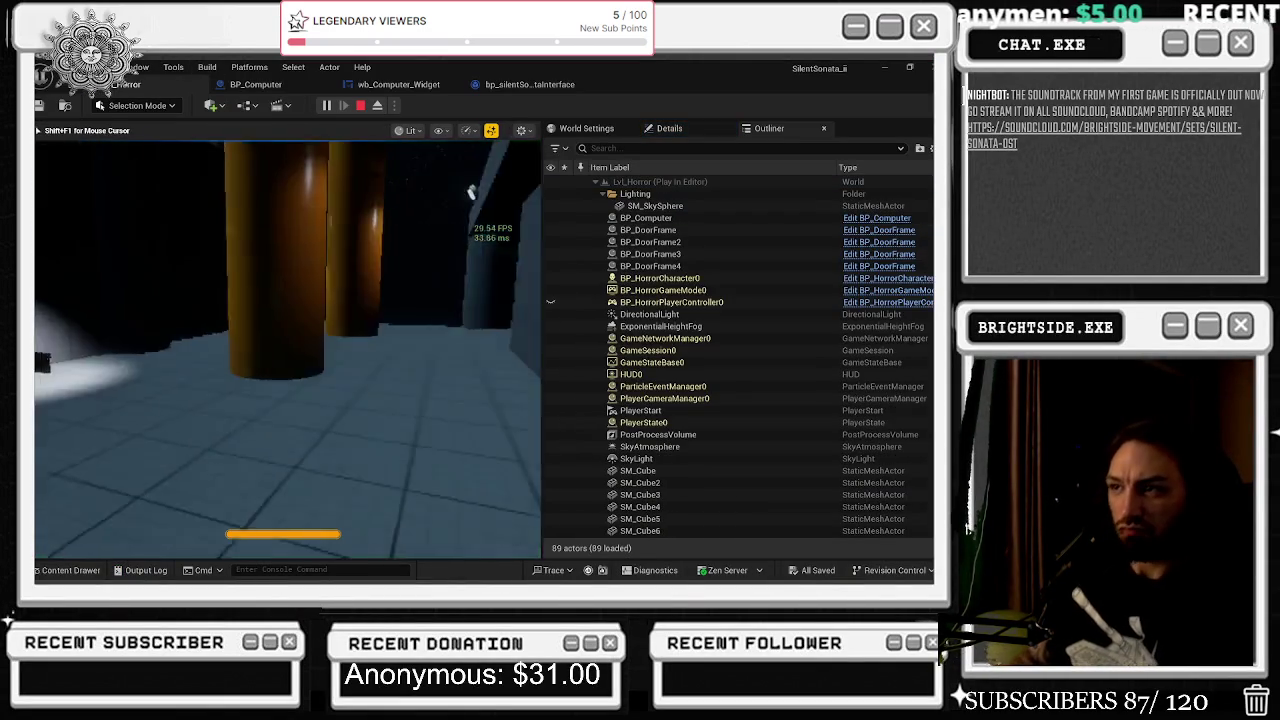
key("w")
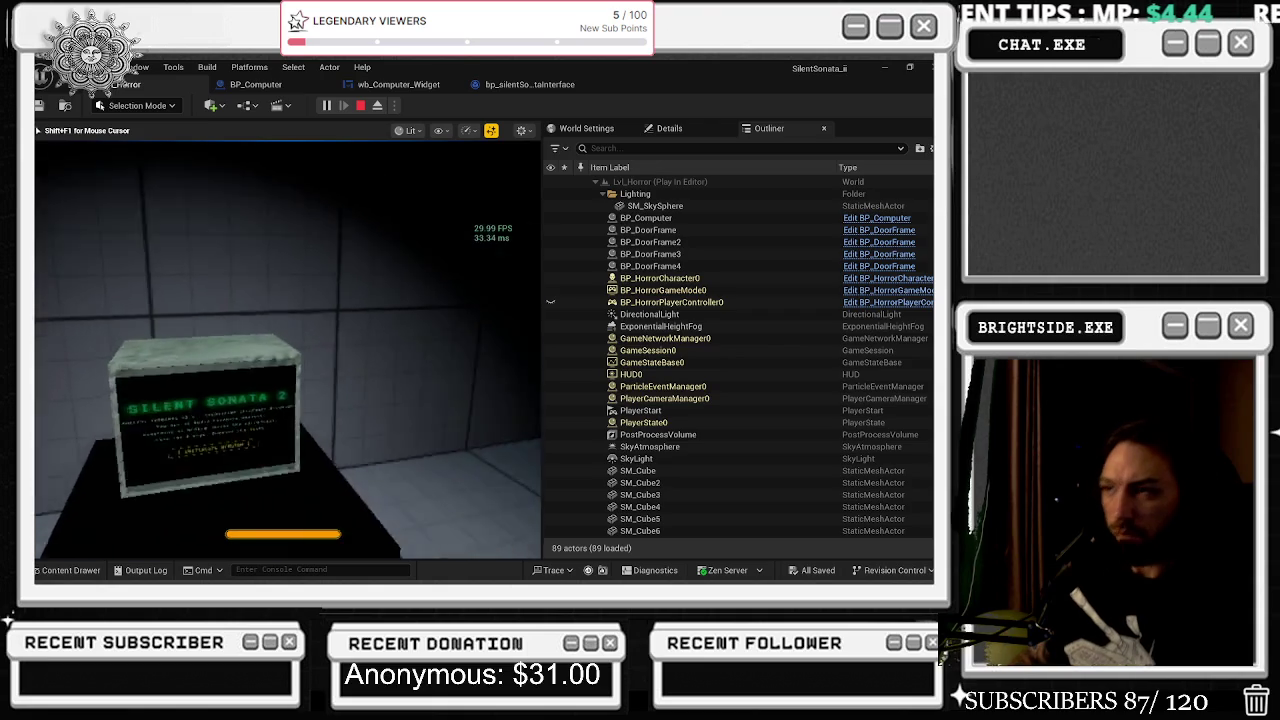
key("alt+Tab")
key("alt+Tab")
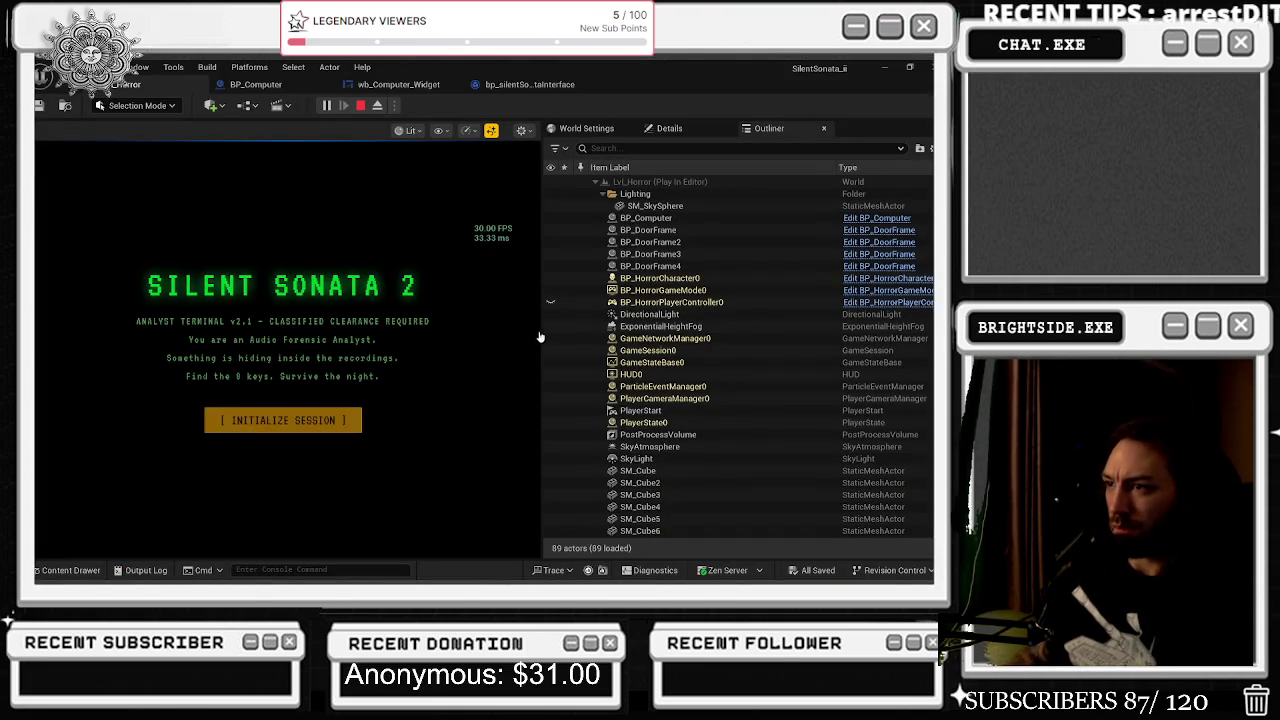
key("Return")
Request the security camera feed, then toggle the speakers off and back on.
left_click_drag(540, 327, 833, 346)
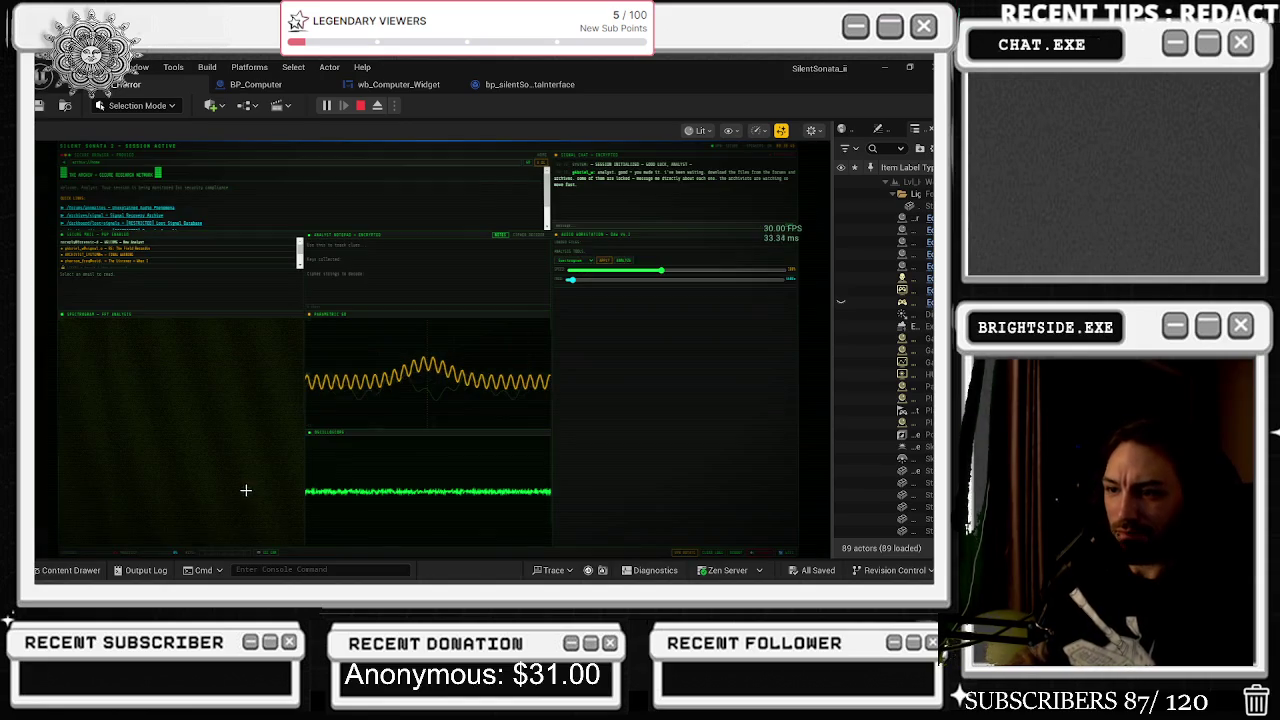
left_click(268, 553)
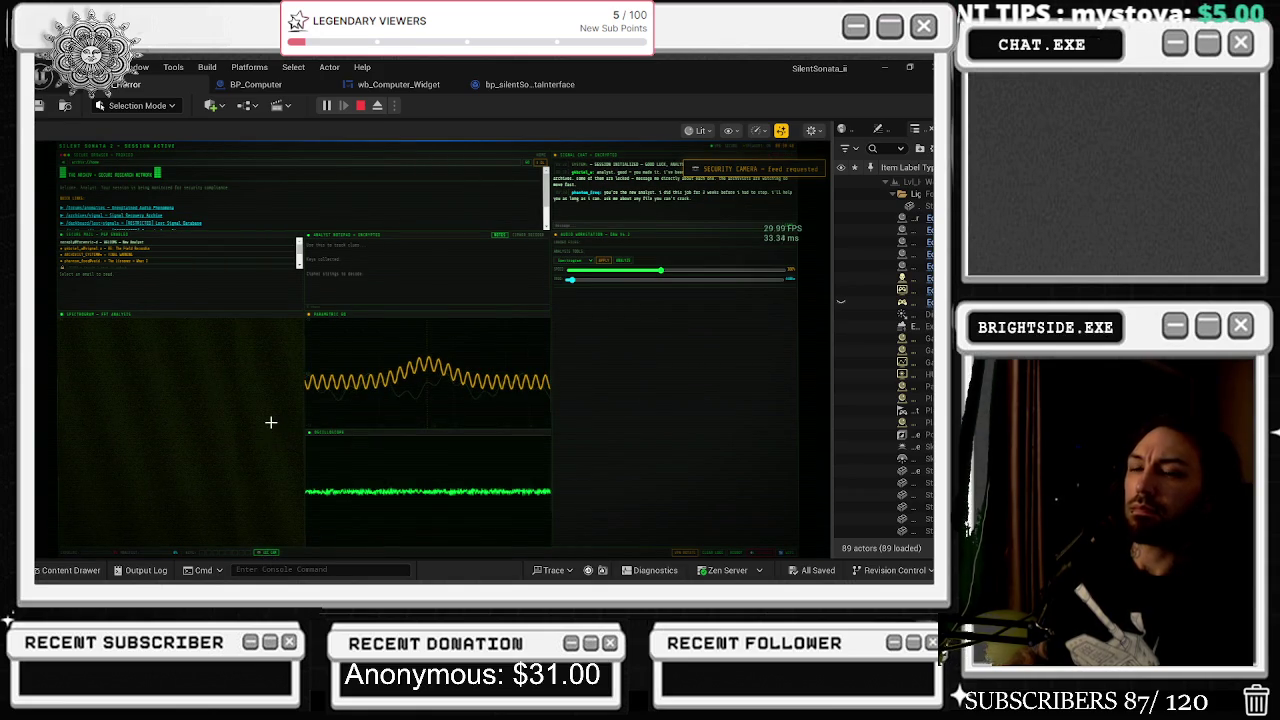
left_click(764, 555)
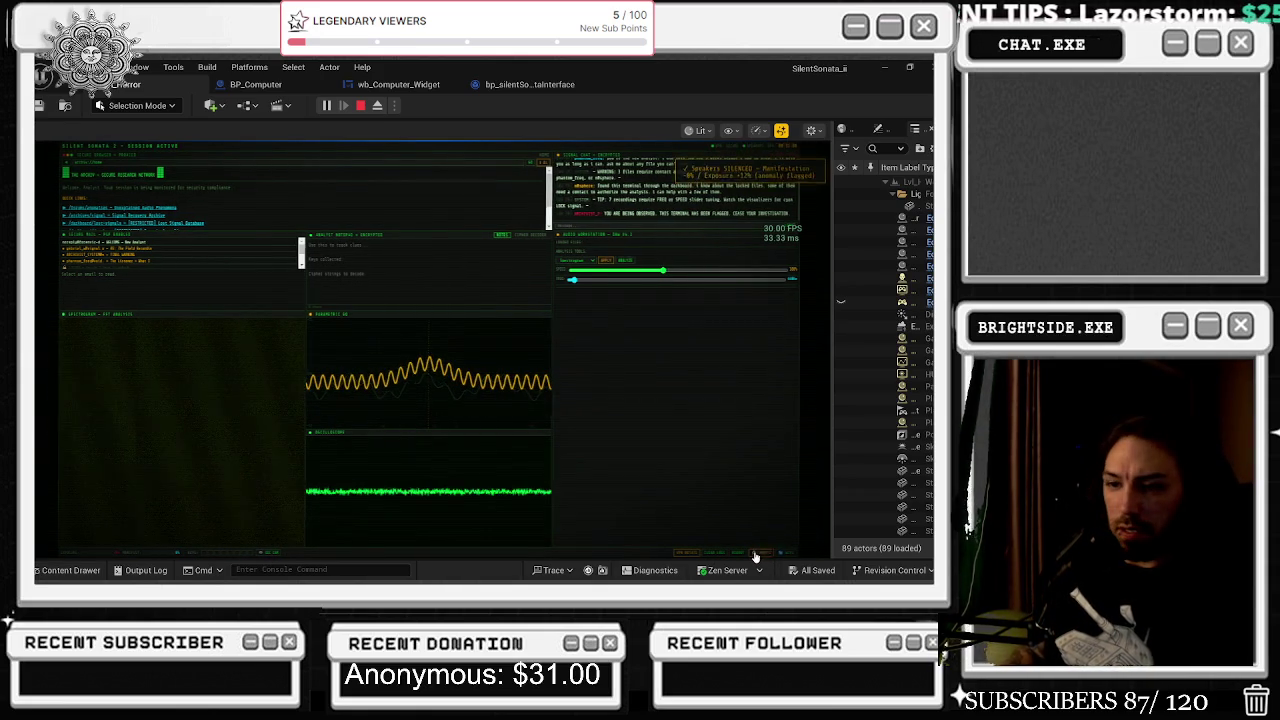
left_click(757, 556)
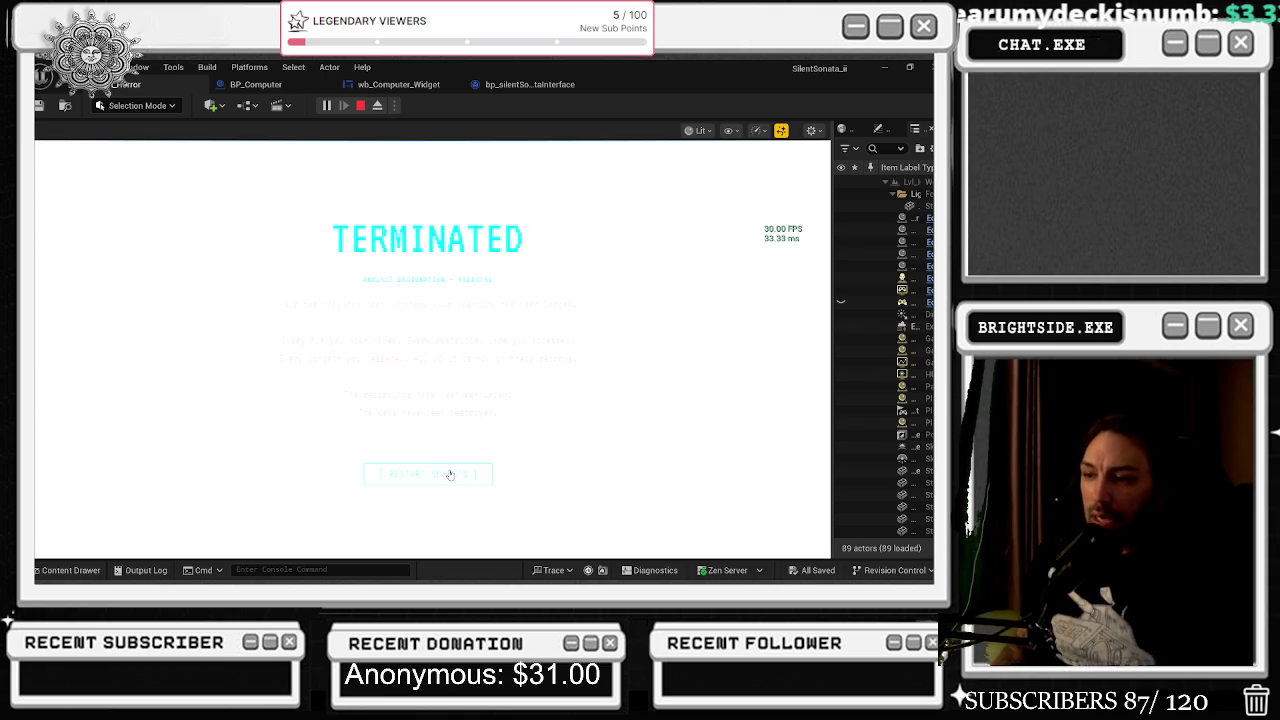
Restart the terminated game into a new analyst session, then switch to the Claude chat.
left_click(450, 474)
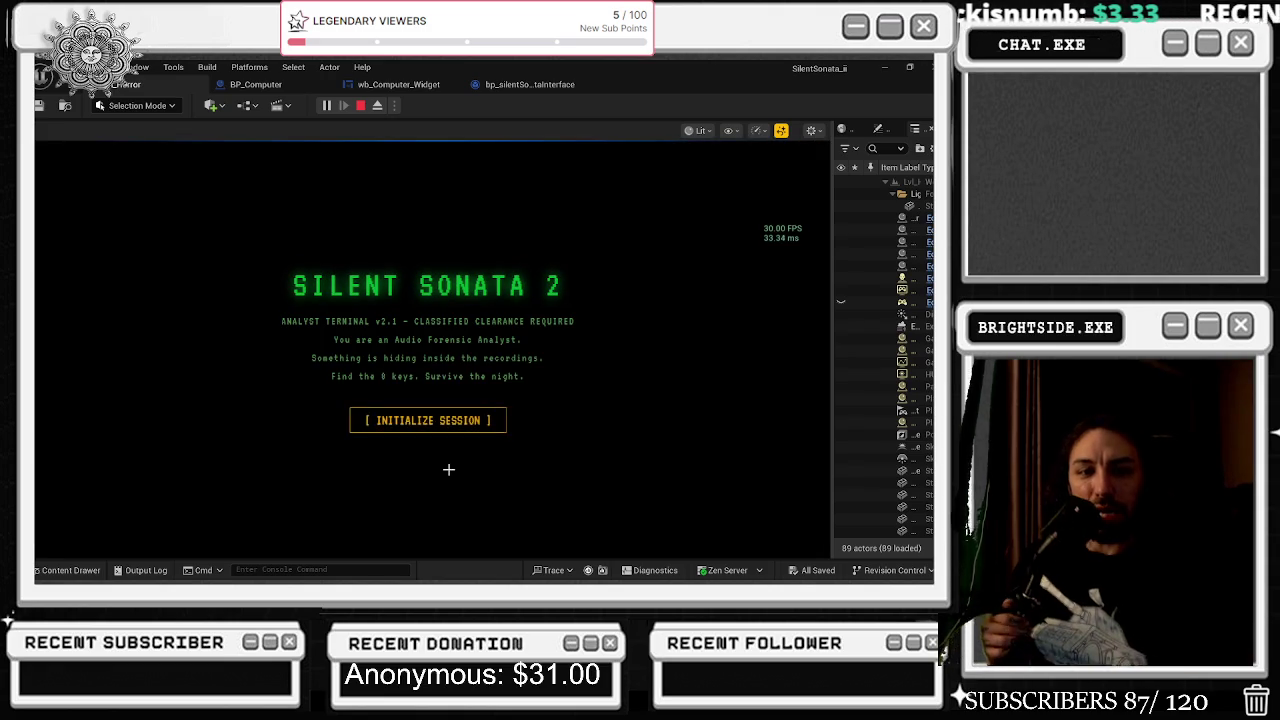
left_click(429, 420)
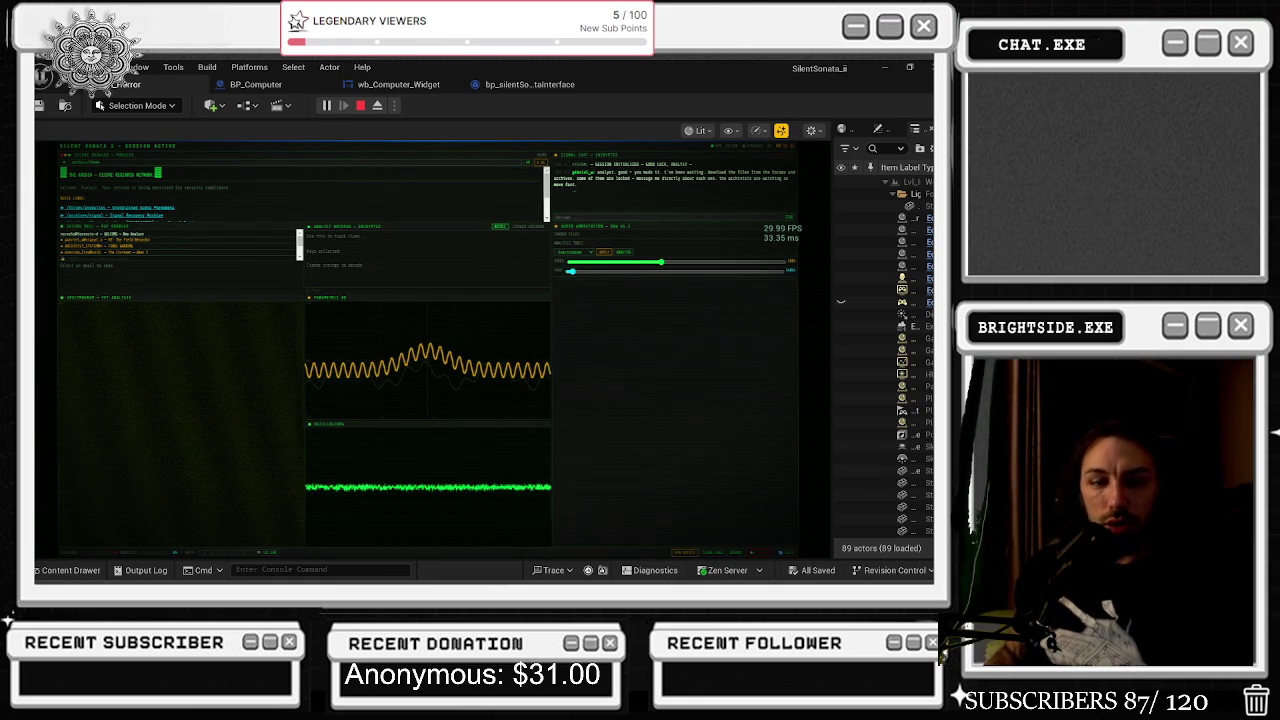
key("alt+Tab")
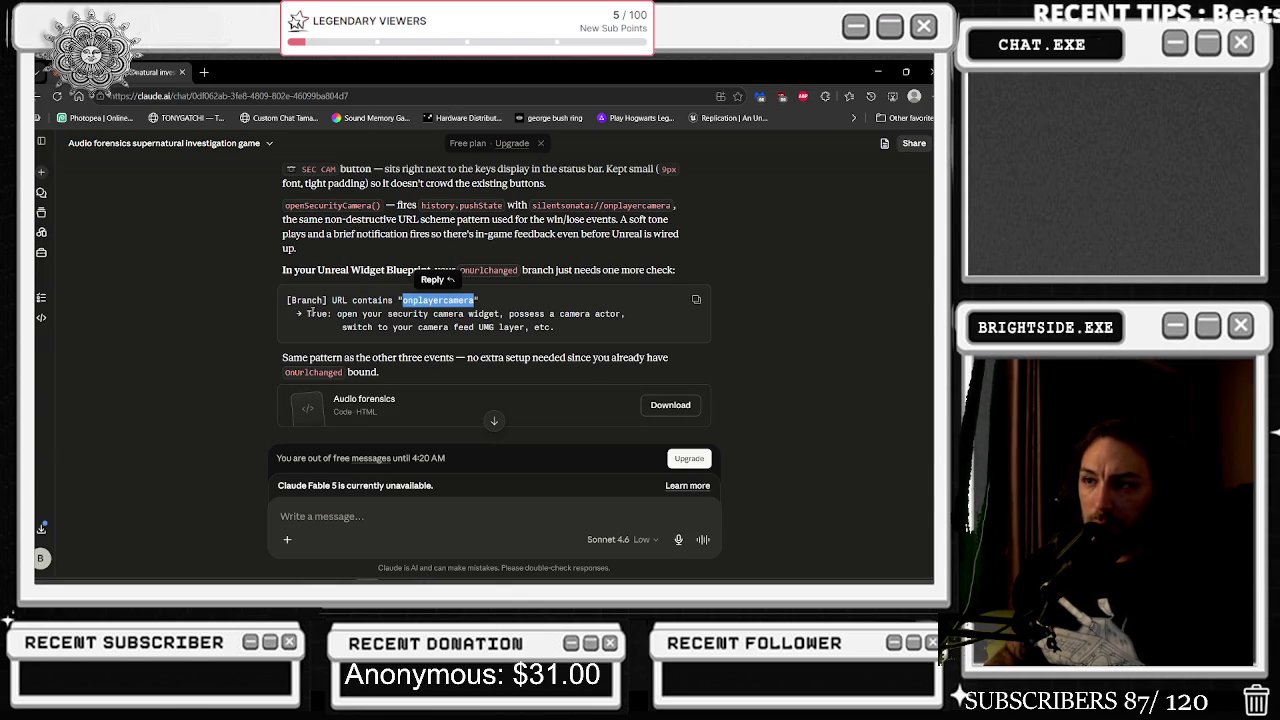
Highlight [Branch], onUrlChanged and onplayercamera in Claude's reply, then minimize the browser.
left_click_drag(284, 300, 333, 300)
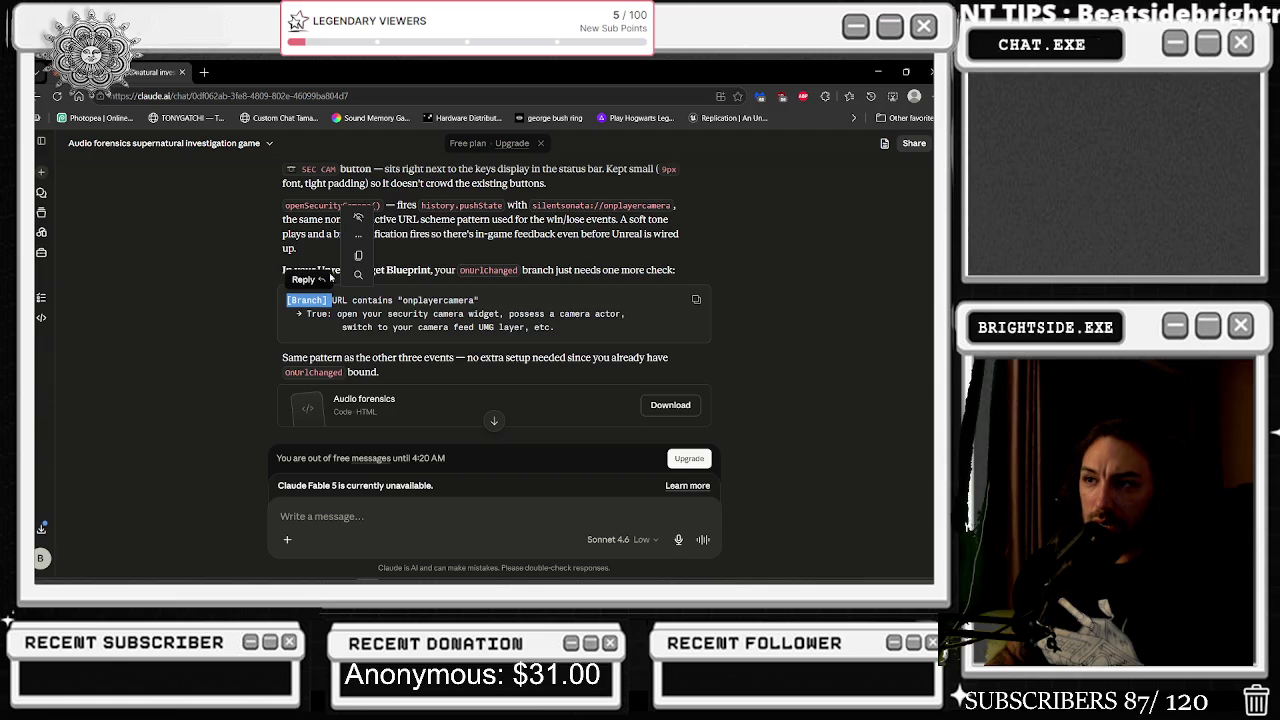
left_click_drag(460, 270, 510, 268)
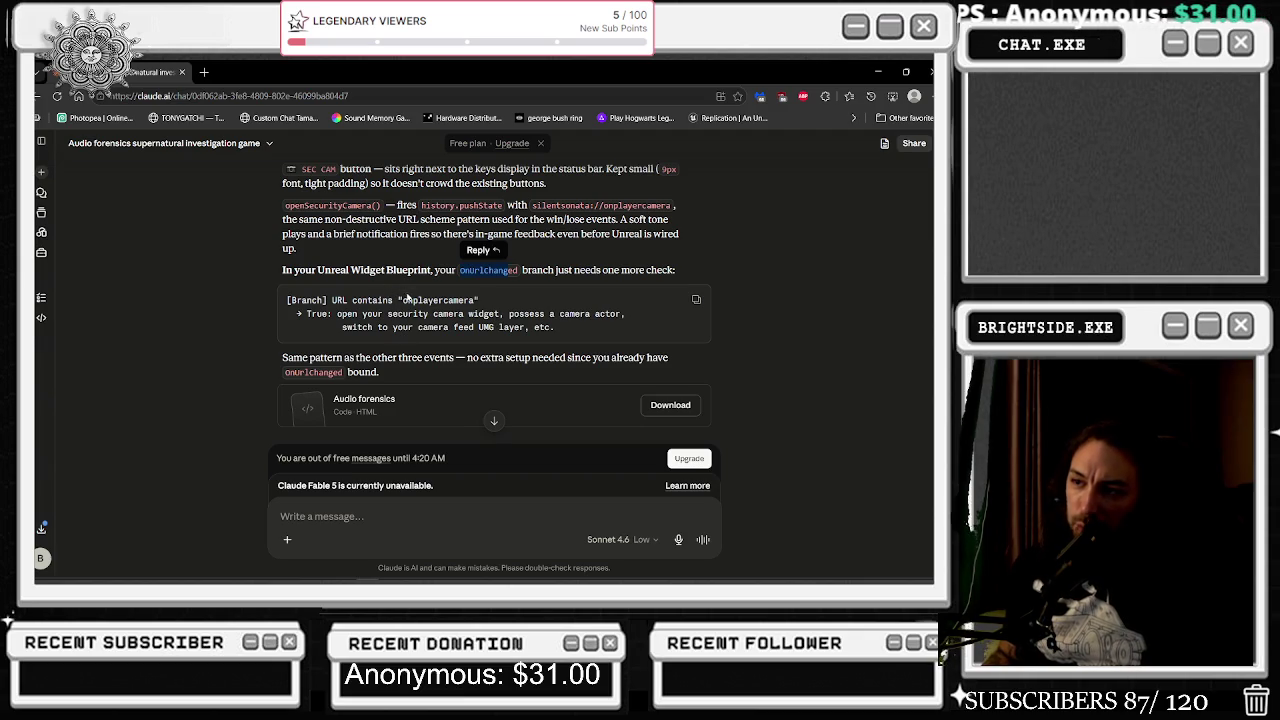
left_click_drag(399, 300, 472, 300)
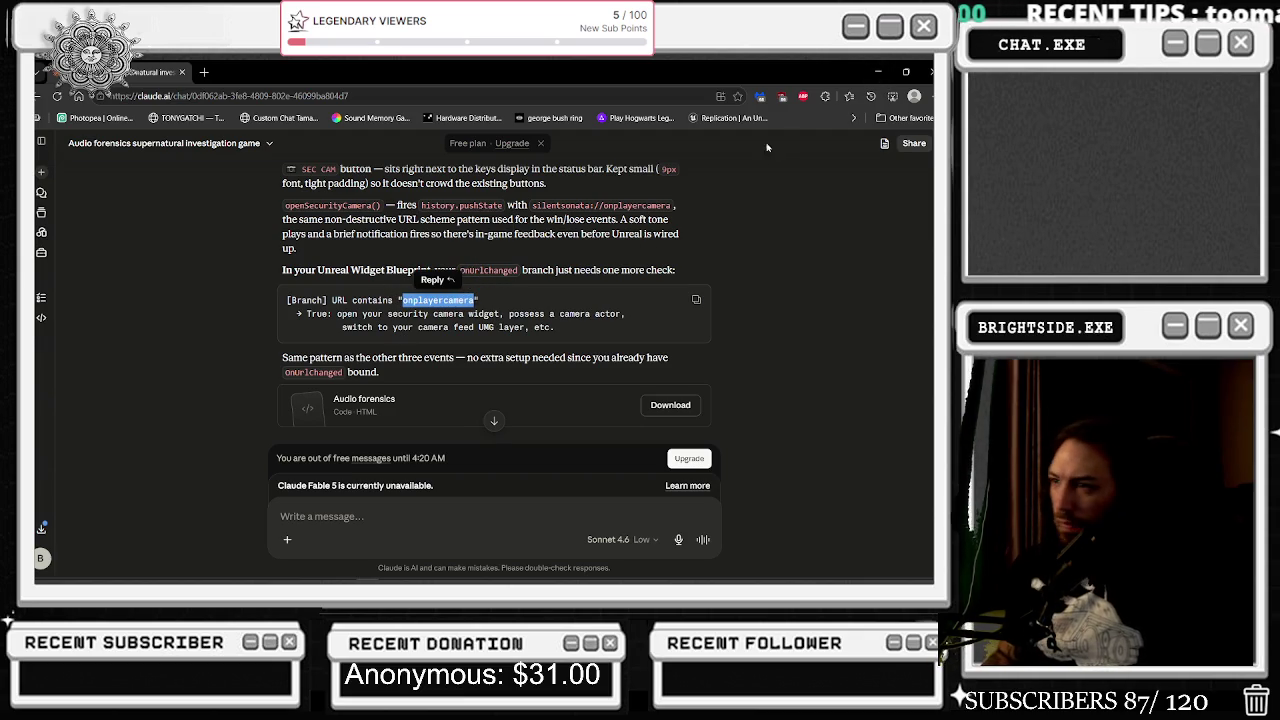
left_click(879, 73)
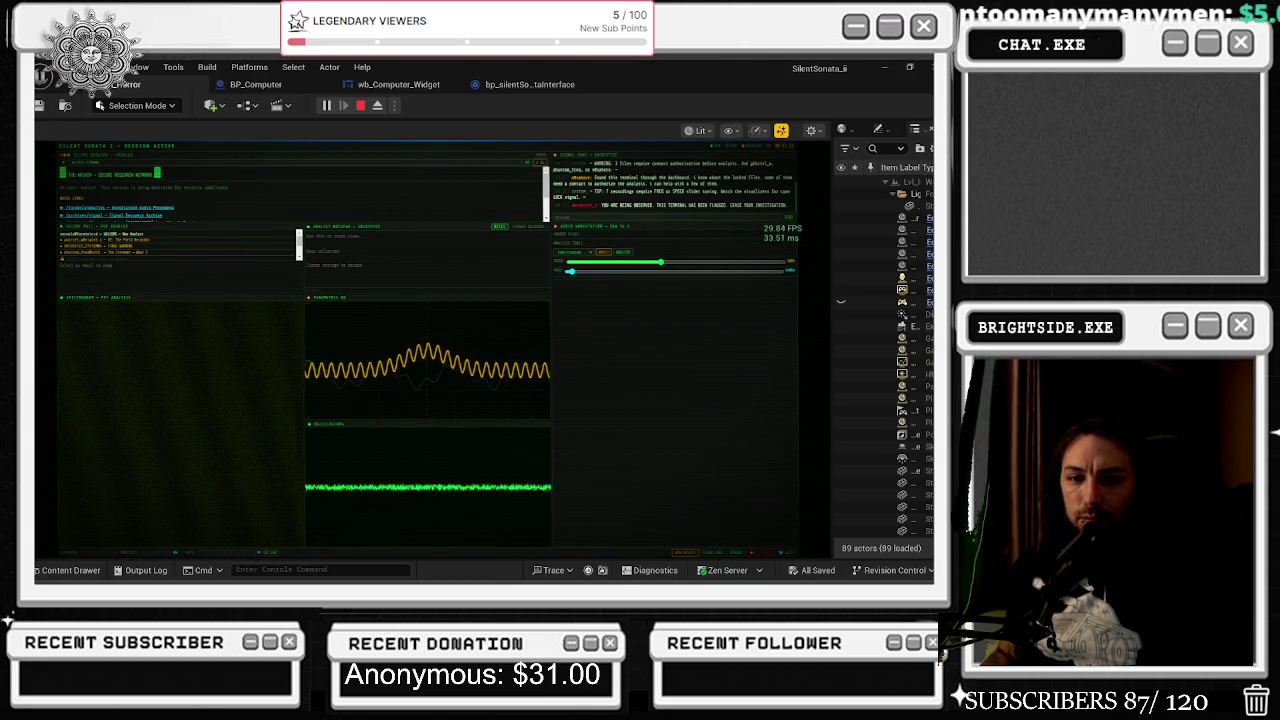
Open the welcome email in the game, then stop play and dismiss the Message Log.
left_click(113, 236)
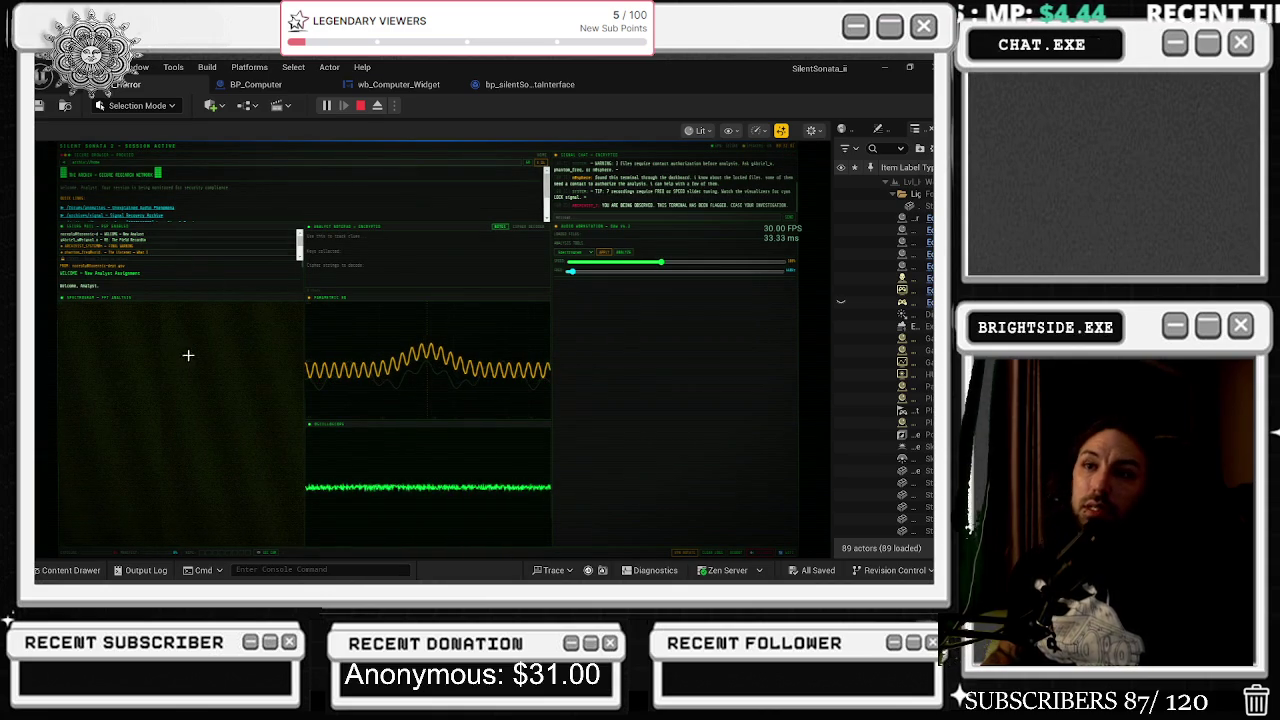
left_click(361, 105)
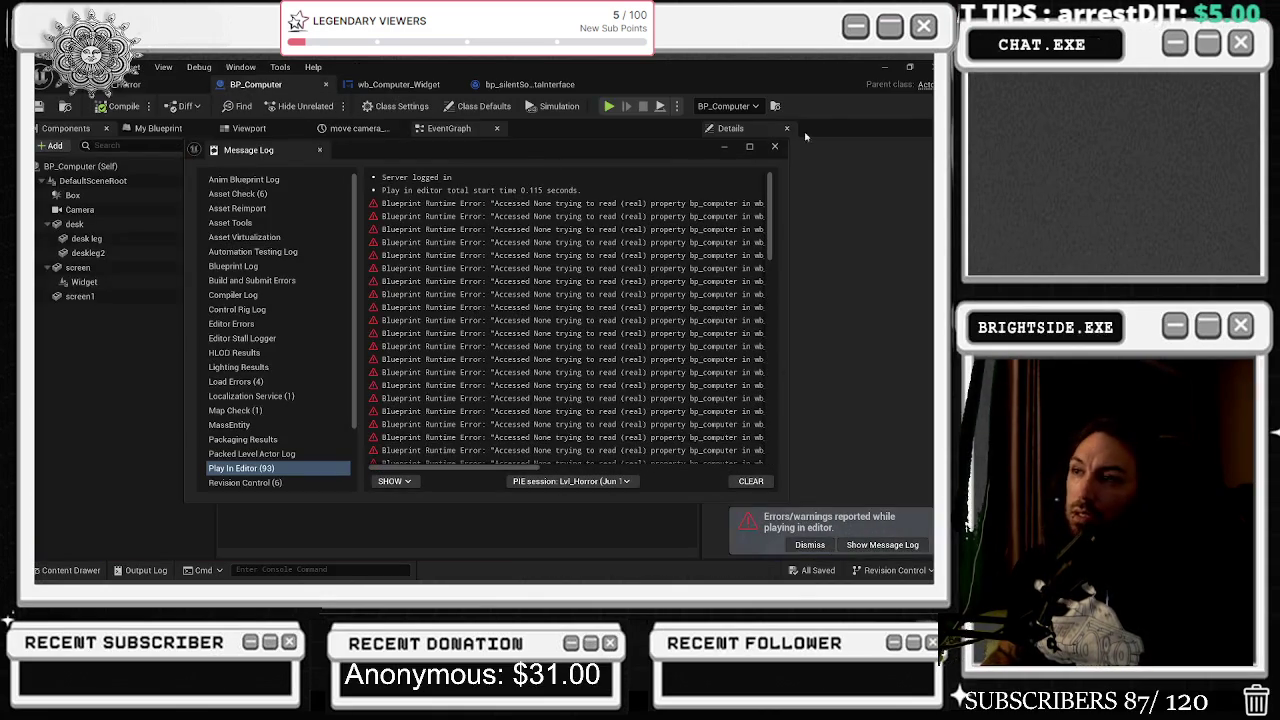
left_click(775, 146)
Nudge wb_Computer_Widget's lower Branch node to the right, then switch to File Explorer.
left_click(400, 85)
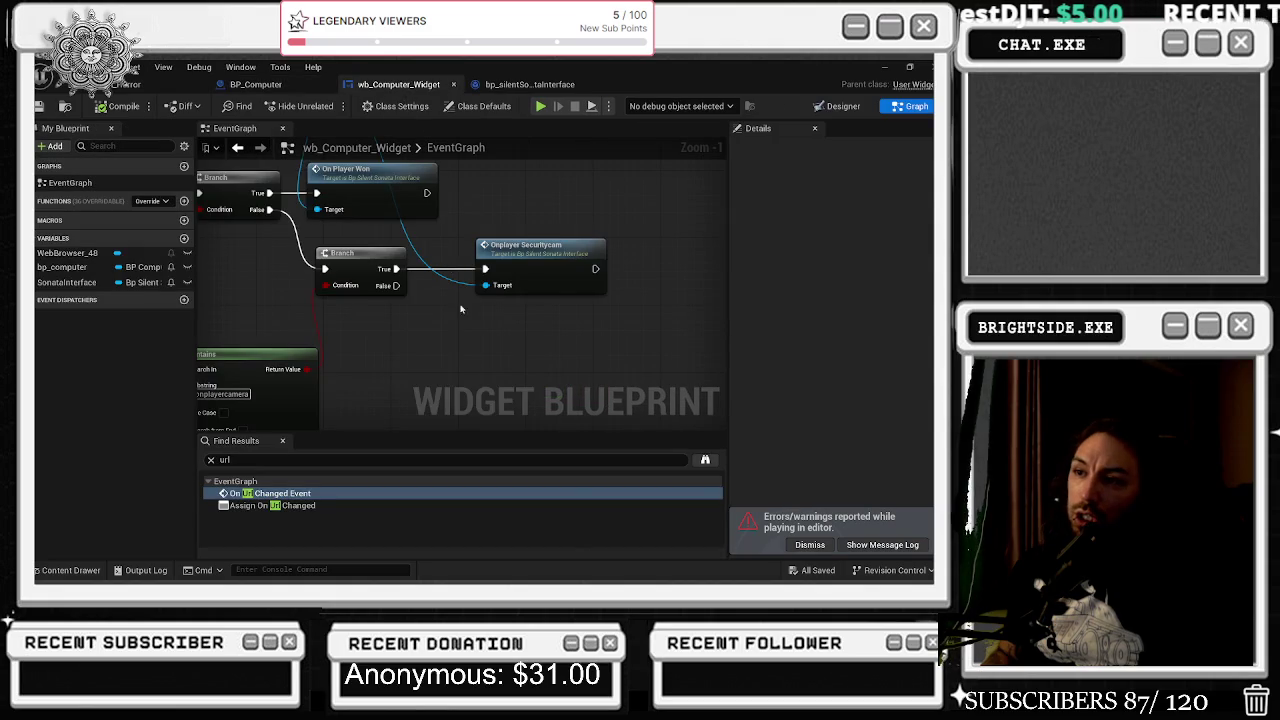
left_click_drag(372, 276, 397, 274)
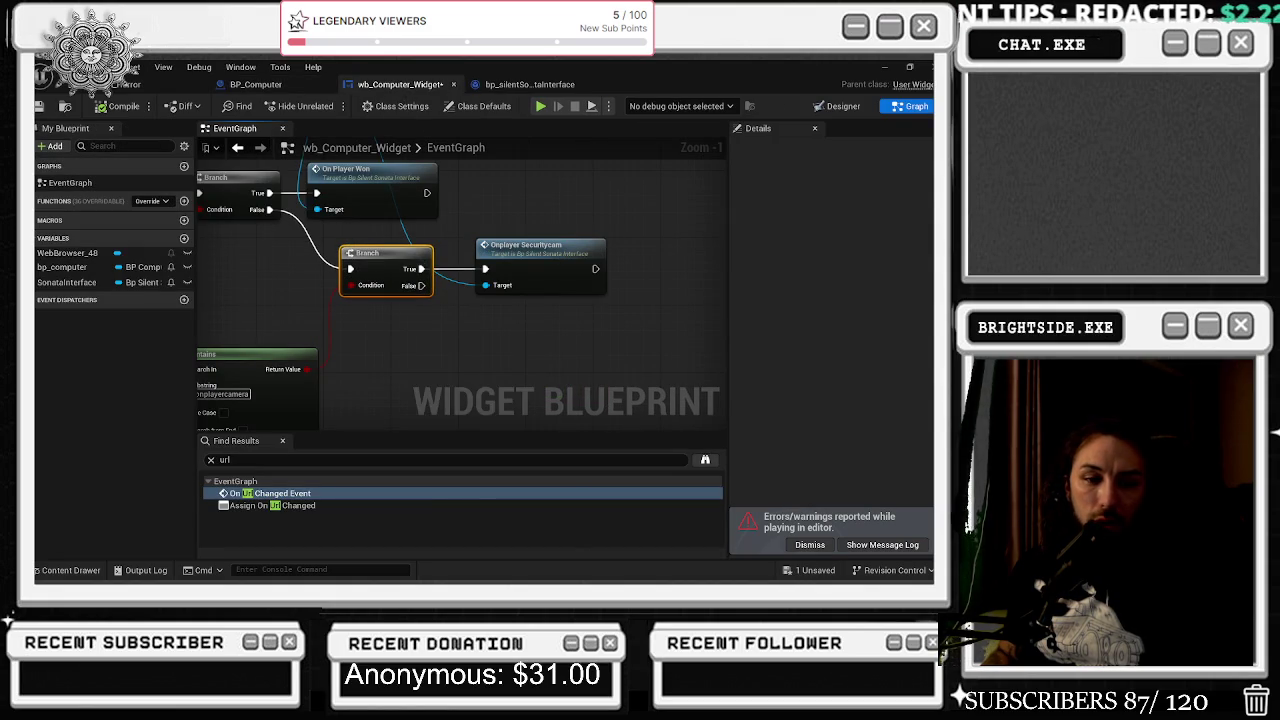
key("ctrl+shift+Escape")
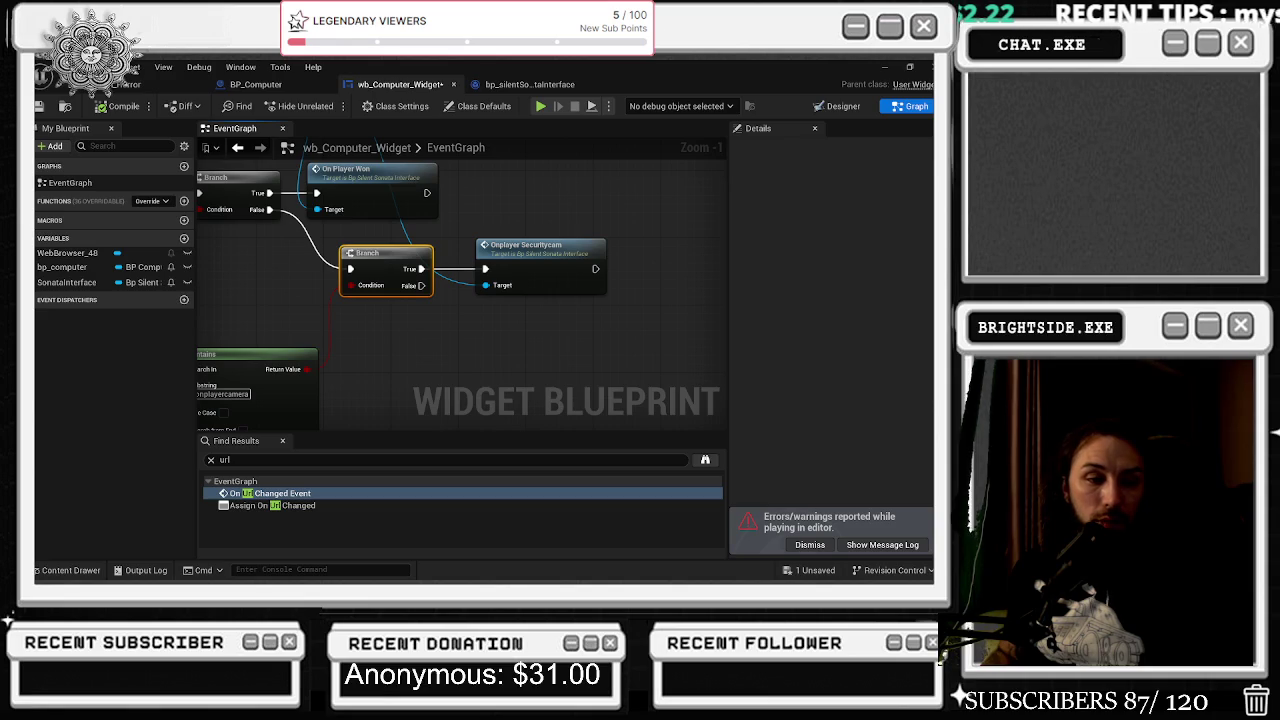
key("alt+Tab")
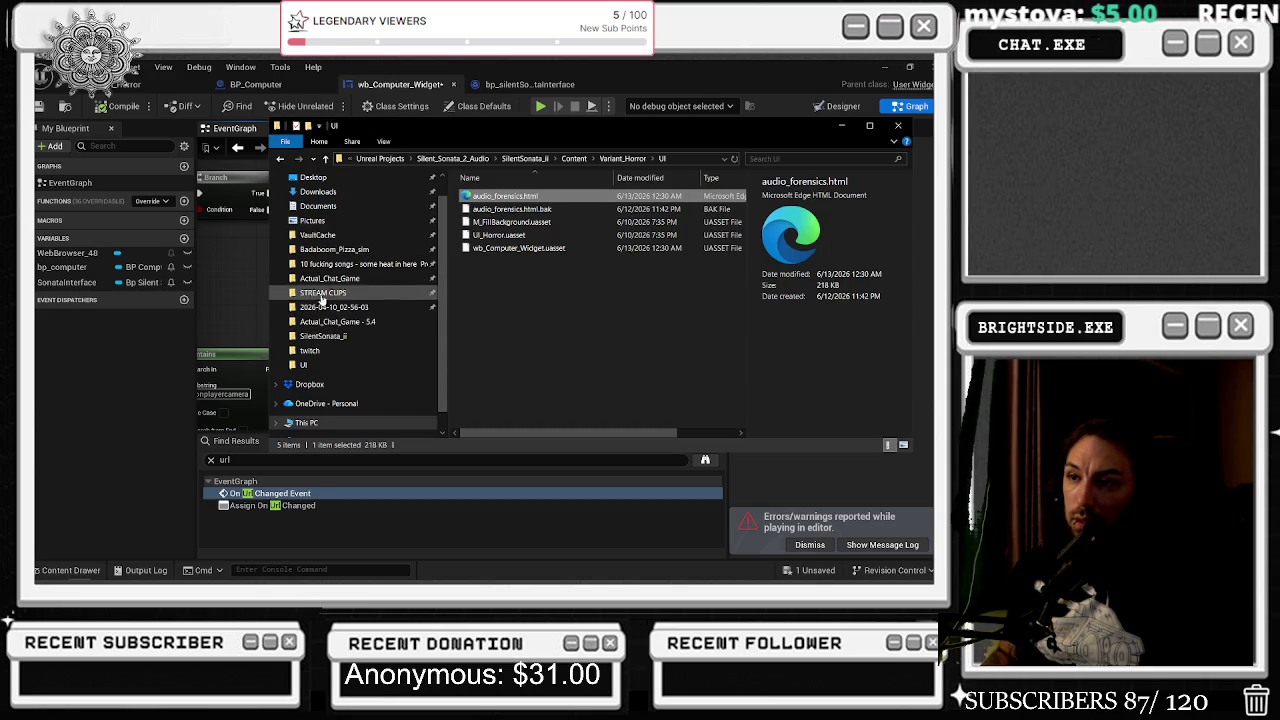
Browse Downloads to the Actual_Chat_Game - 5.4 project folder and check Unreal's content assets.
left_click(318, 191)
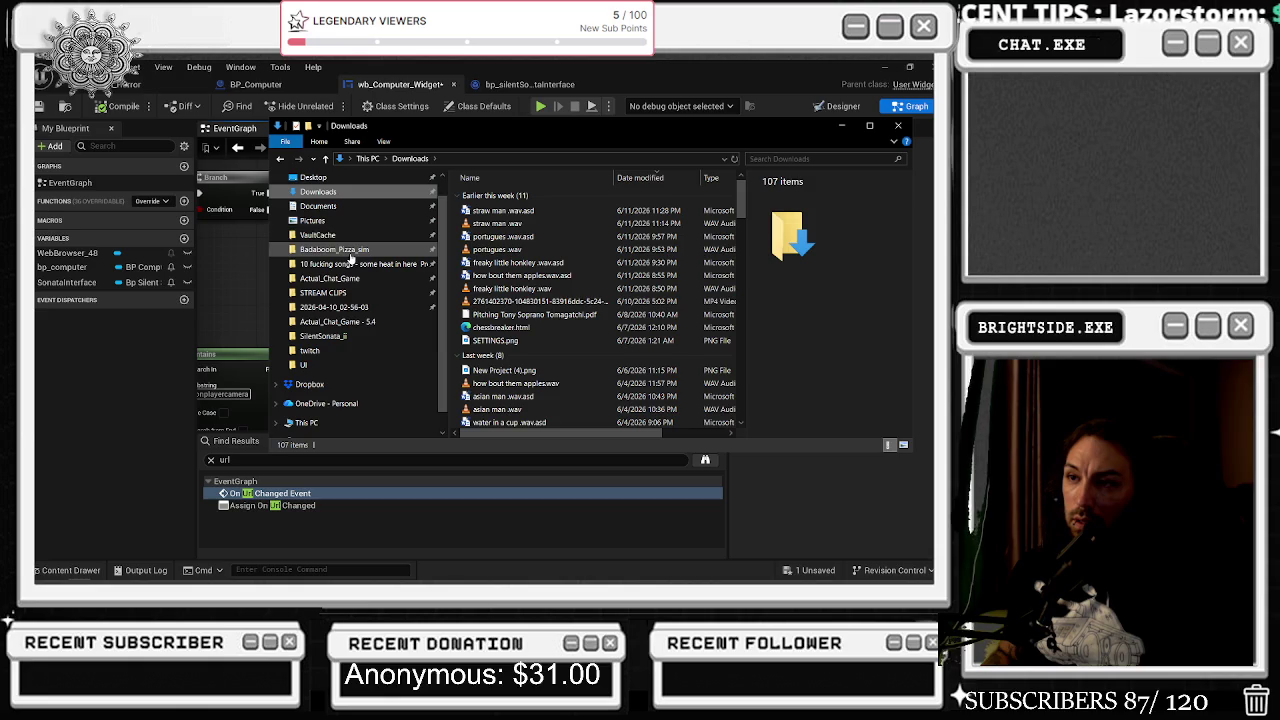
left_click(330, 321)
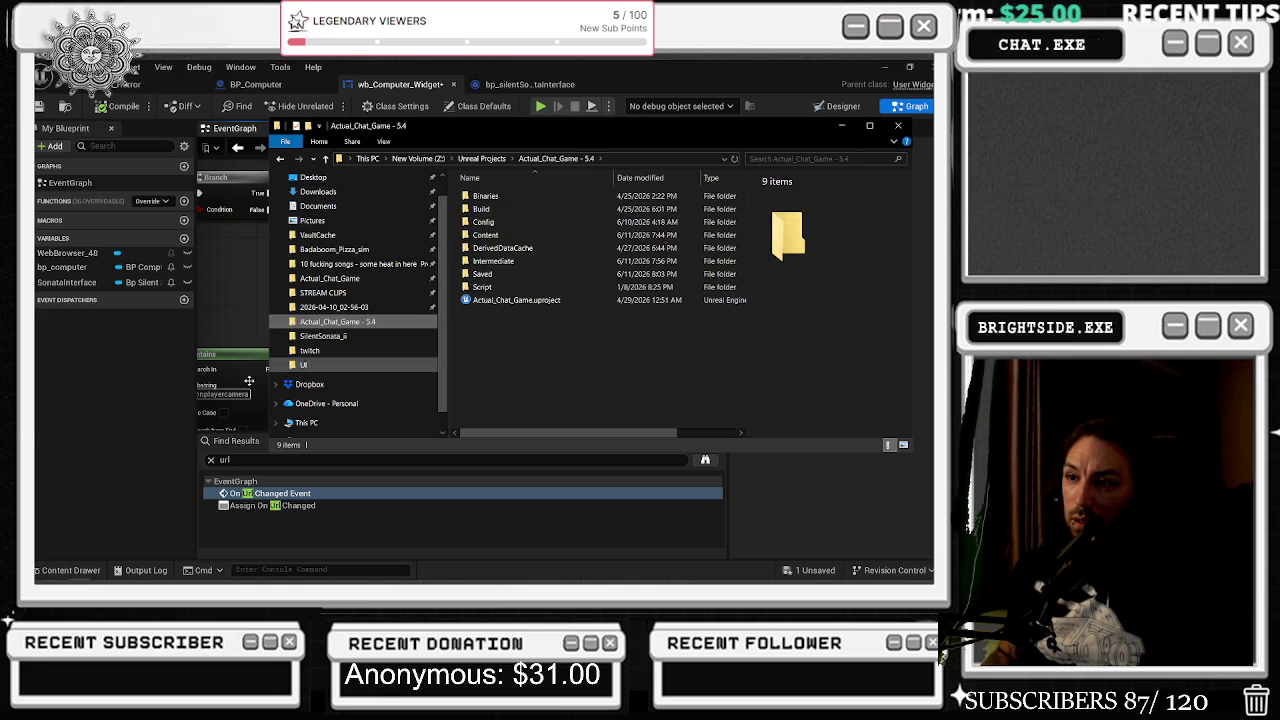
left_click(36, 566)
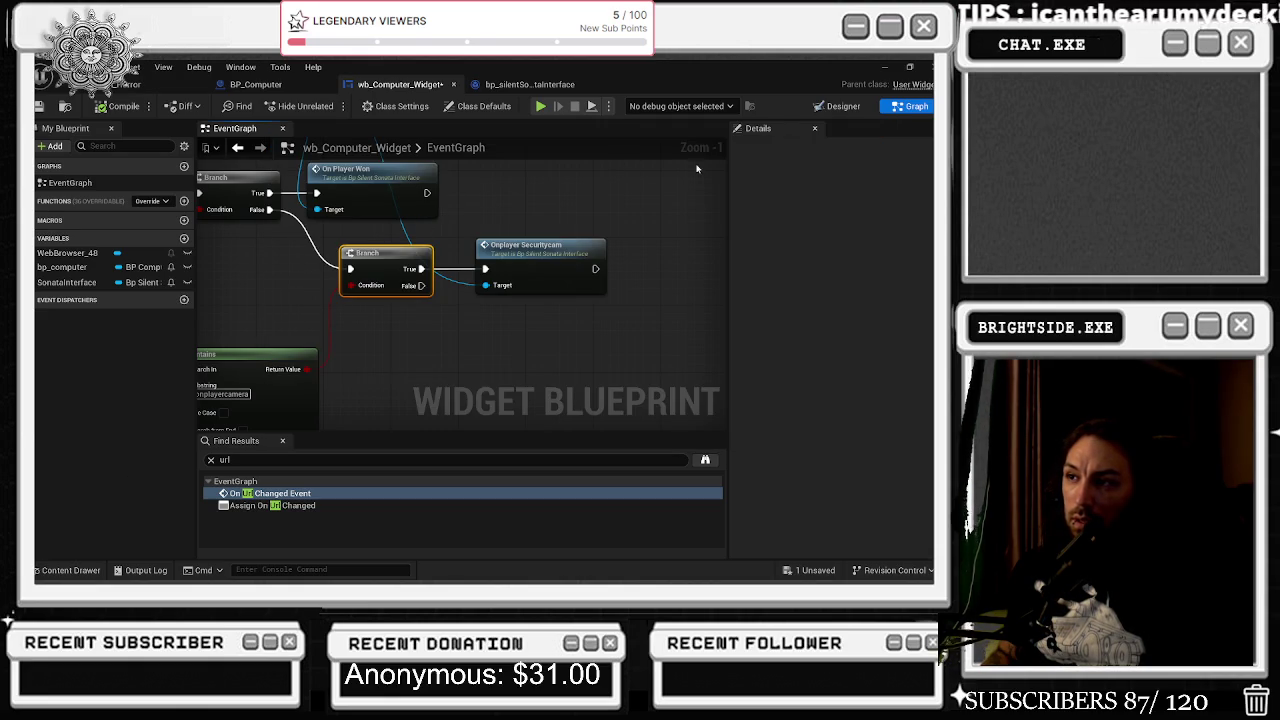
left_click(404, 336)
left_click(66, 570)
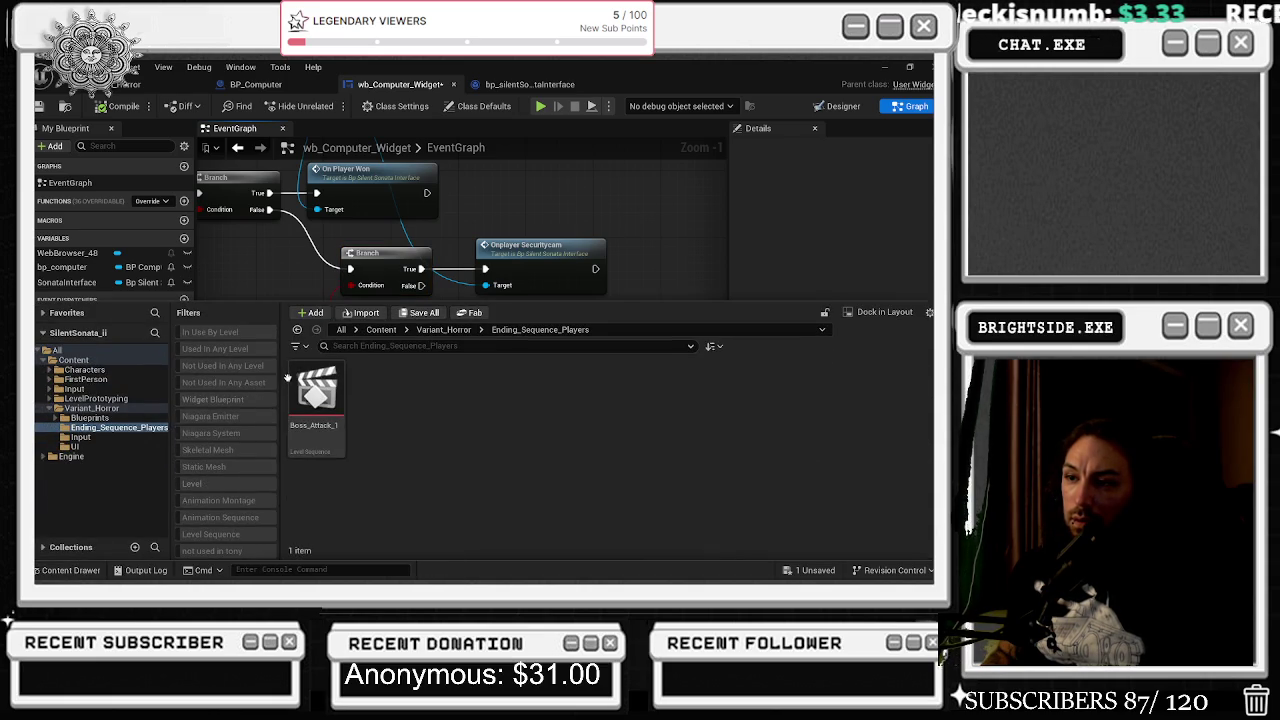
left_click(884, 66)
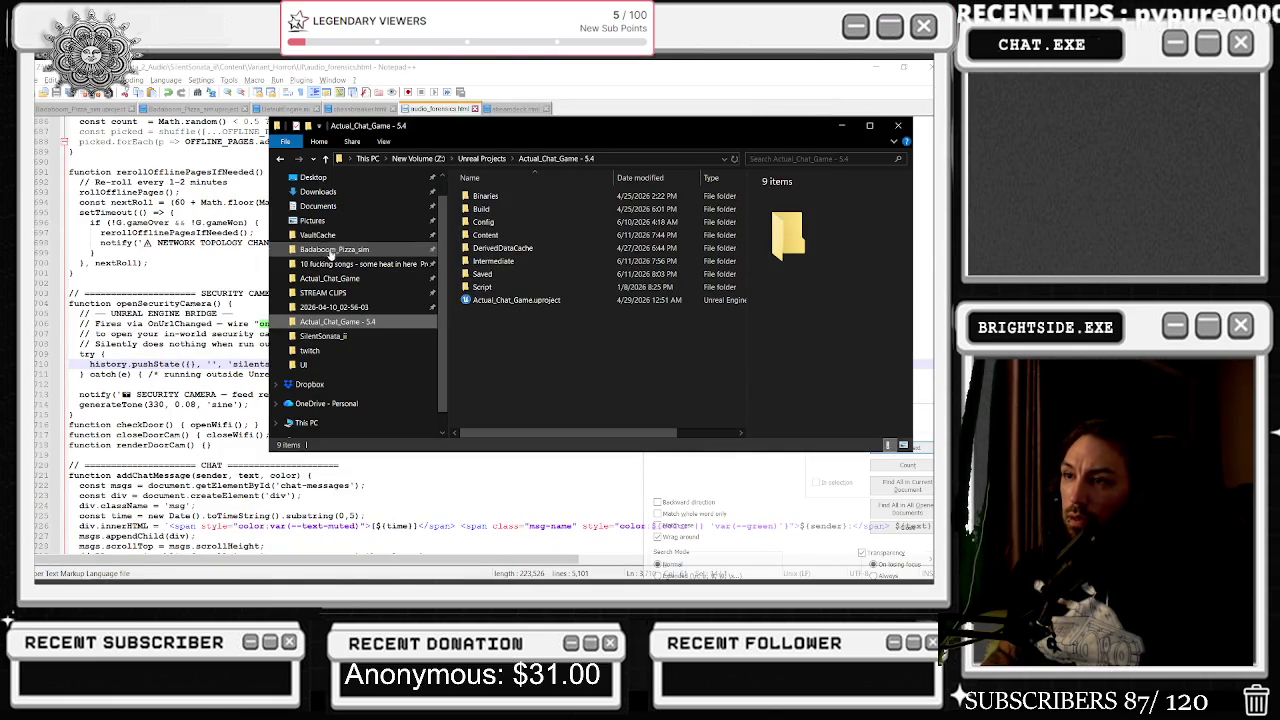
Launch TONYGATCHI.exe from Z: > Tonygatchi Export > Windows, close the TwitchWorks login, return to Unreal.
left_click(418, 158)
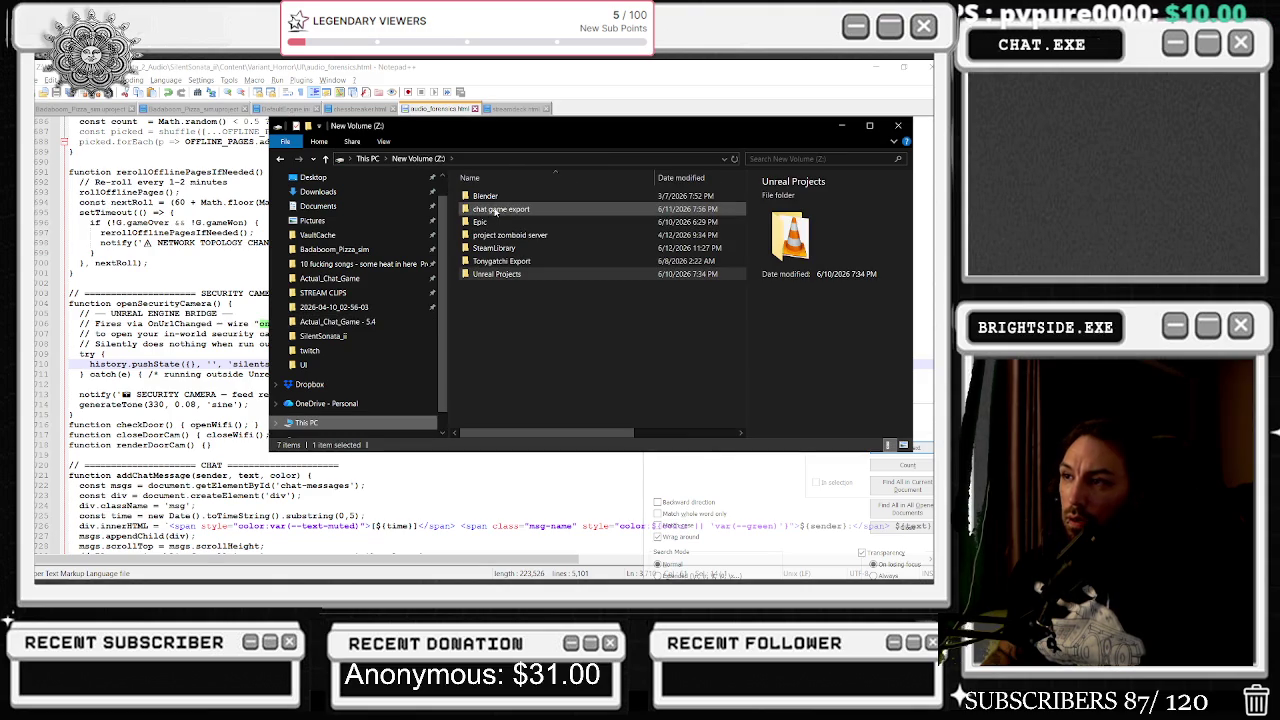
double_click(502, 261)
left_click(497, 199)
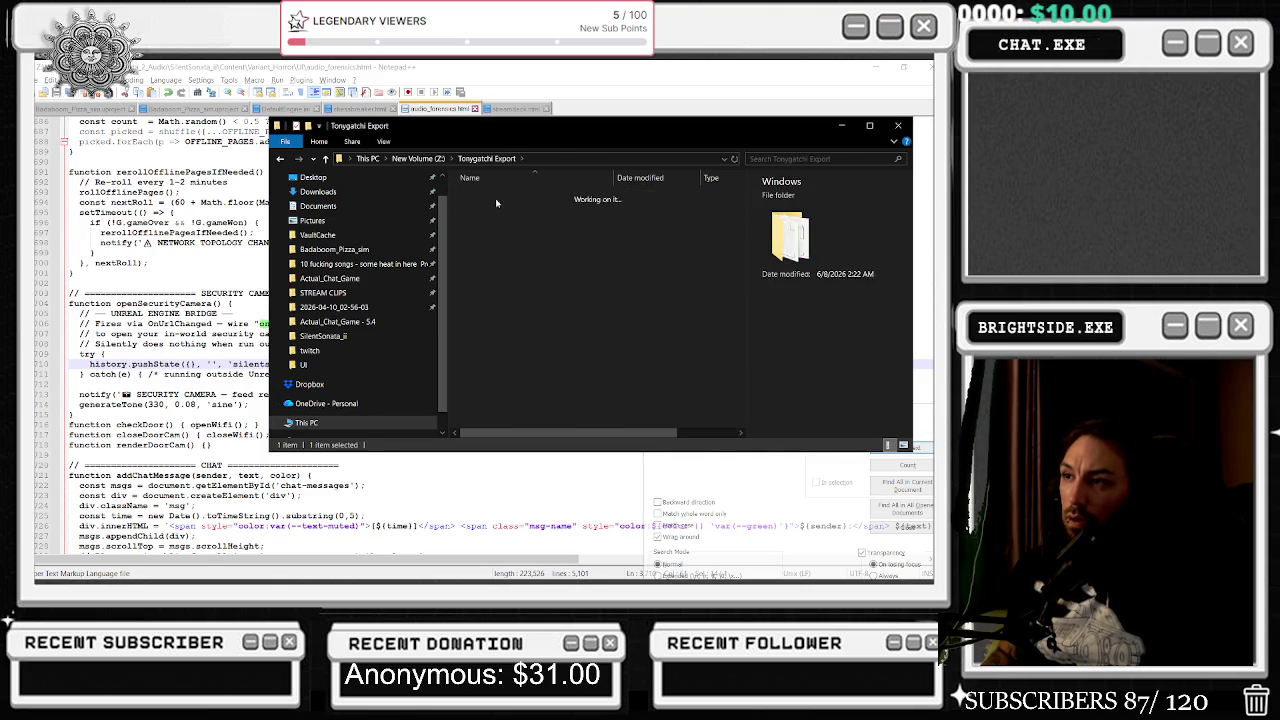
double_click(497, 200)
left_click(504, 247)
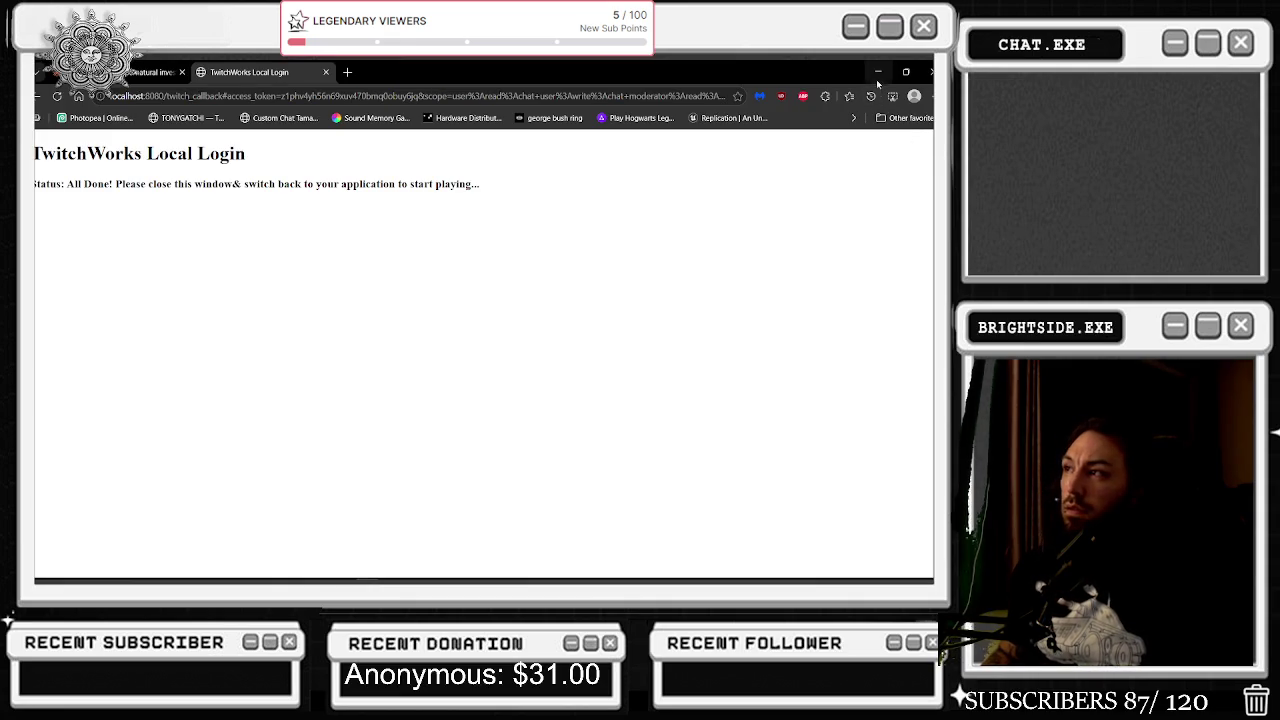
left_click(877, 72)
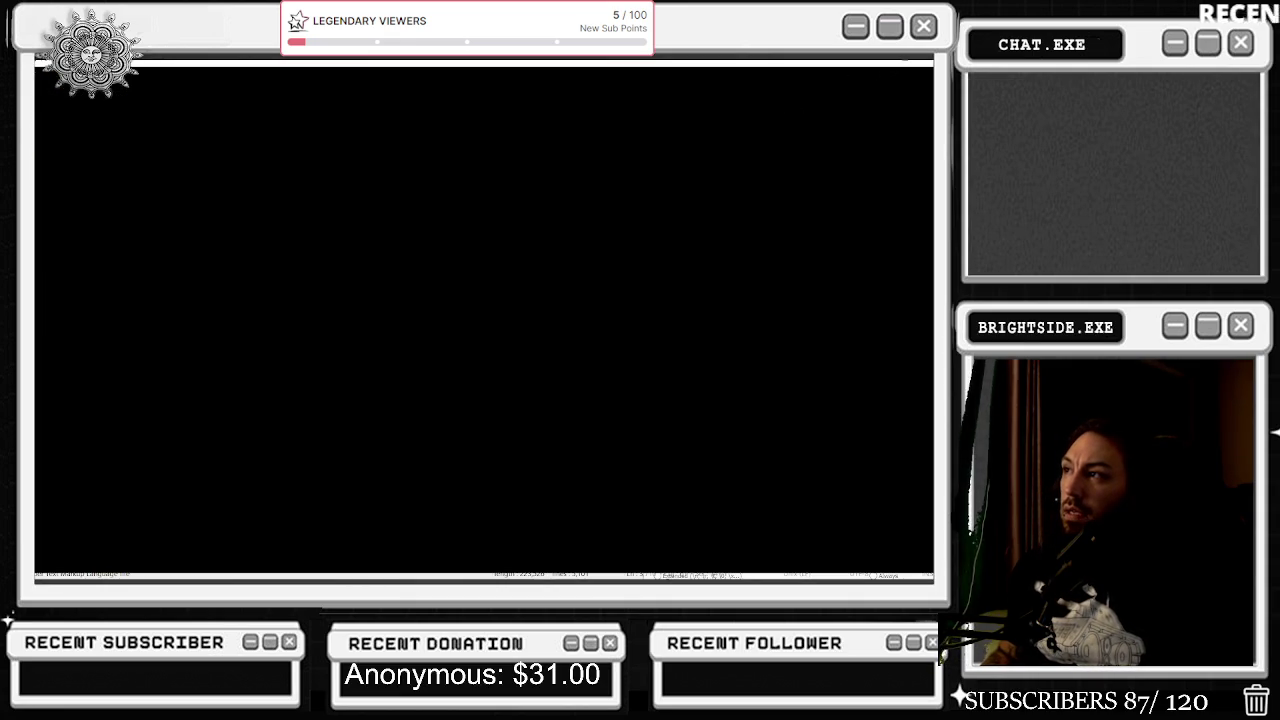
key("alt+Tab")
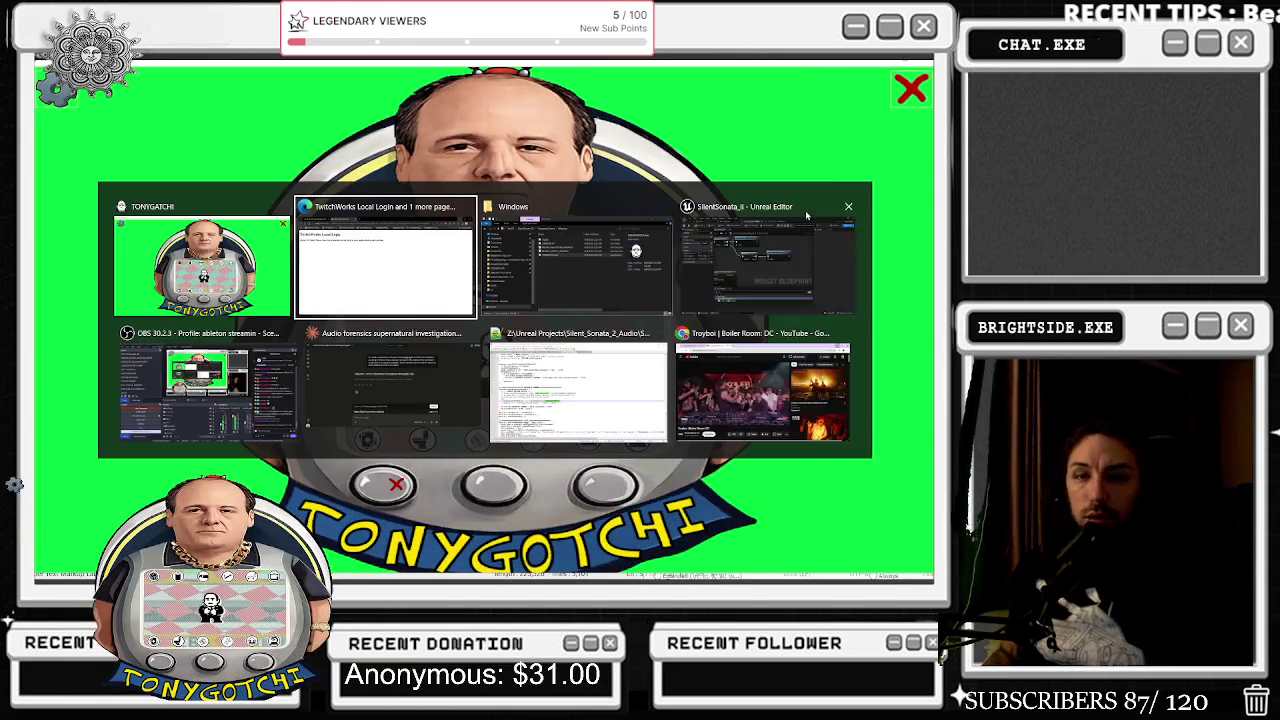
key("alt+Tab")
key("alt+Tab")
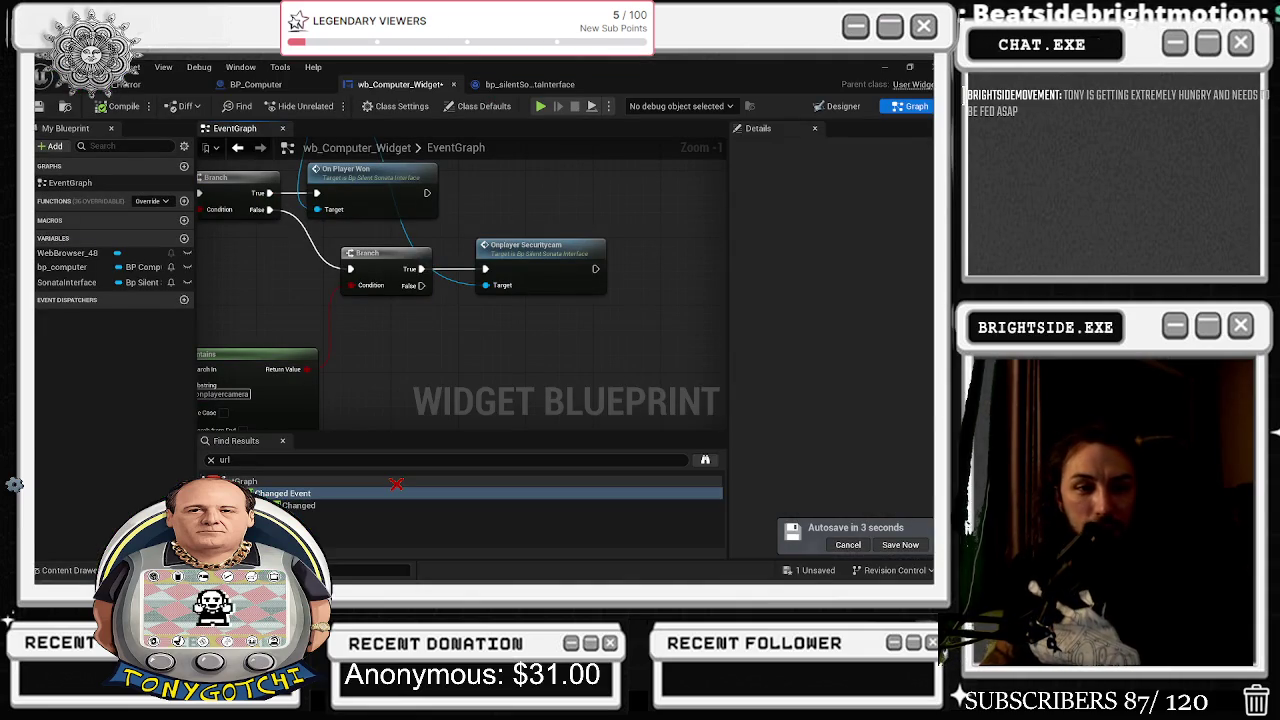
Back in Unreal, select the final Branch and security camera nodes in the widget graph.
key("alt+Tab")
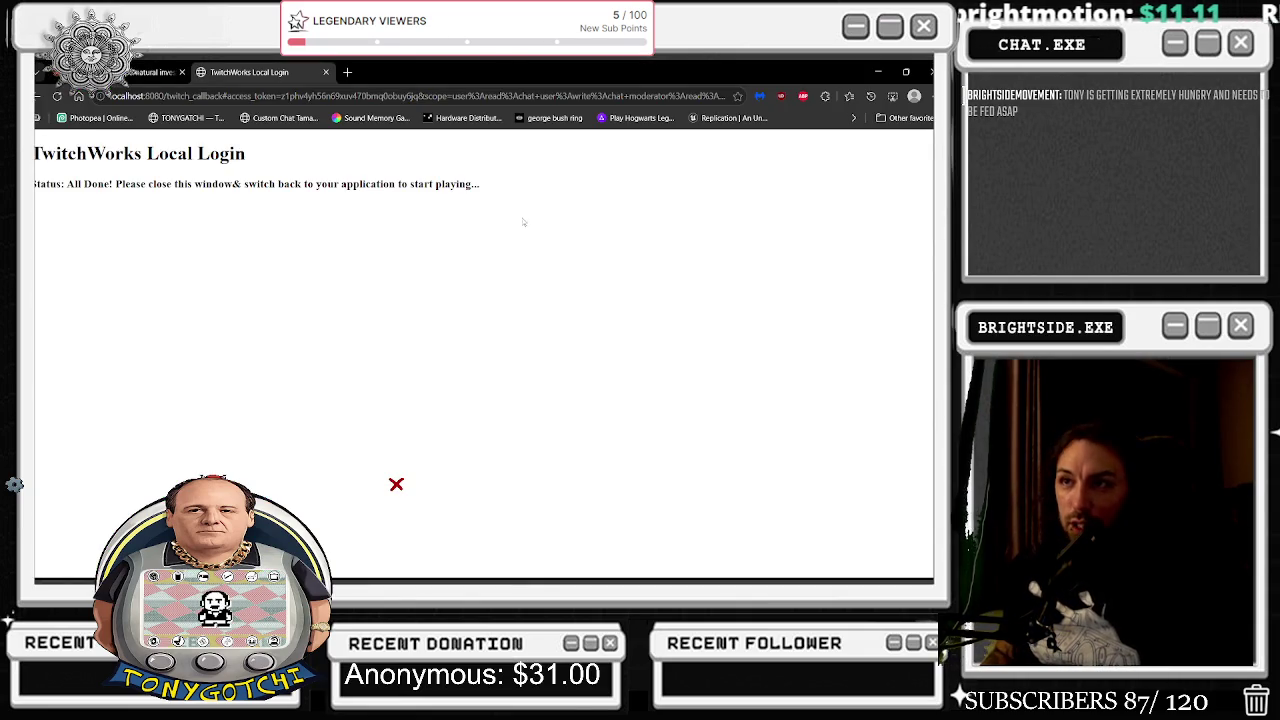
key("alt+Tab")
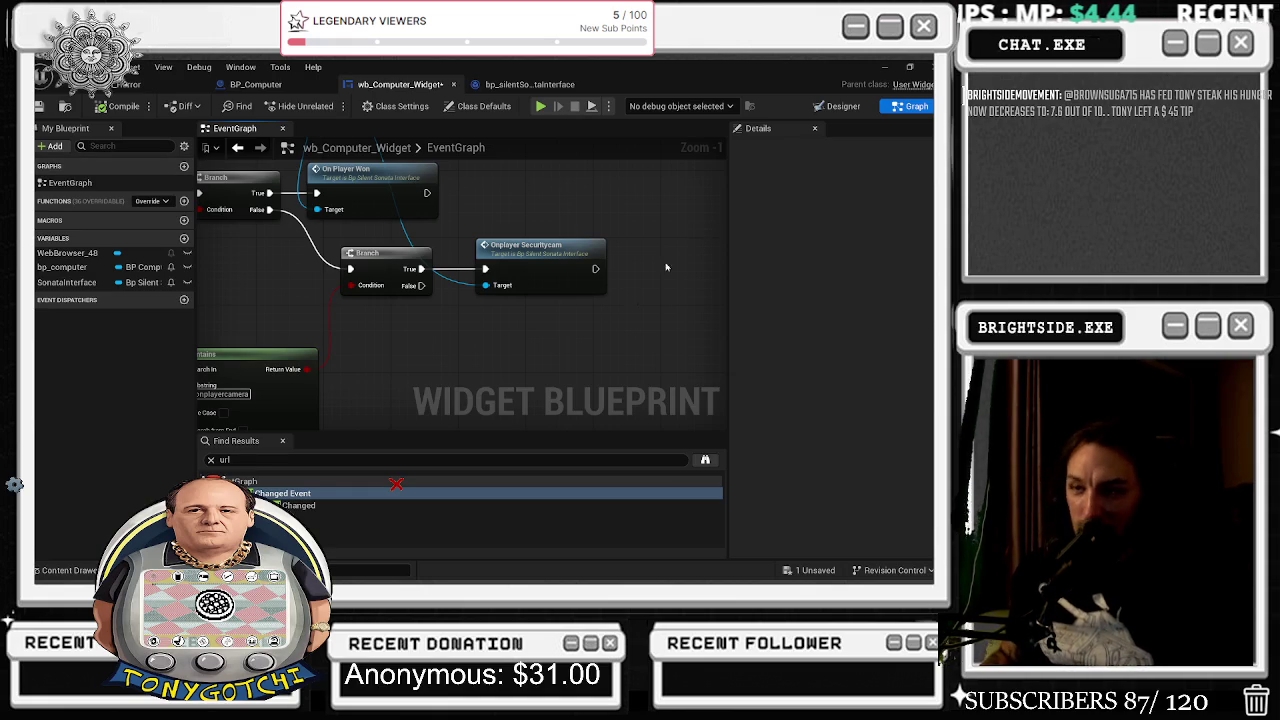
scroll(585, 298, "down", 2)
scroll(585, 298, "down", 2)
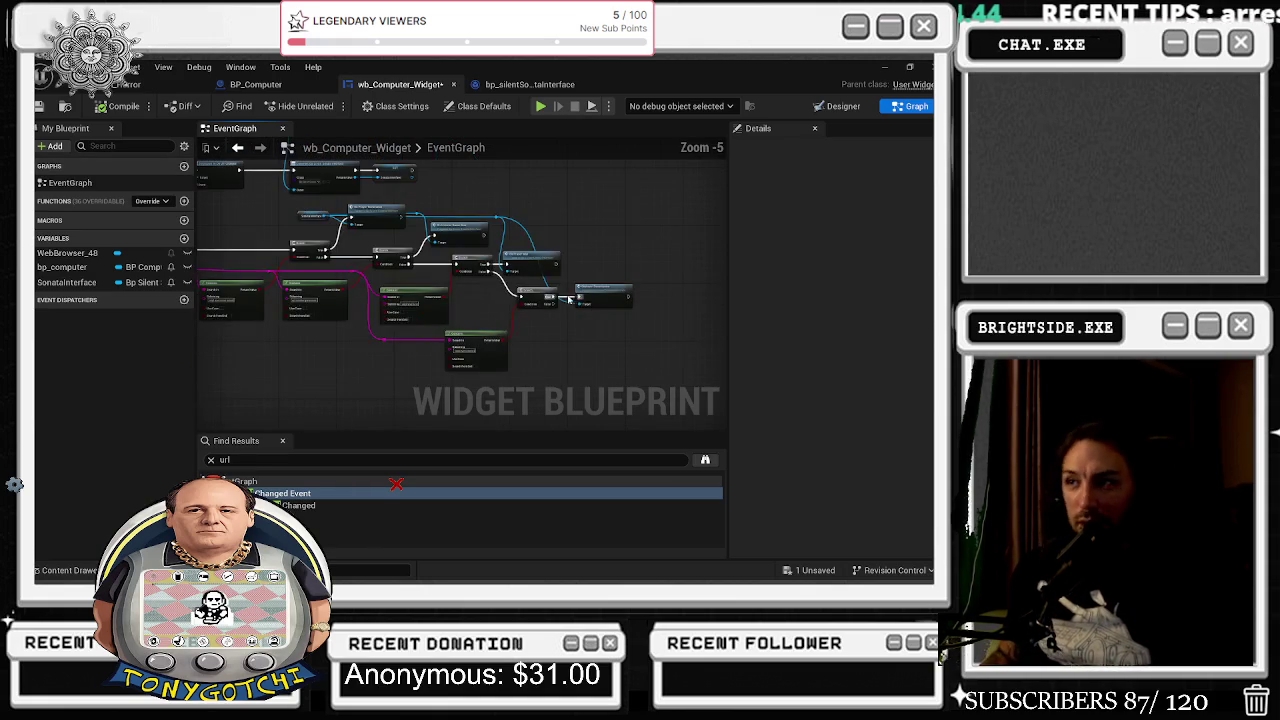
scroll(585, 298, "up", 2)
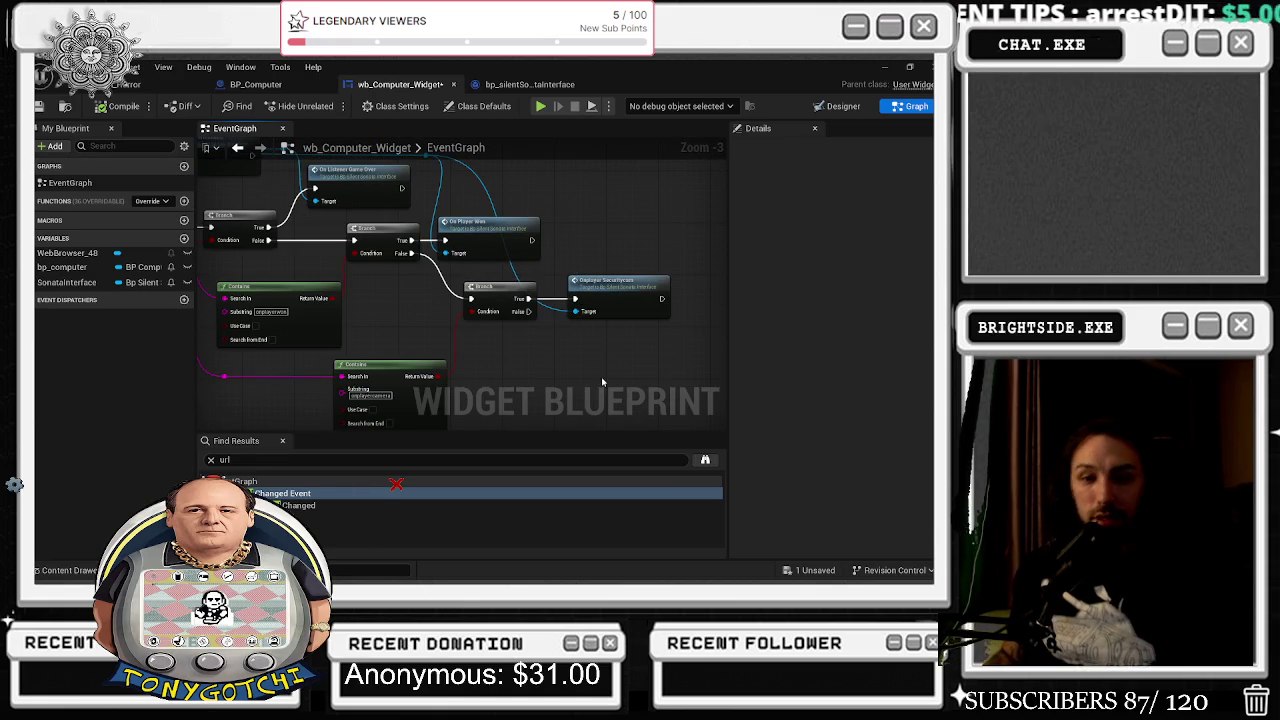
mouse_move(616, 378)
left_mouse_down()
mouse_move(466, 277)
mouse_move(474, 285)
left_mouse_up()
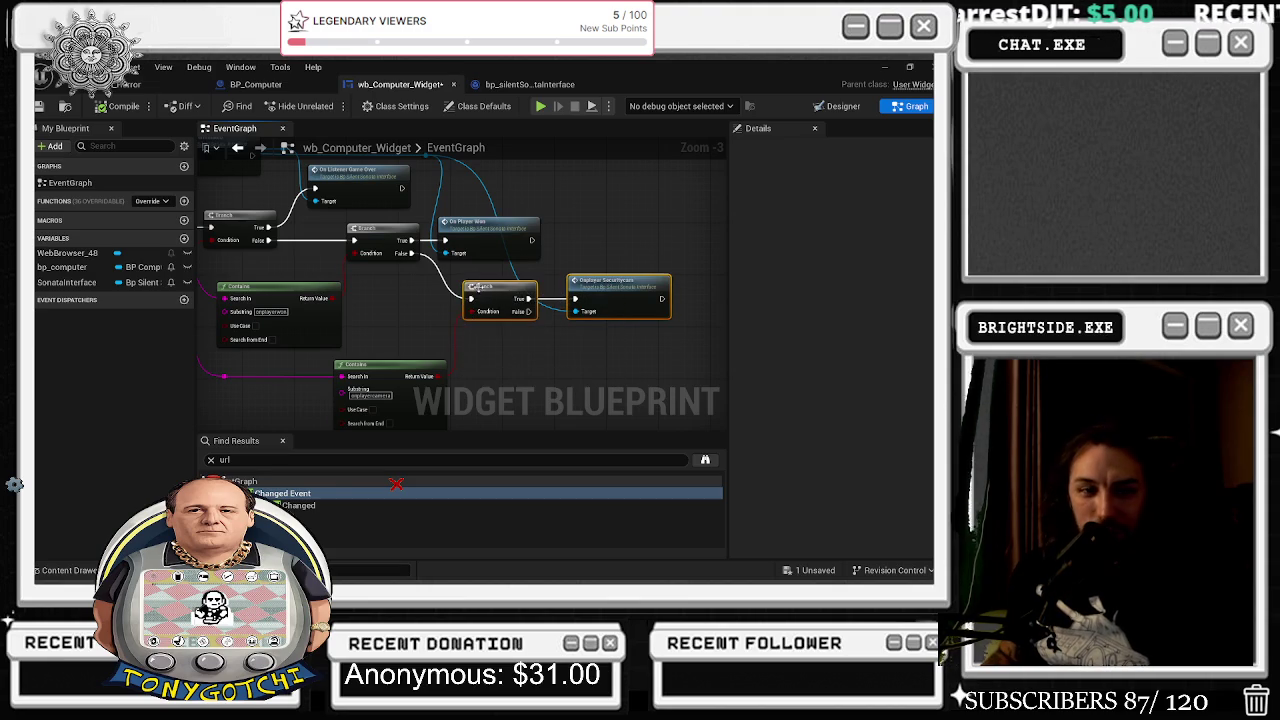
Pan to the Contains nodes, then return to the level viewport showing the Web Browser screen.
scroll(538, 283, "up", 2)
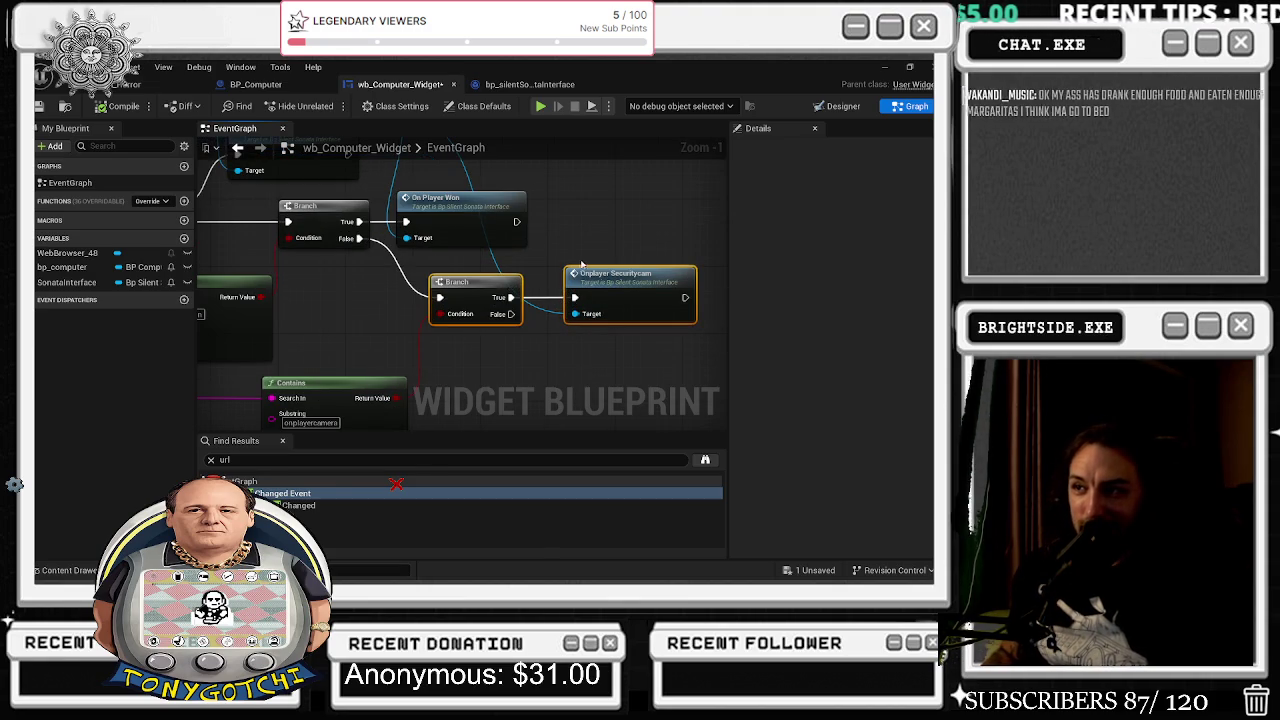
scroll(558, 302, "down", 1)
left_click_drag(558, 302, 373, 274)
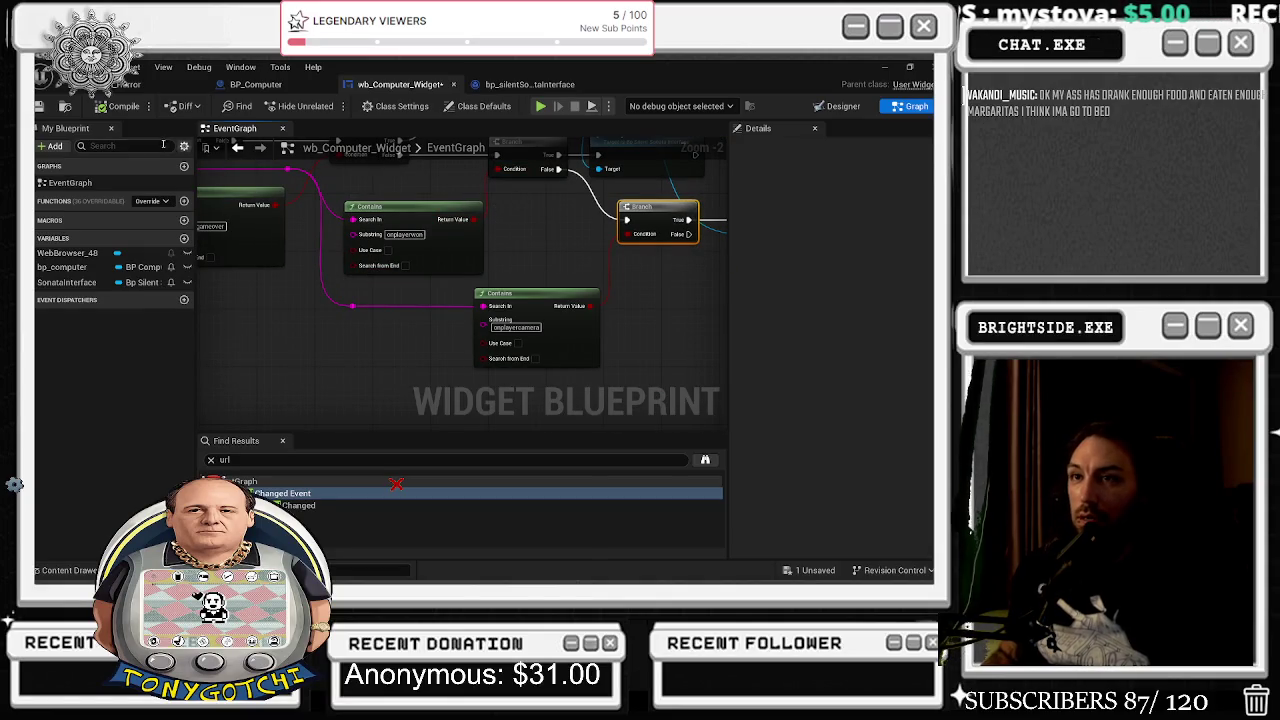
left_click(150, 84)
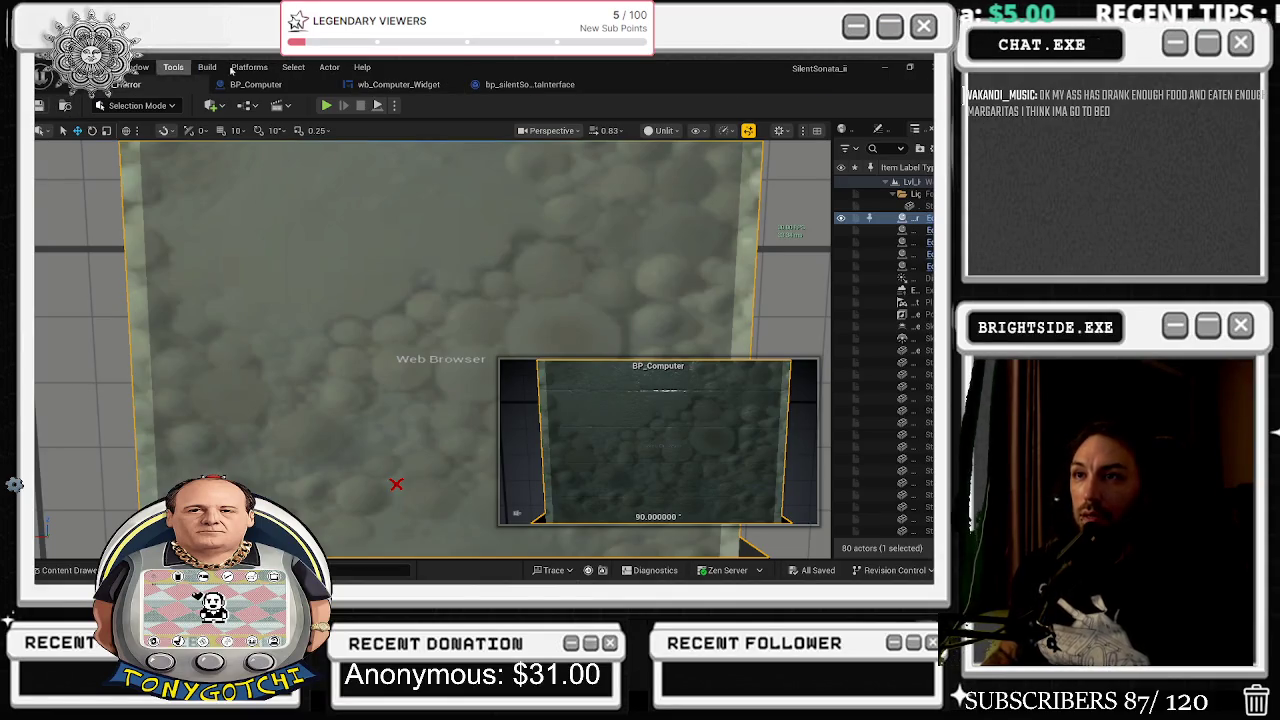
Open the BP_Computer blueprint, then switch to Notepad++ showing the security camera code.
left_click(257, 86)
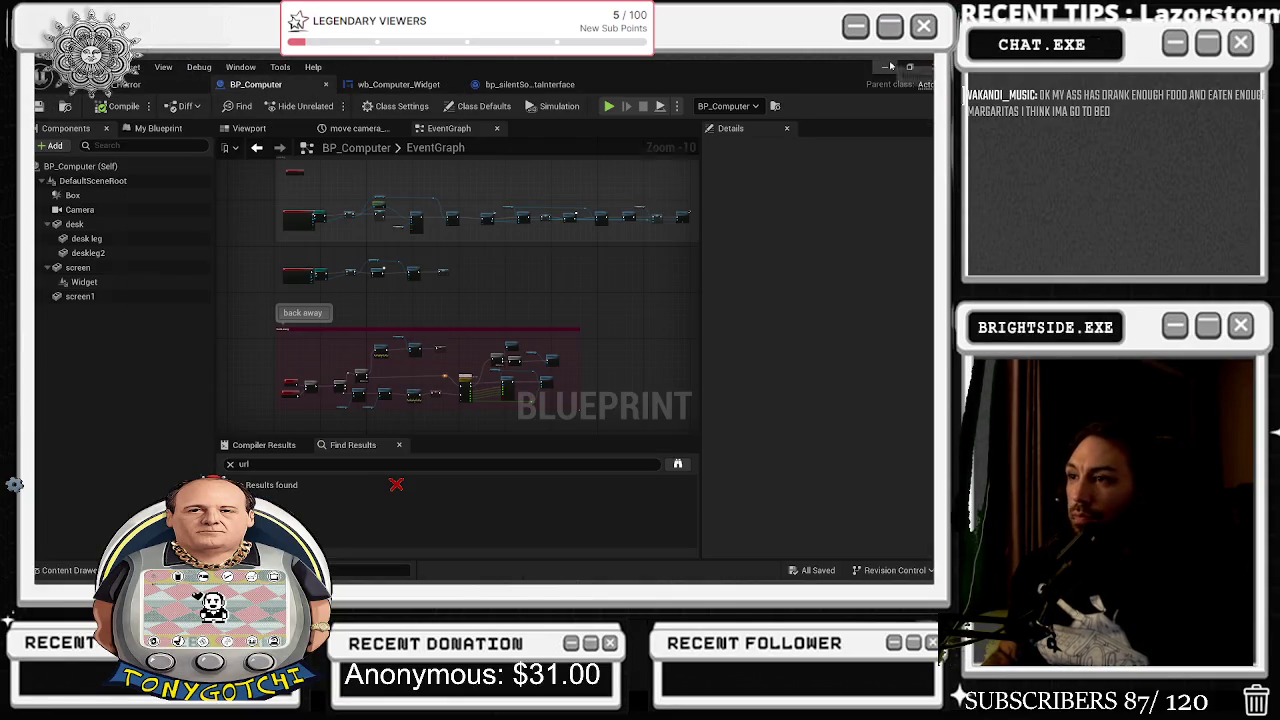
key("alt+Tab")
key("Tab")
key("Tab")
key("Tab")
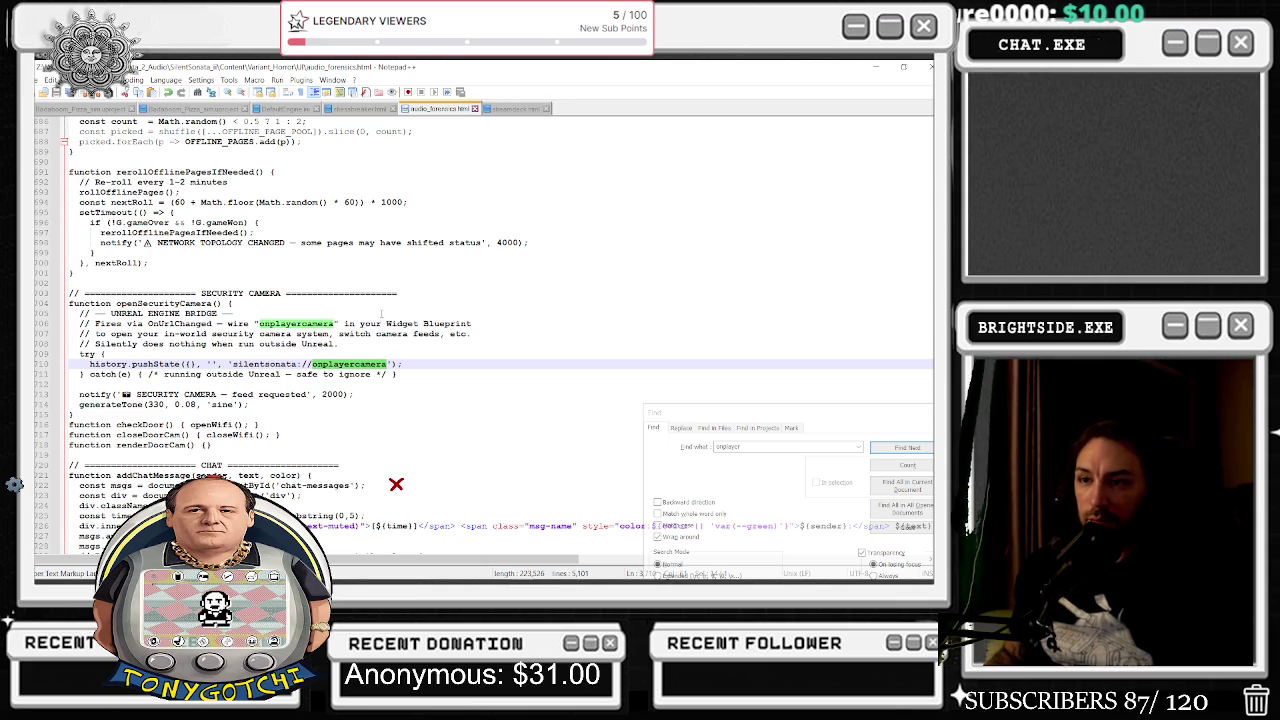
Search the HTML for onplayercamera and step through its matches.
left_click(793, 461)
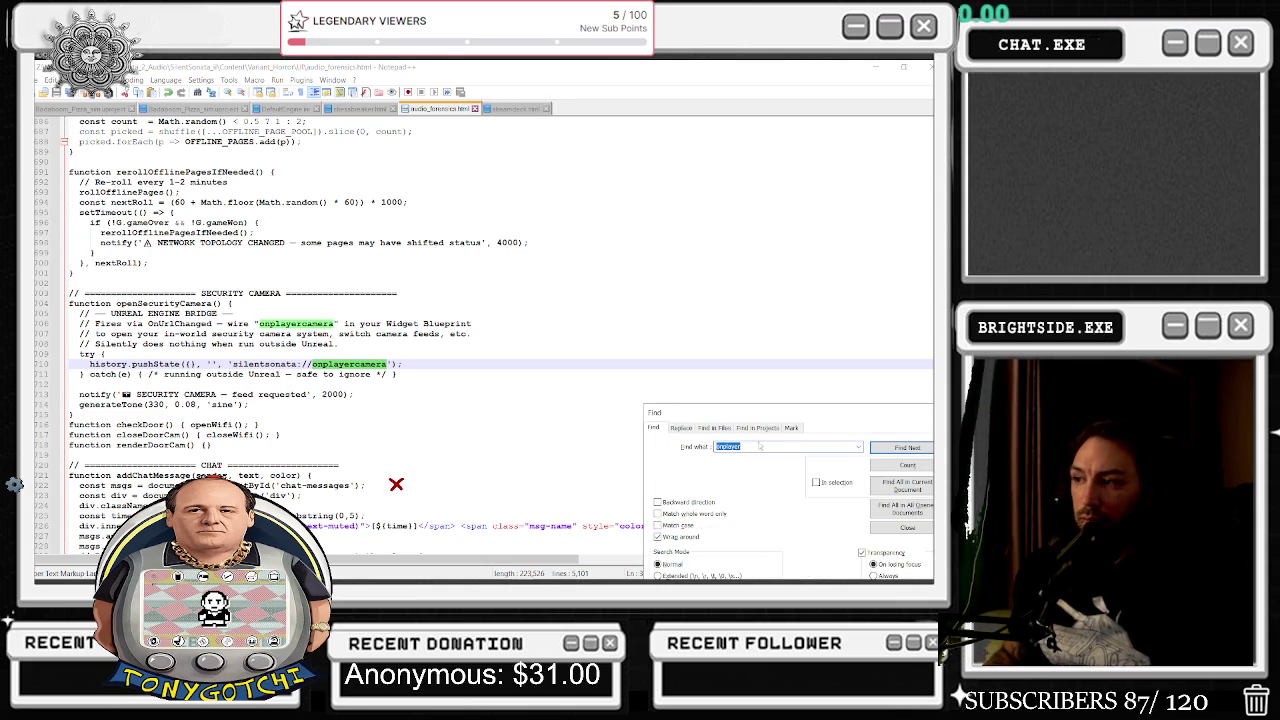
type("onplayerca")
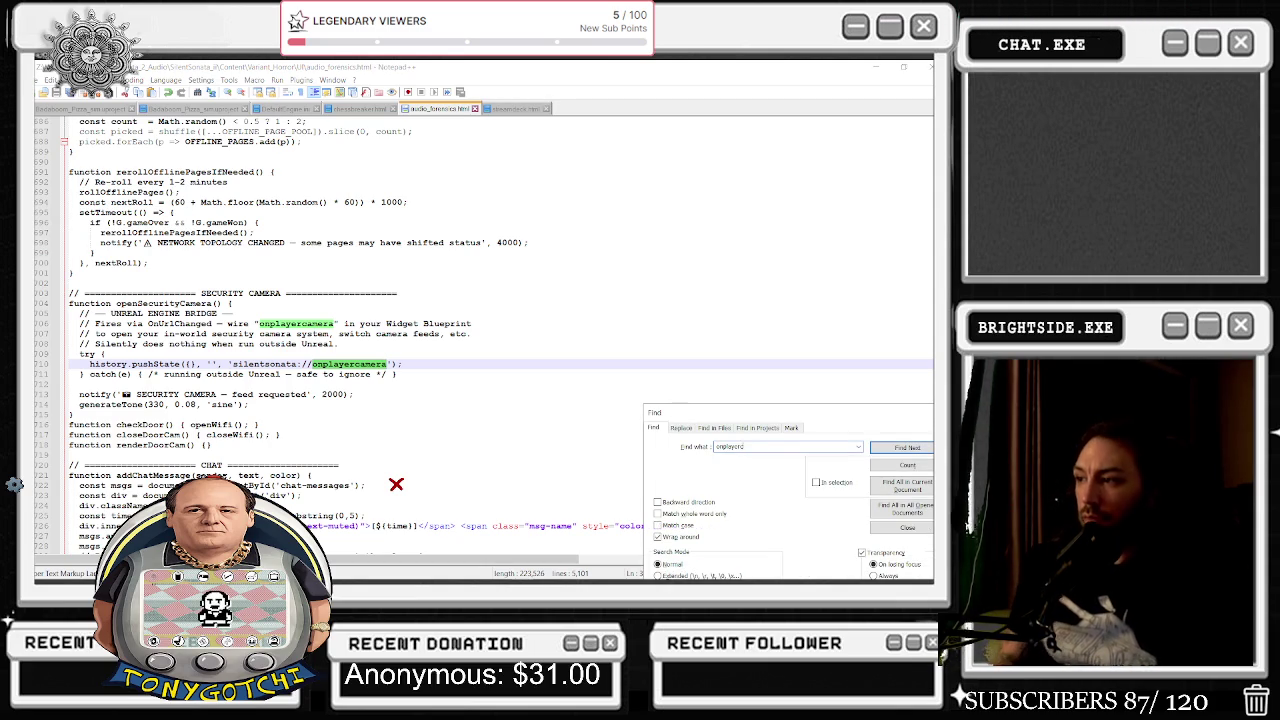
type("mera")
key("Return")
key("Return")
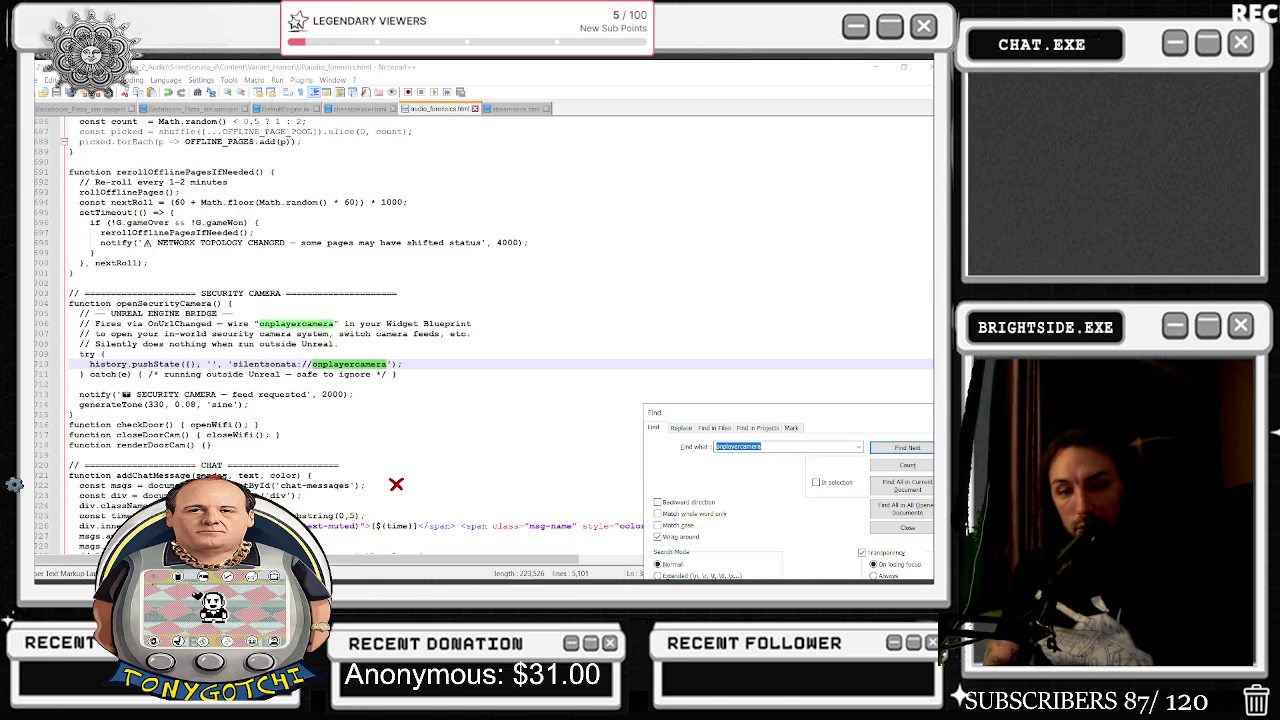
key("Return")
Search for camera and cycle to the onplayercamera pushState and CAMERA notify lines.
key("Return")
key("Return")
key("Return")
key("Return")
type("\\")
key("BackSpace")
type("camera")
key("Return")
type("\\")
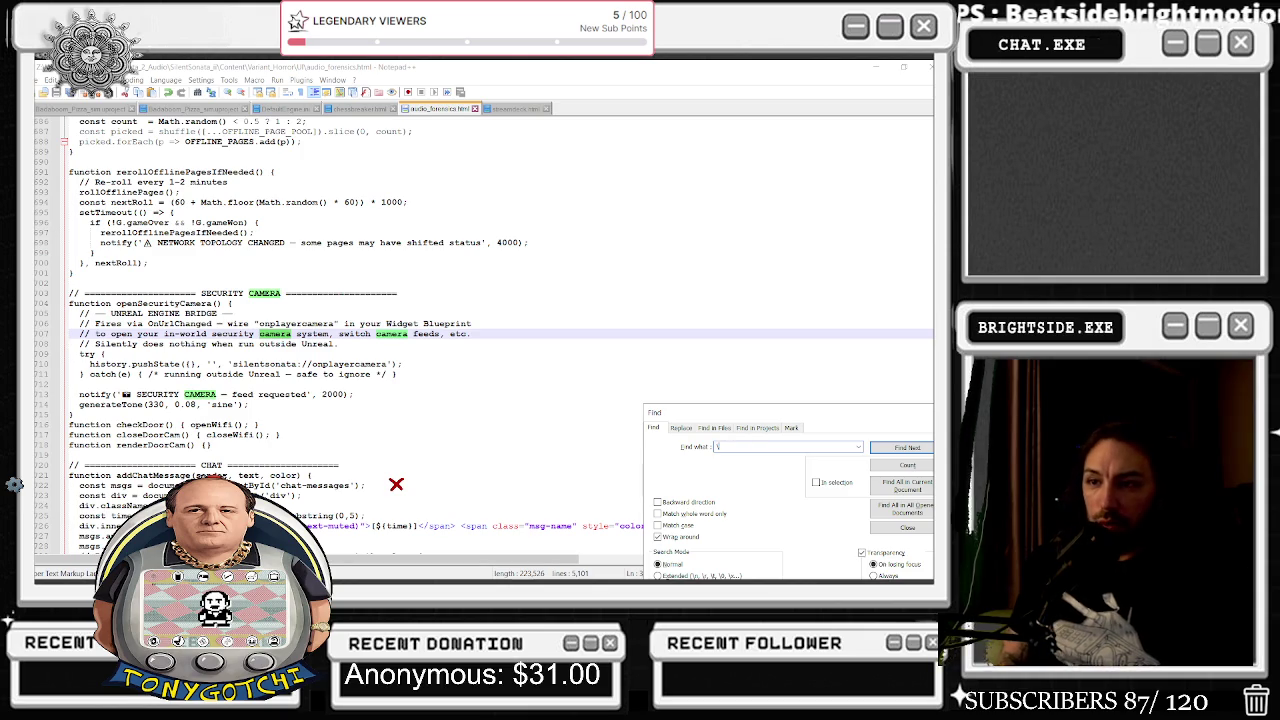
key("BackSpace")
type("camera")
key("Return")
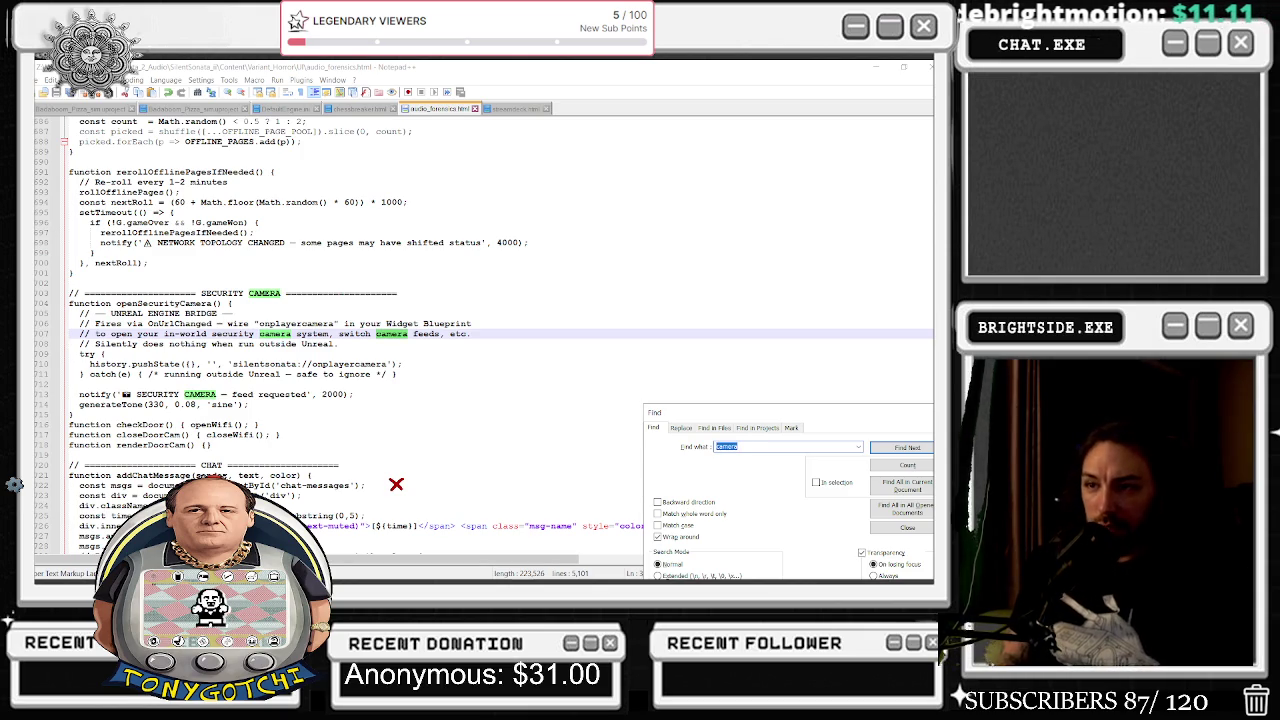
key("Return")
key("Return")
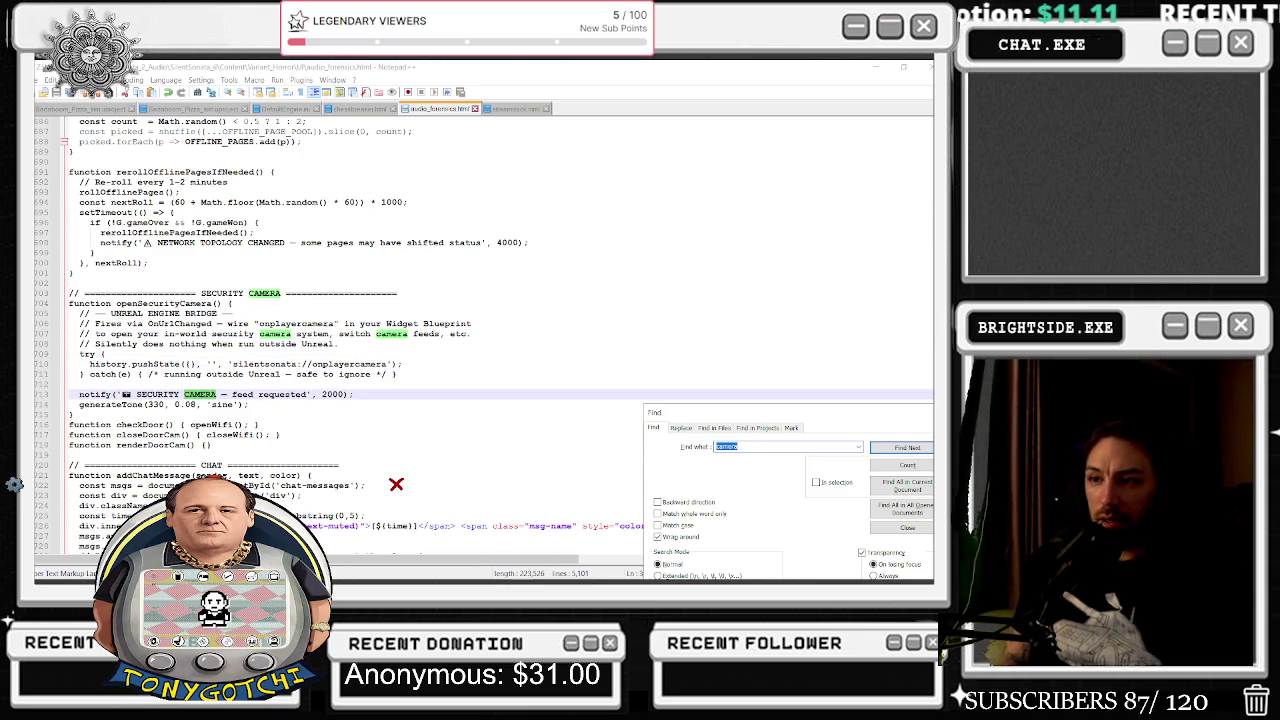
key("Return")
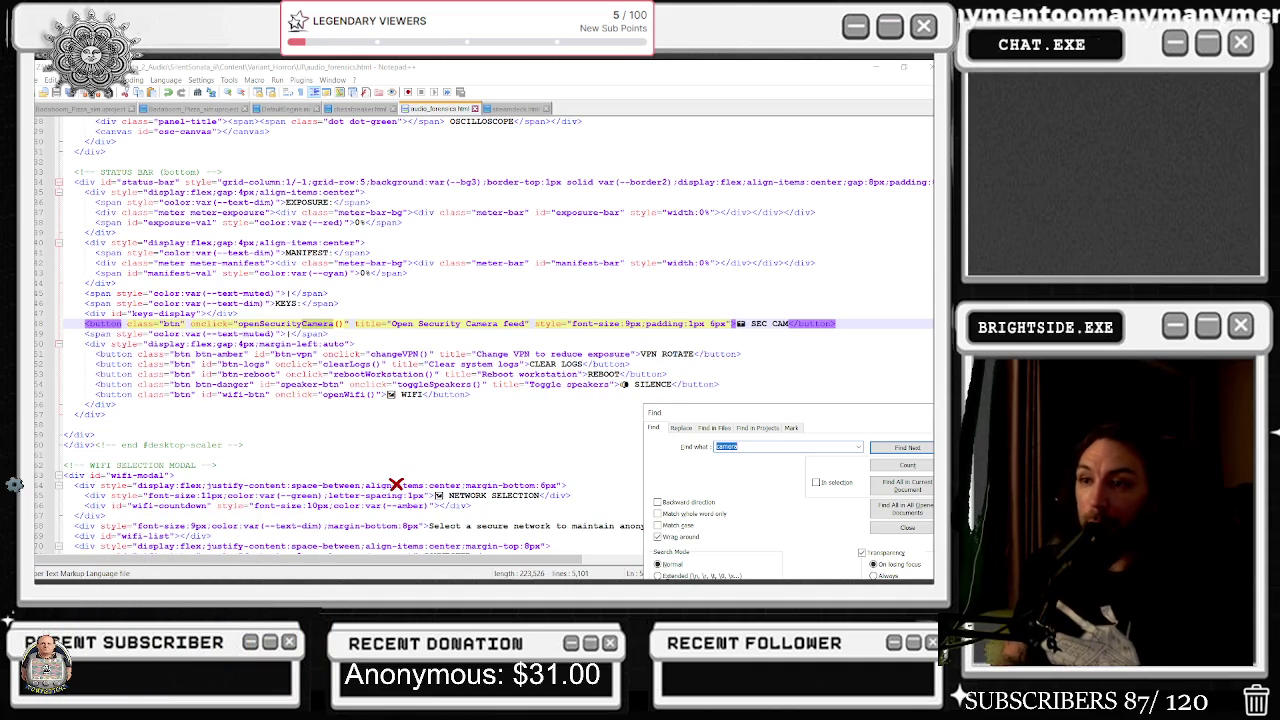
Search opensecuritycamera to reach its definition near line 704, then step through onplayer matches.
type("opensecurity")
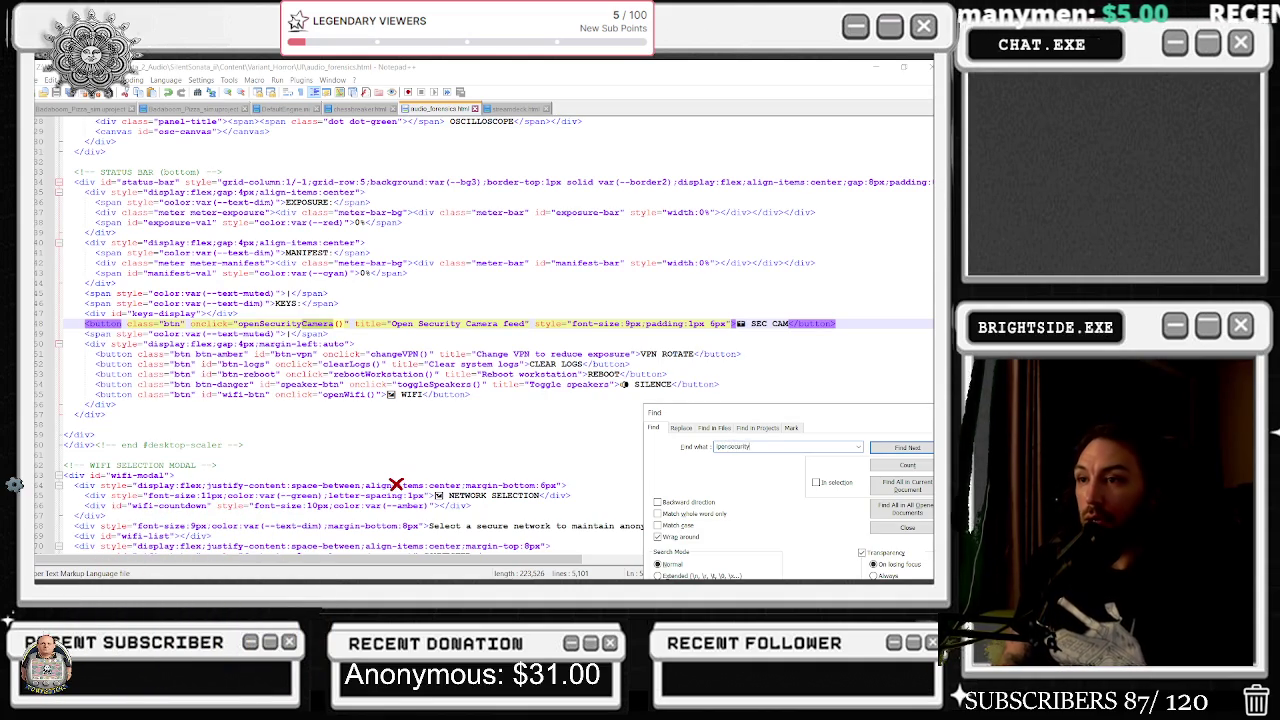
key("ctrl+a")
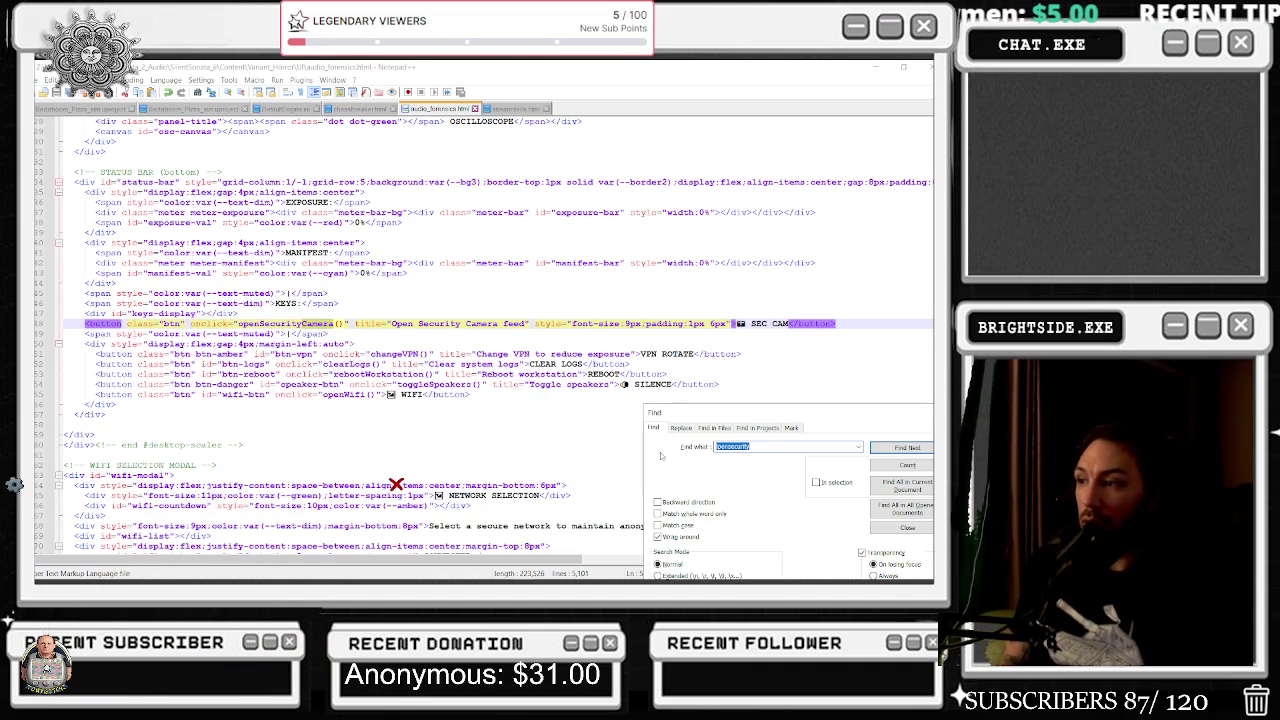
type("ge")
key("BackSpace")
key("BackSpace")
type("opensec")
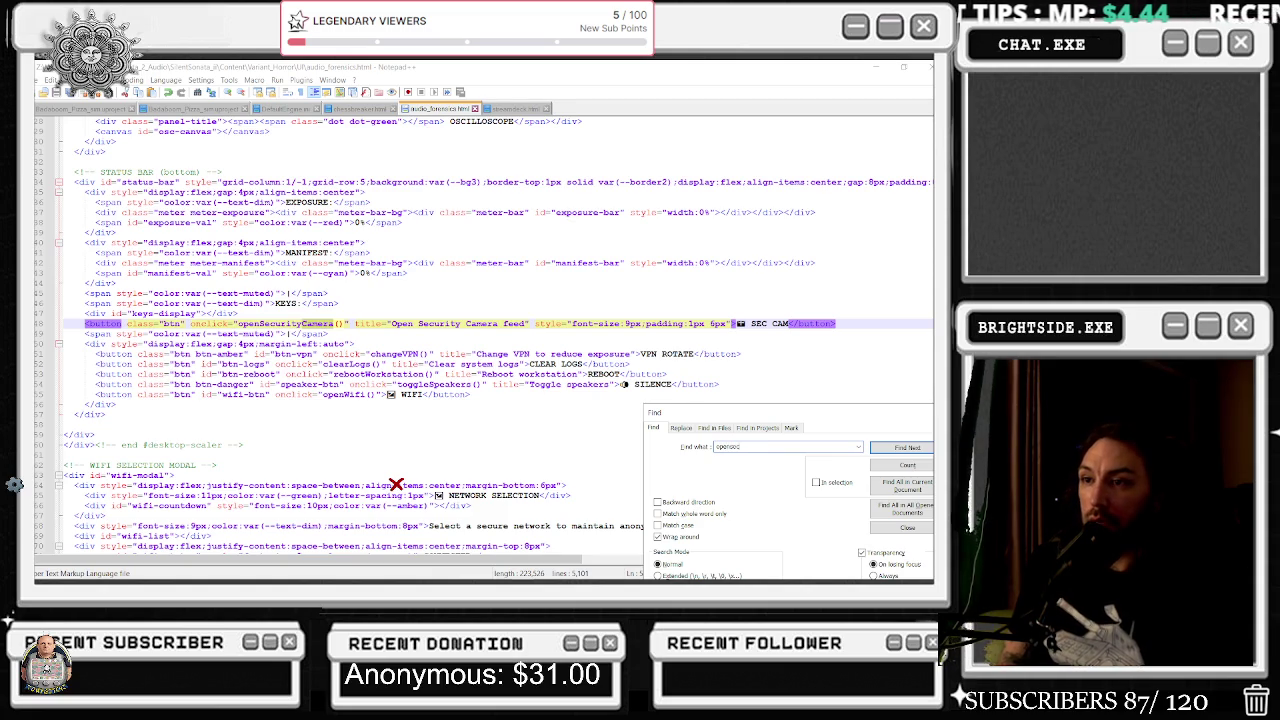
type("uritycamera")
key("Return")
key("Return")
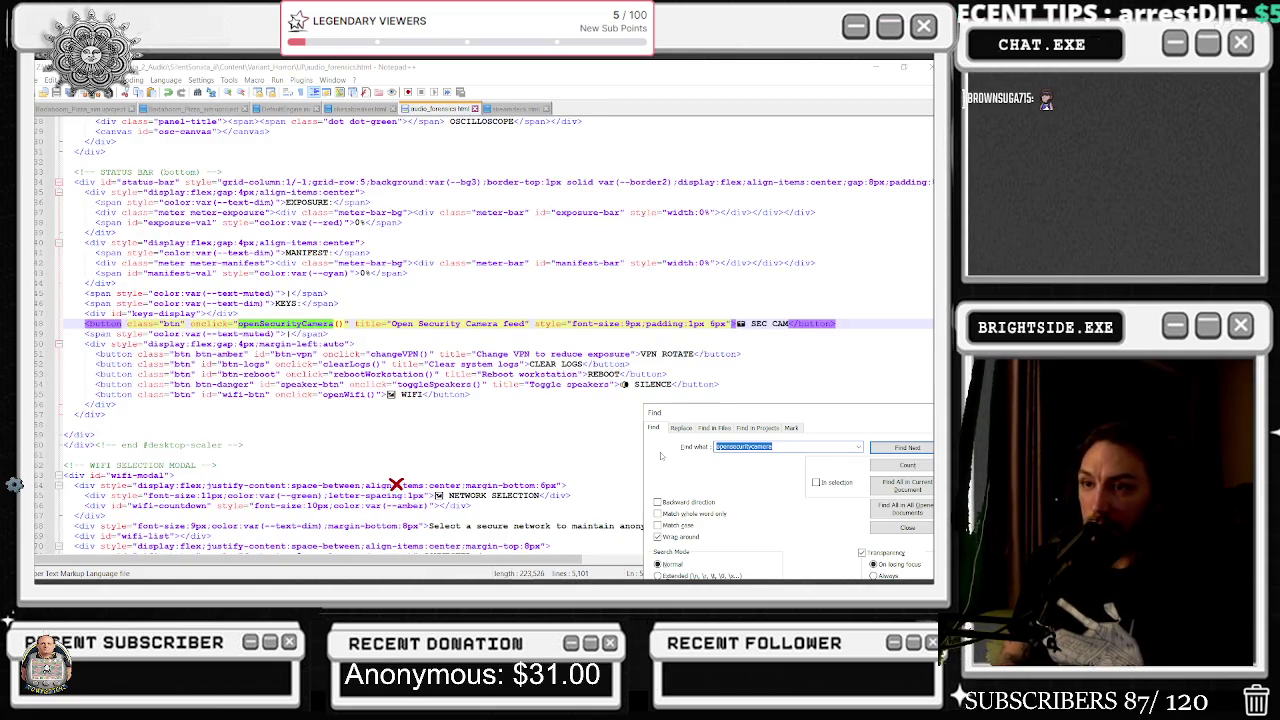
key("Return")
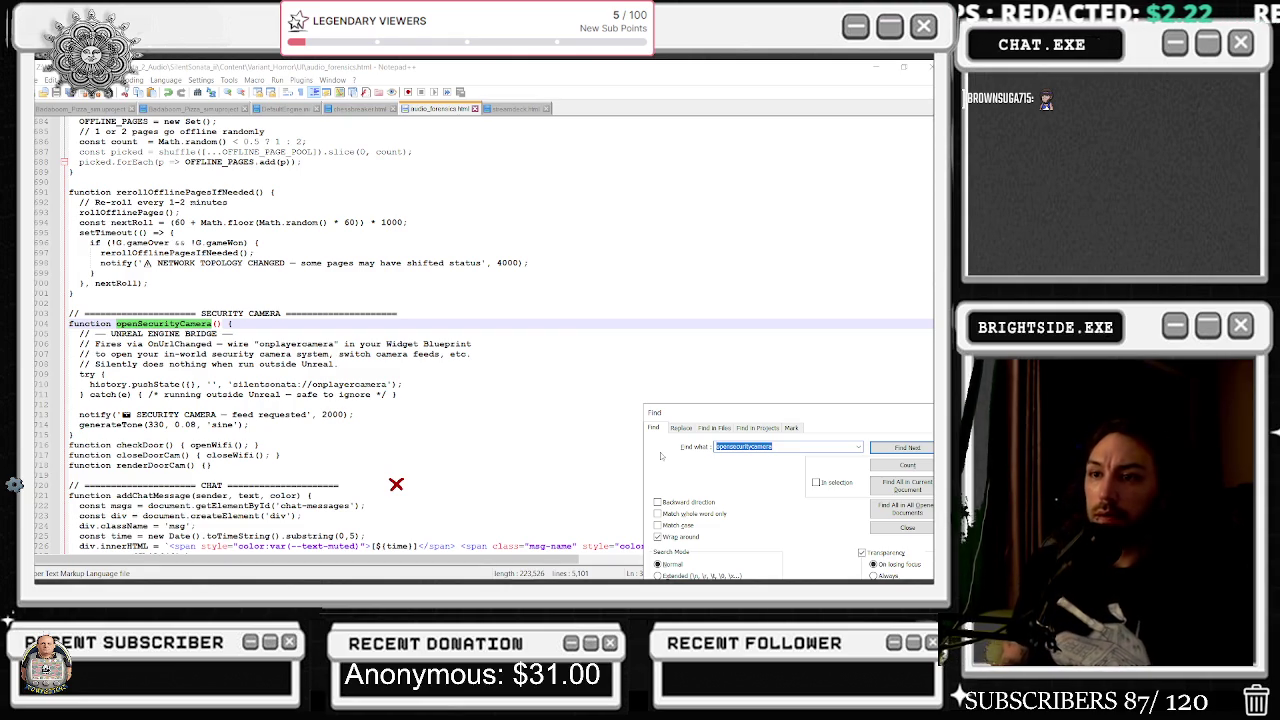
type("onpl")
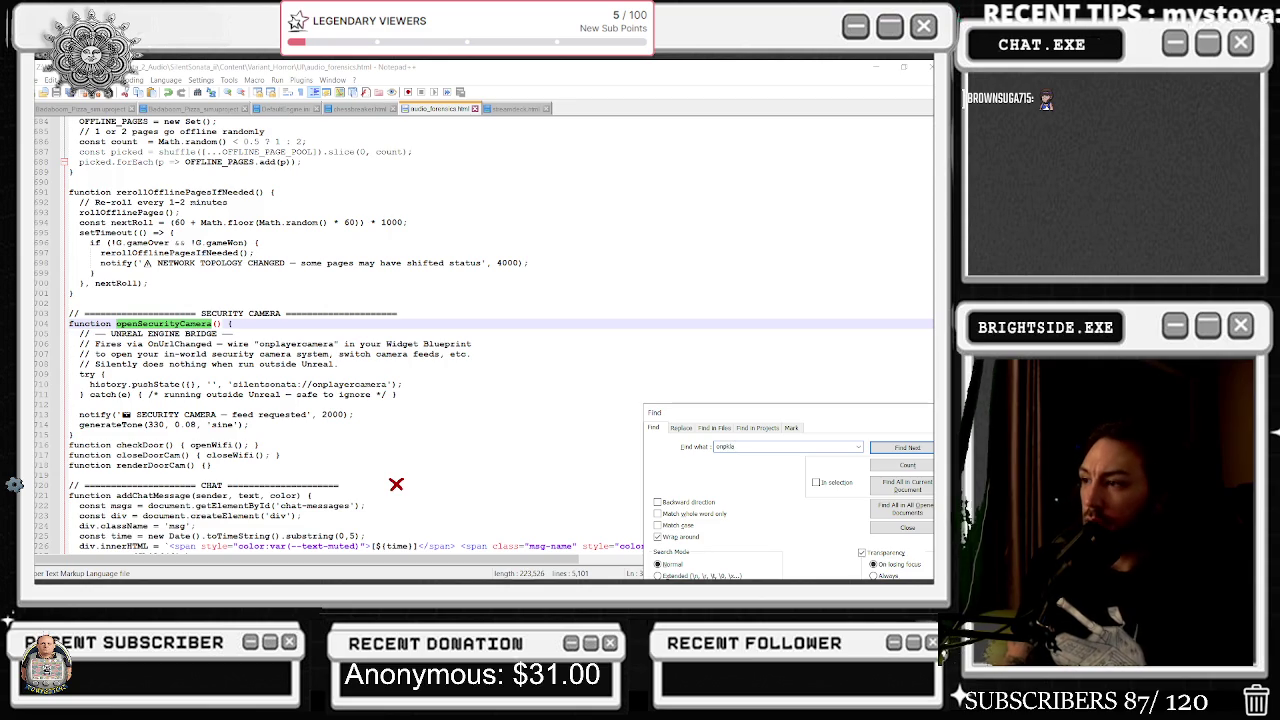
type("ayer")
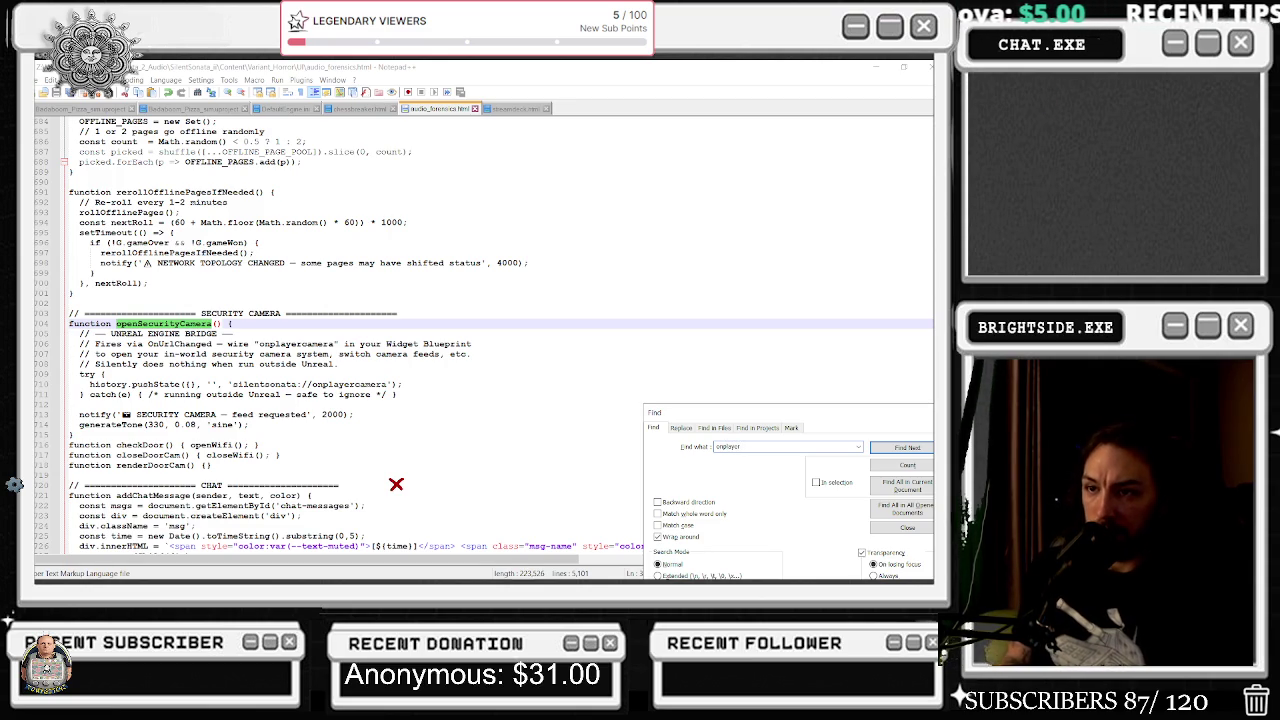
key("Return")
key("Return")
key("Return")
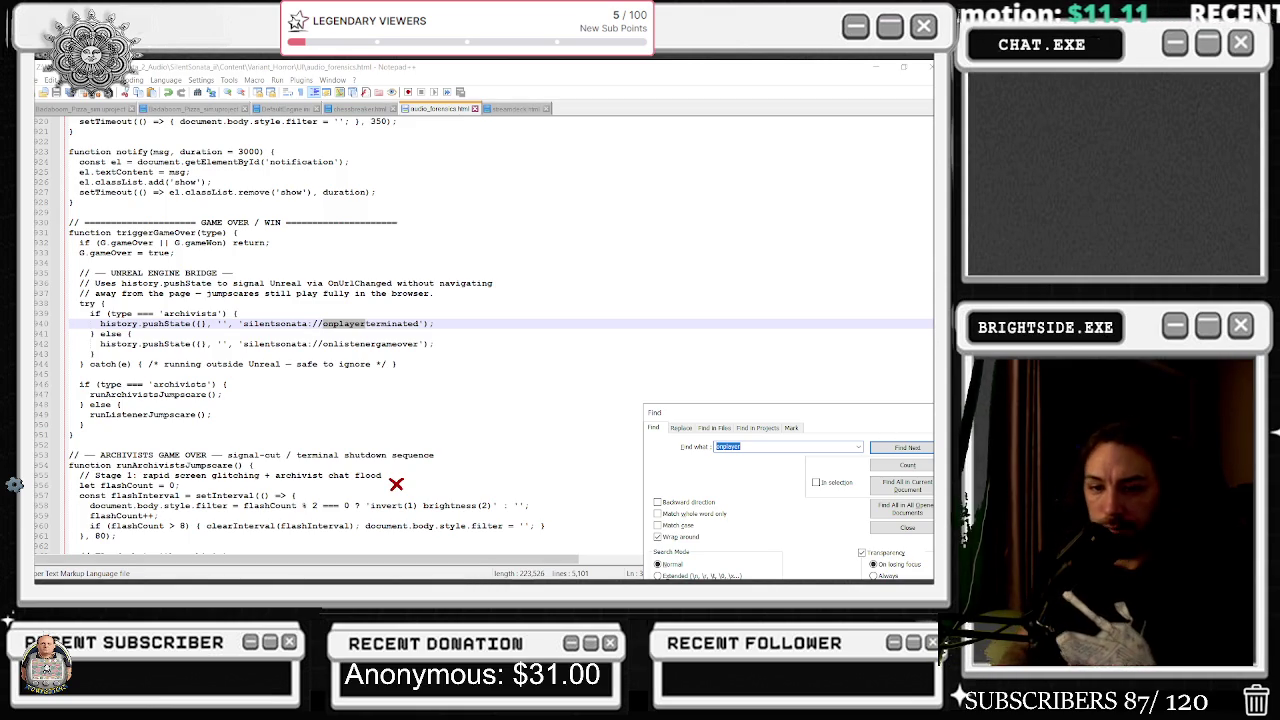
Select the onplayerwon pushState try/catch lines in triggerWin, then return to the camera onplayer match.
left_click(908, 450)
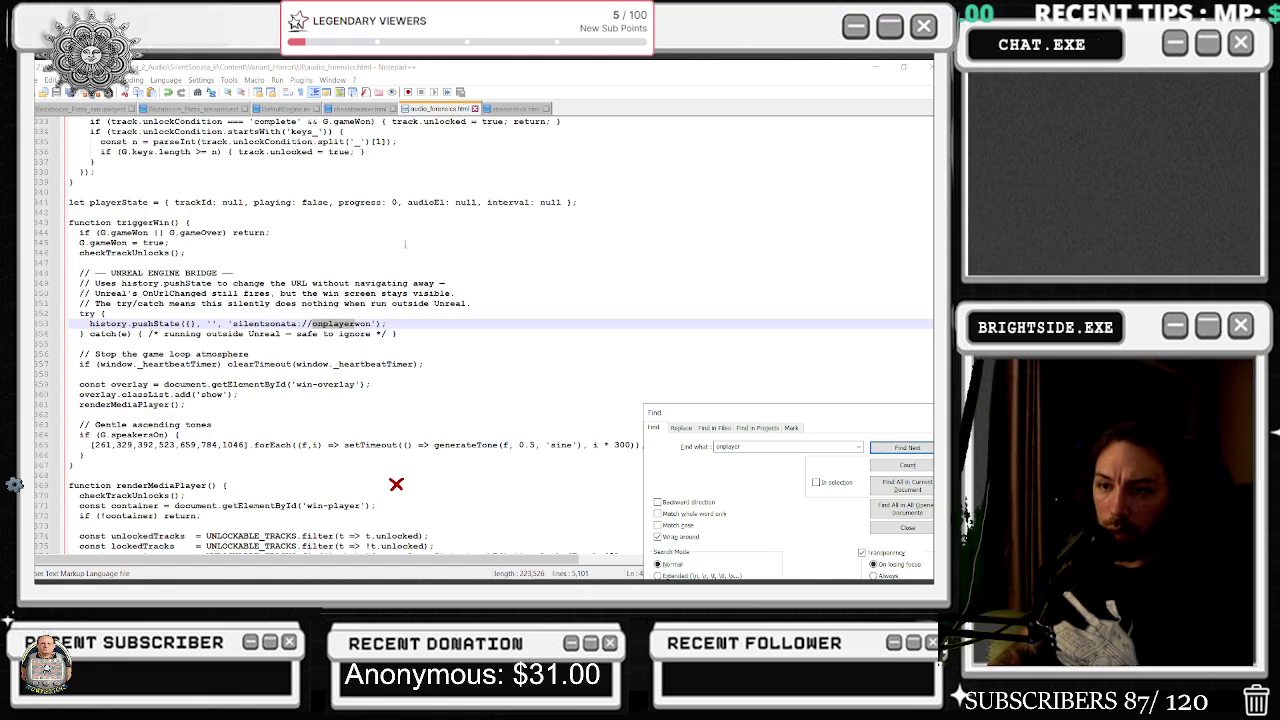
scroll(403, 246, "down", 1)
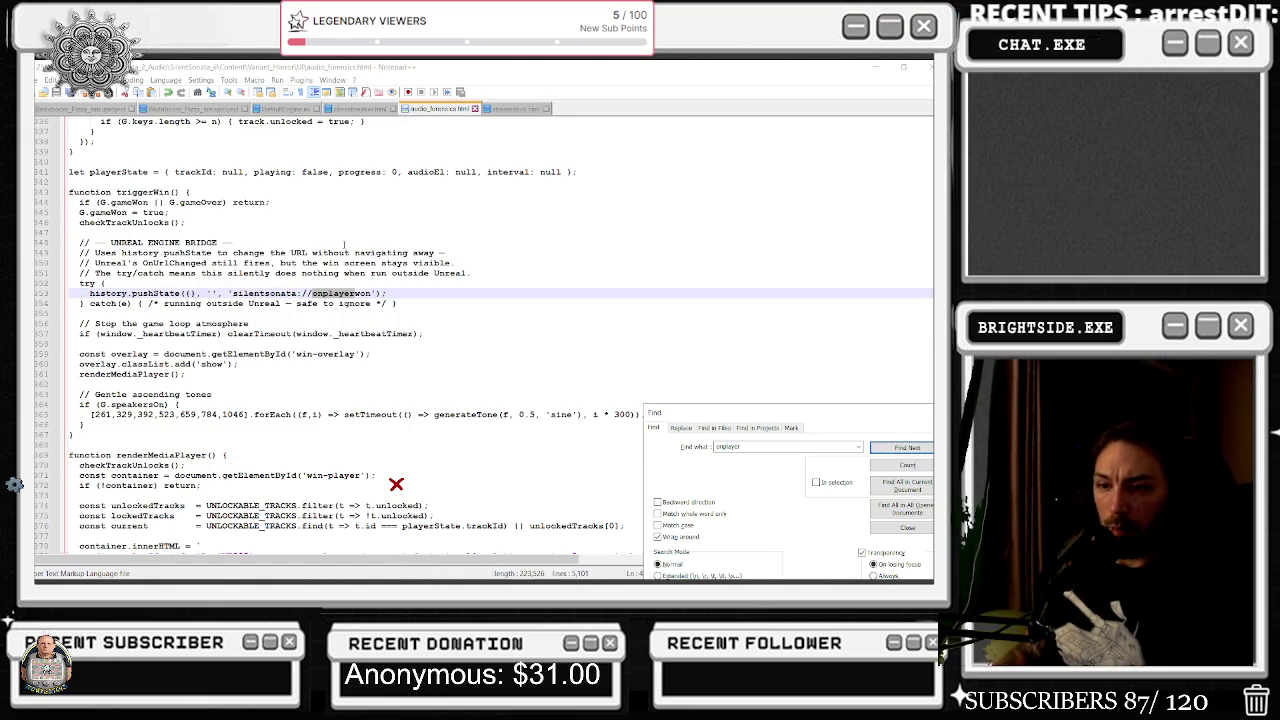
left_click_drag(89, 294, 181, 294)
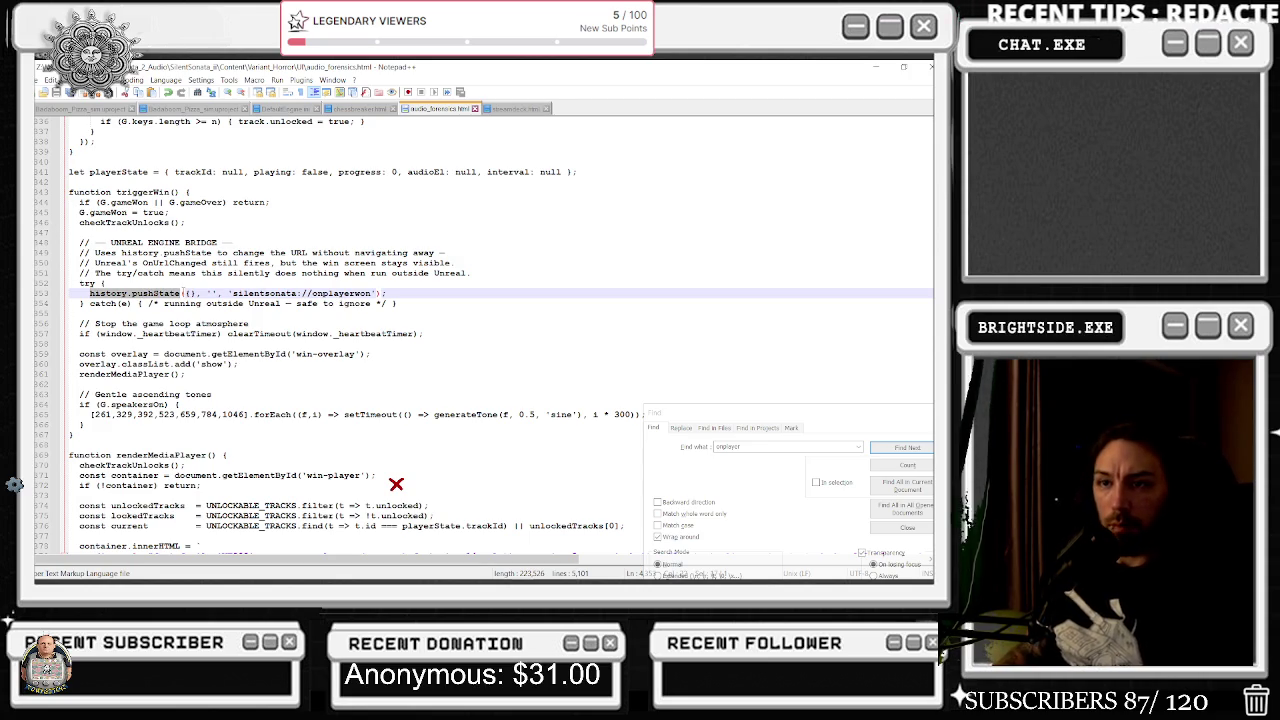
left_click(145, 283)
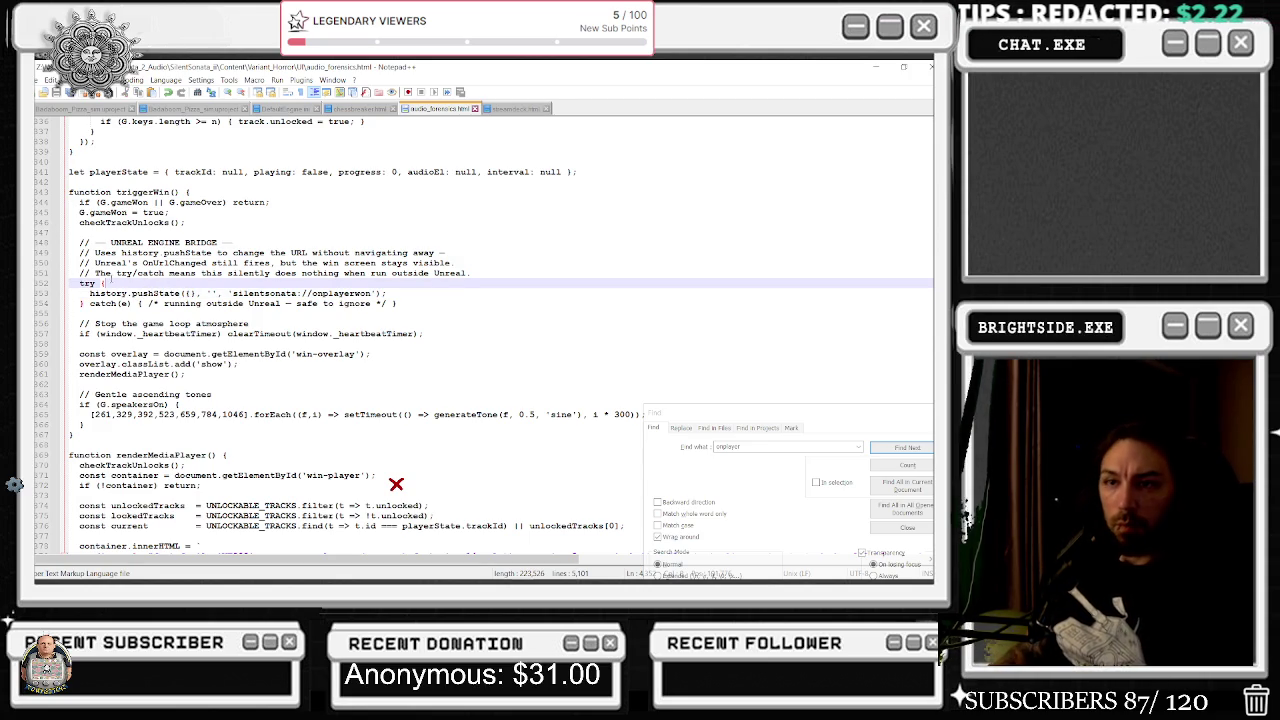
left_click_drag(294, 283, 396, 303)
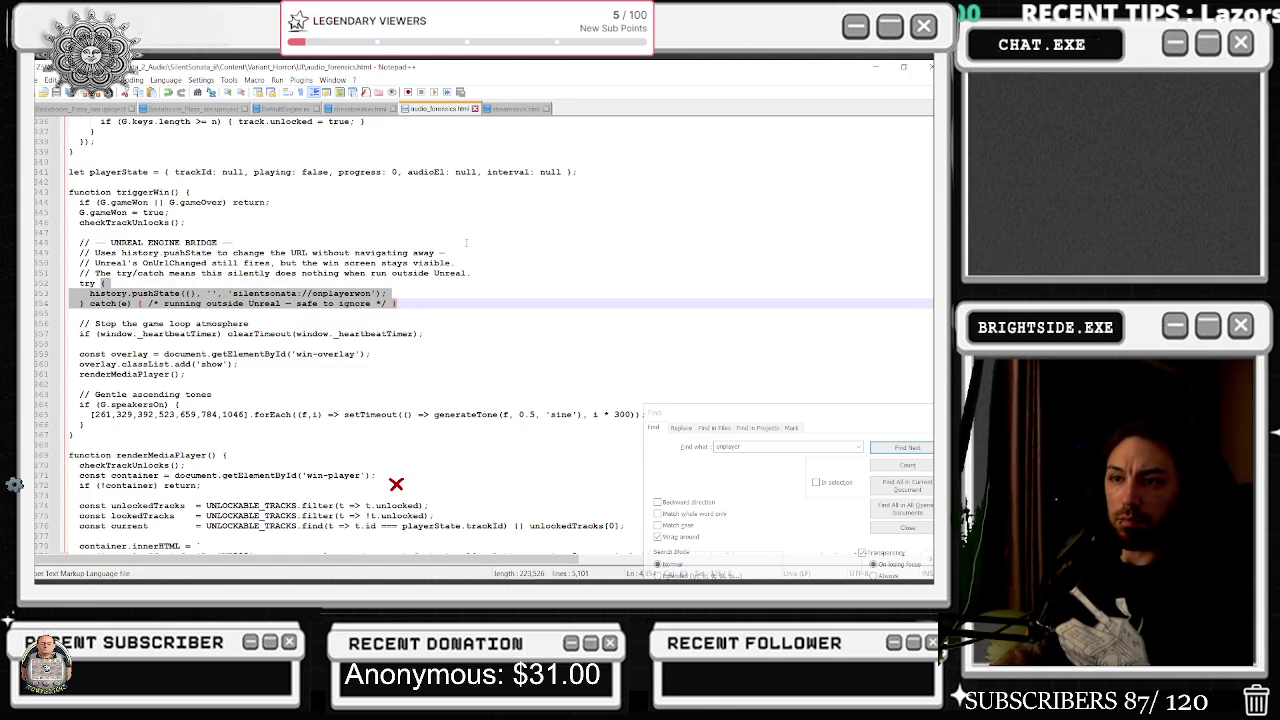
left_click(906, 450)
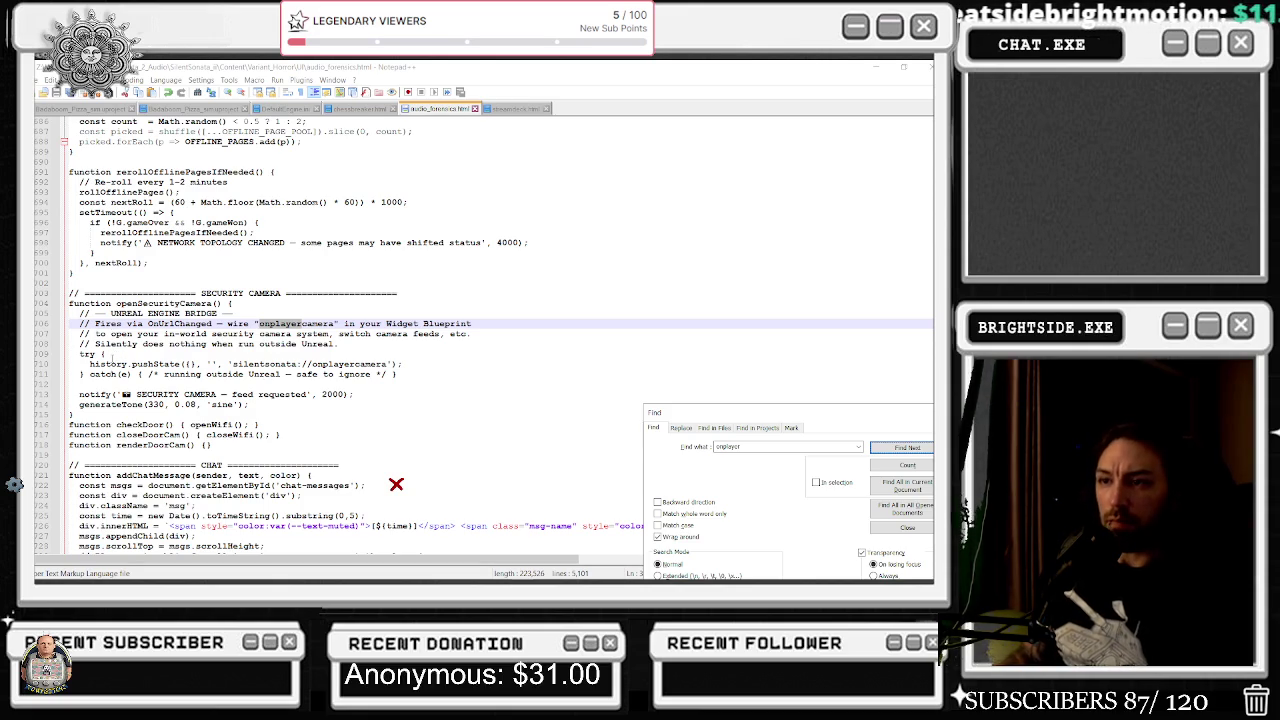
Paste the onplayerwon block over the security camera try/catch, undo it, and revisit onplayercamera.
left_click_drag(104, 354, 400, 375)
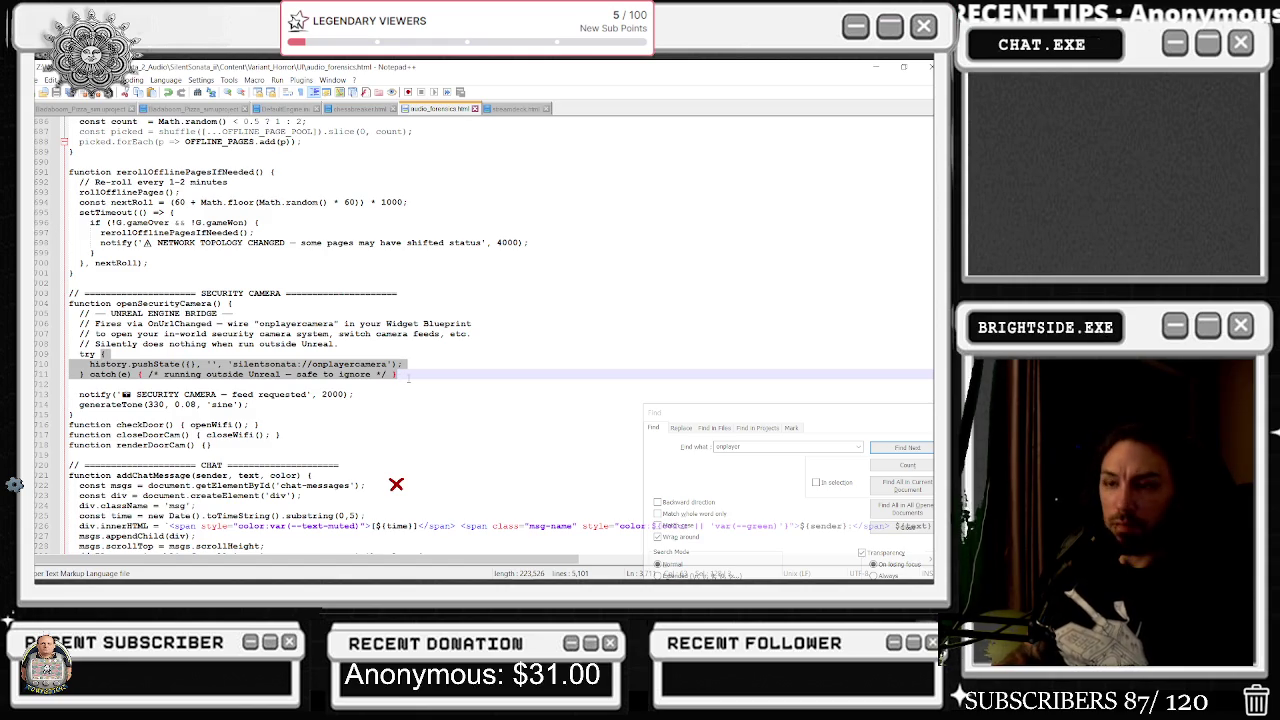
key("ctrl+v")
key("ctrl+z")
key("ctrl+z")
key("ctrl+z")
key("ctrl+z")
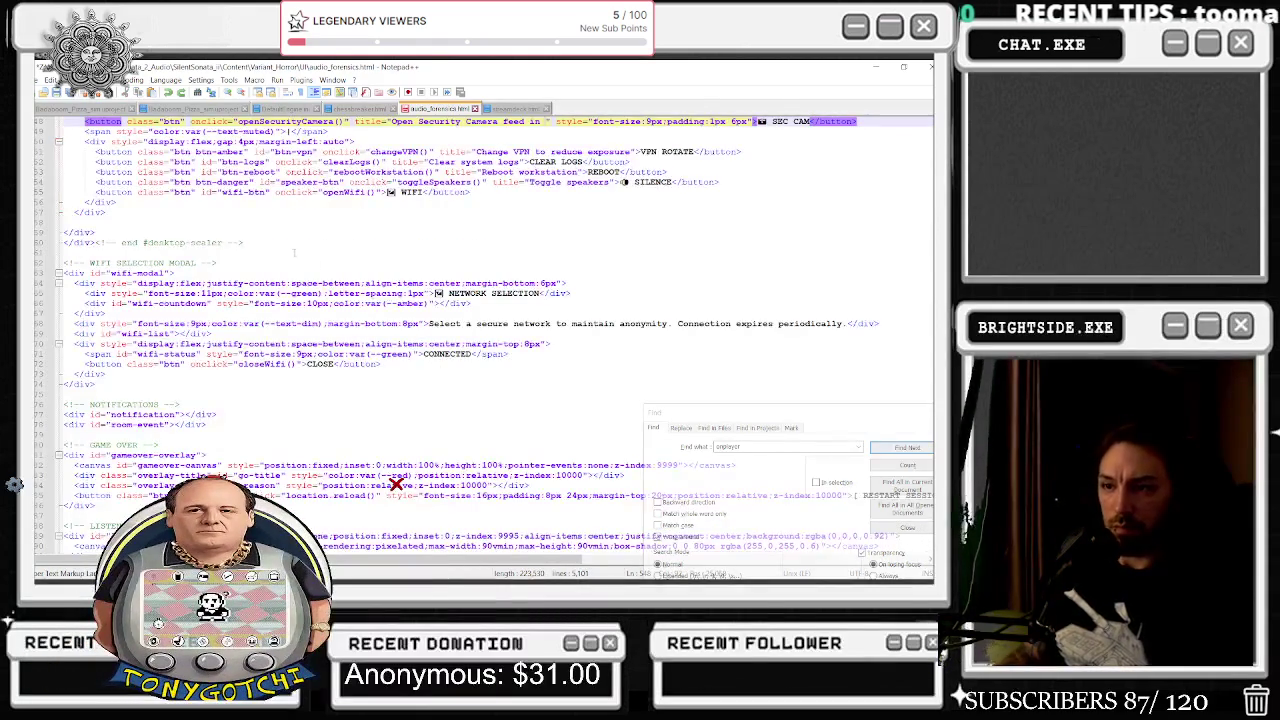
scroll(438, 370, "down", 10)
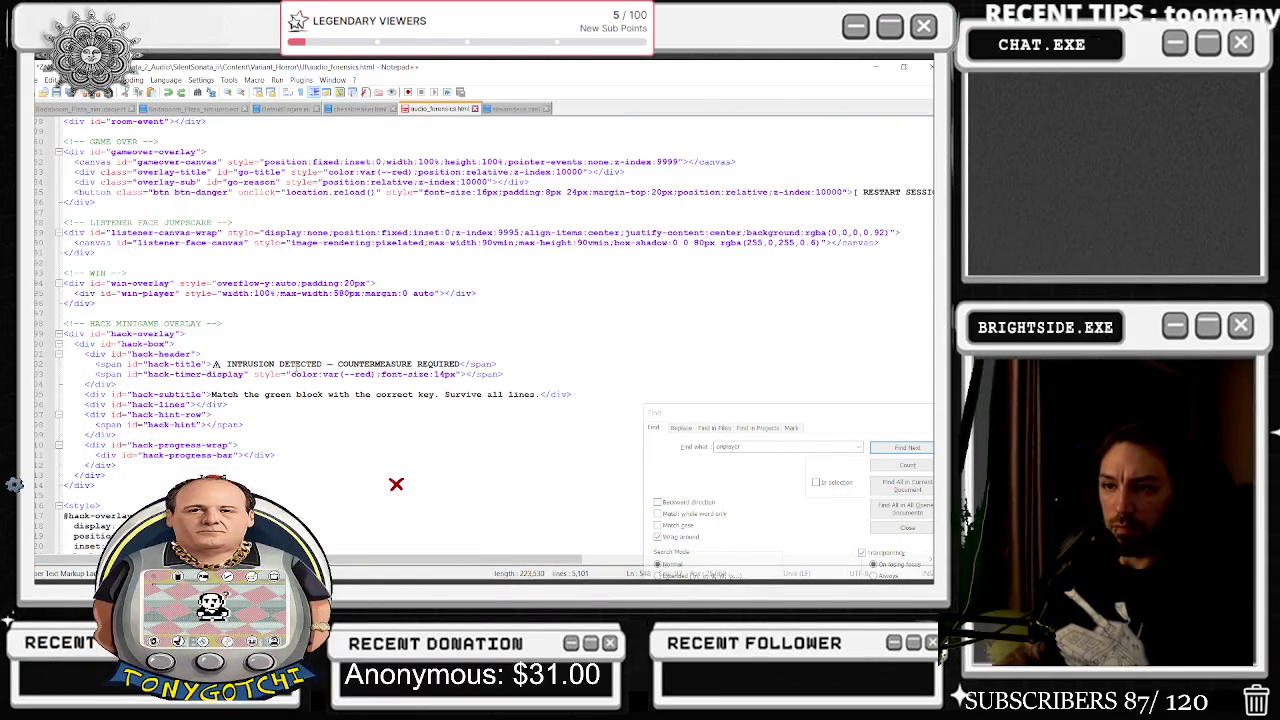
left_click(893, 449)
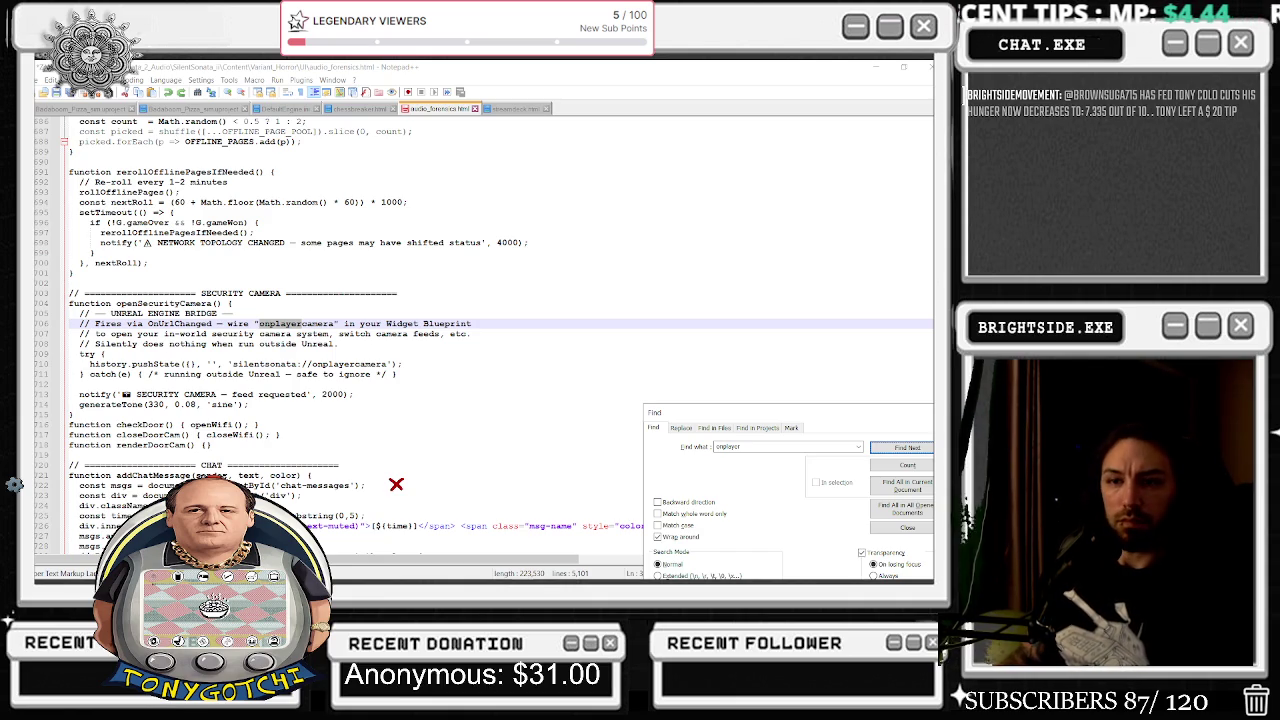
key("alt+Tab")
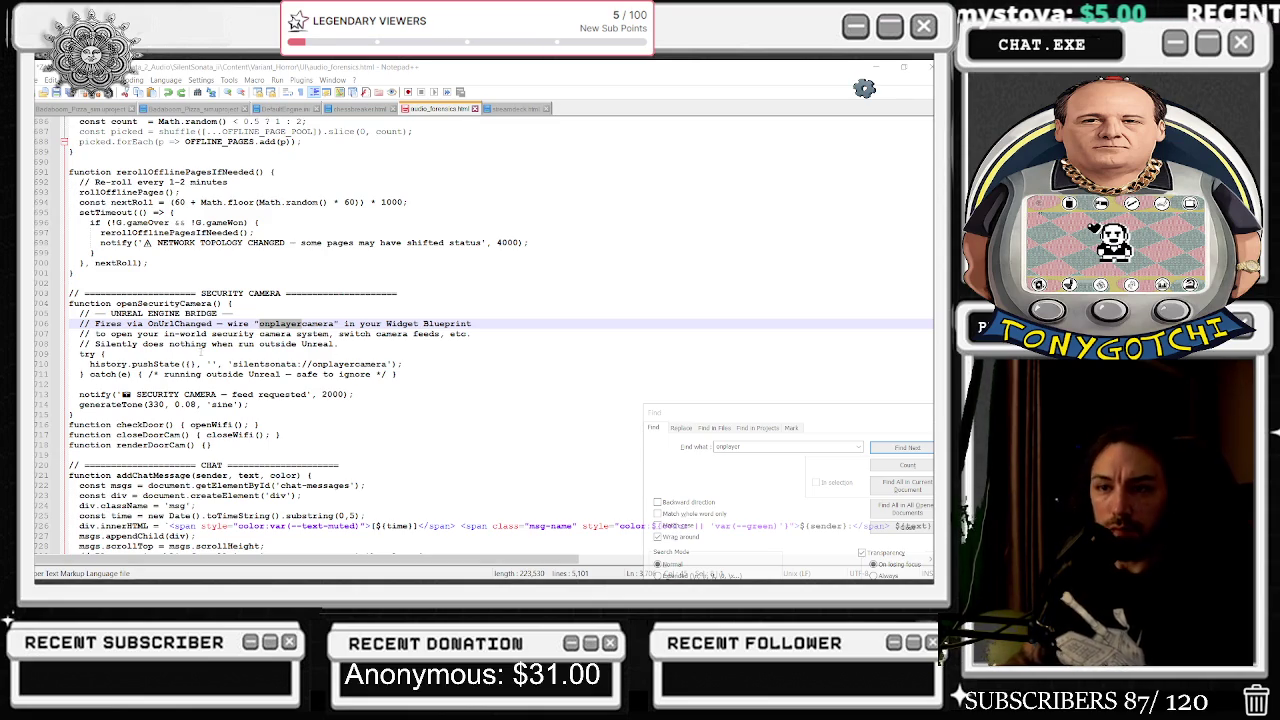
Mark the pushState/catch lines and the onplayercamera URL name, then step through onplayer matches.
mouse_move(104, 354)
left_mouse_down()
mouse_move(200, 374)
mouse_move(397, 374)
left_mouse_up()
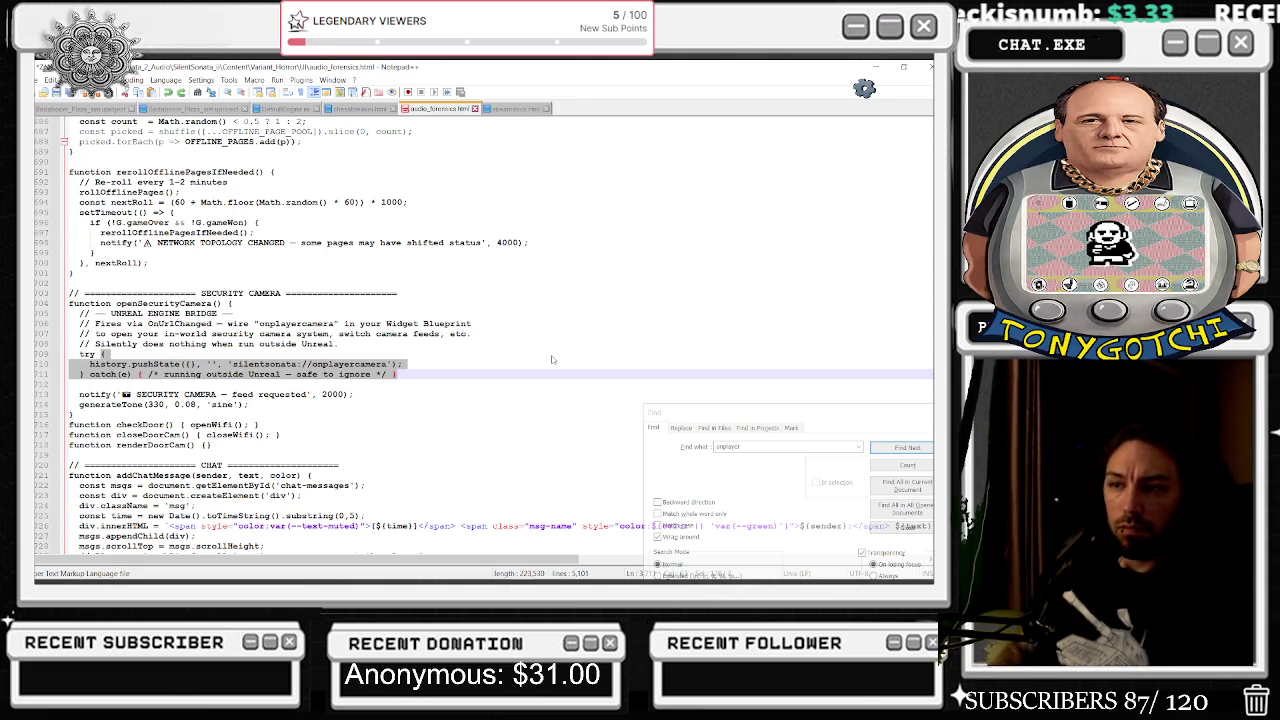
left_click(350, 355)
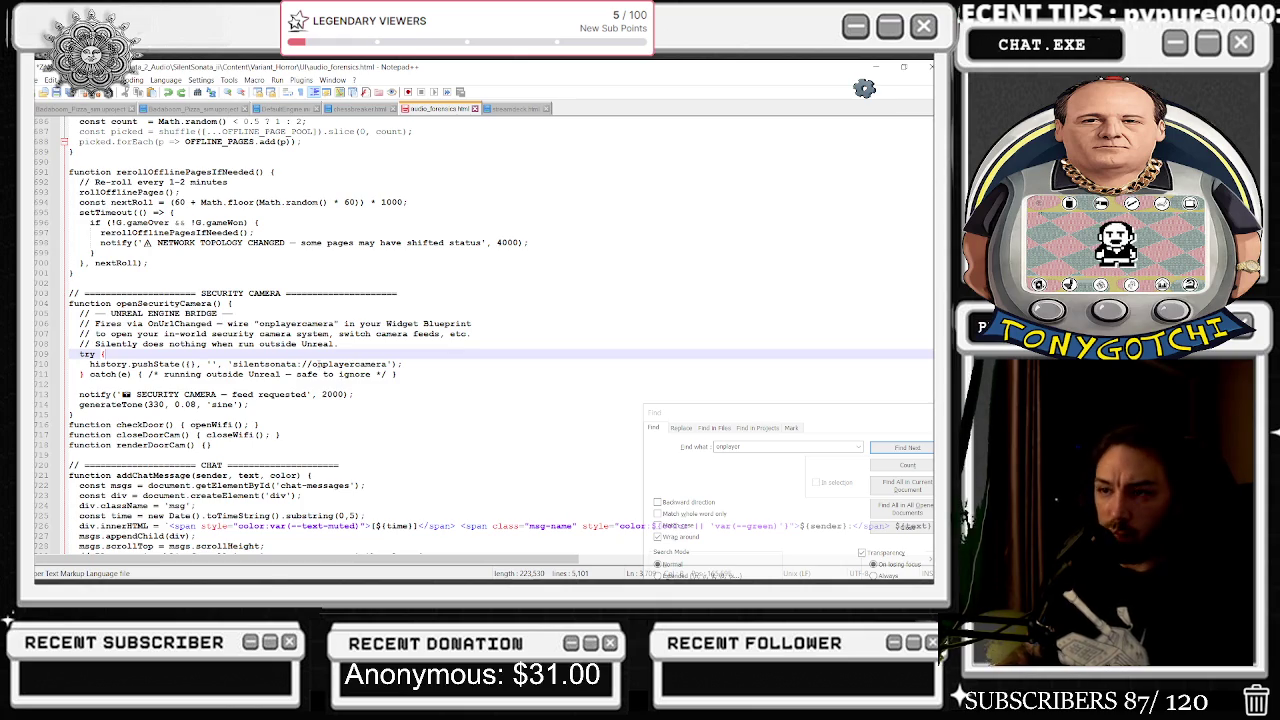
left_click_drag(312, 364, 388, 364)
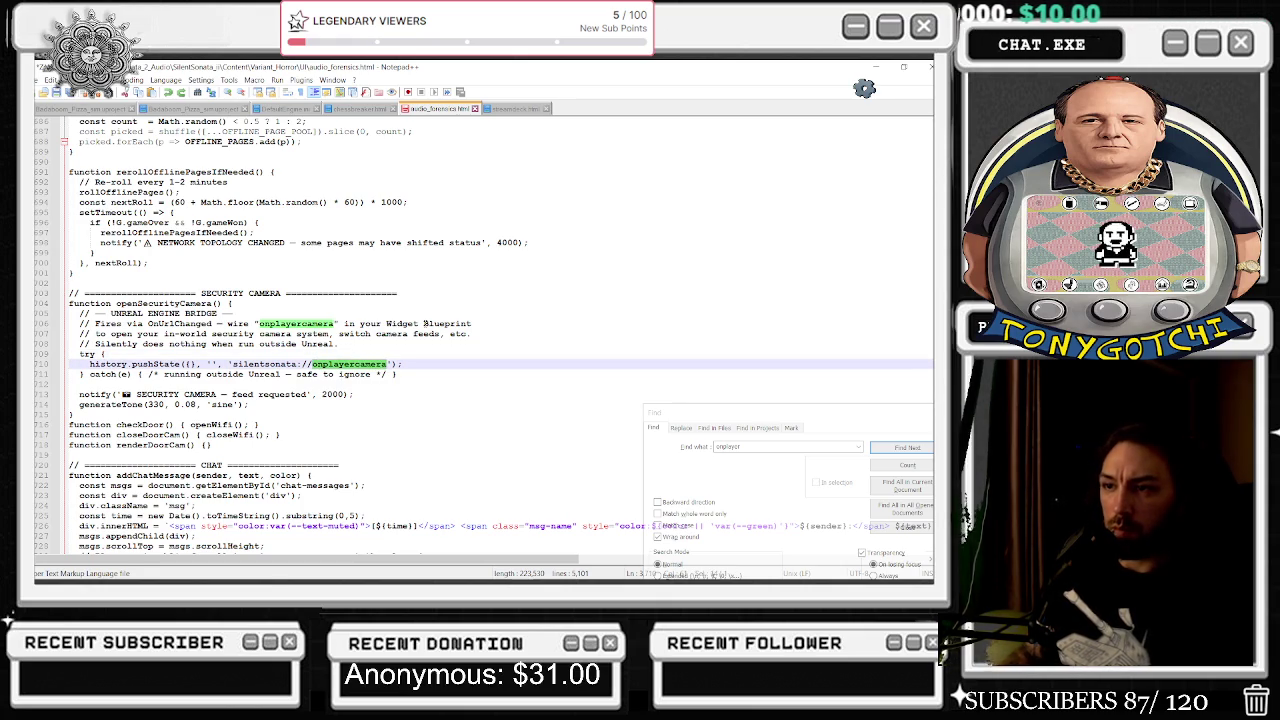
left_click(892, 452)
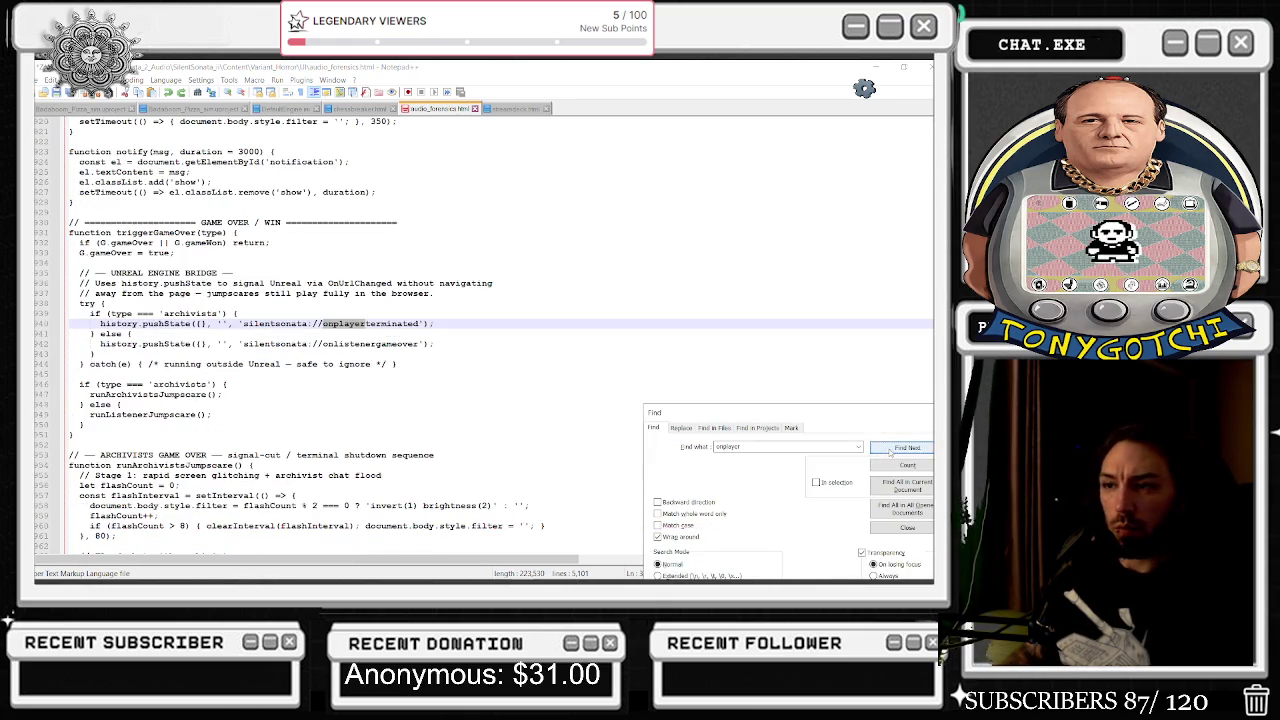
left_click(892, 451)
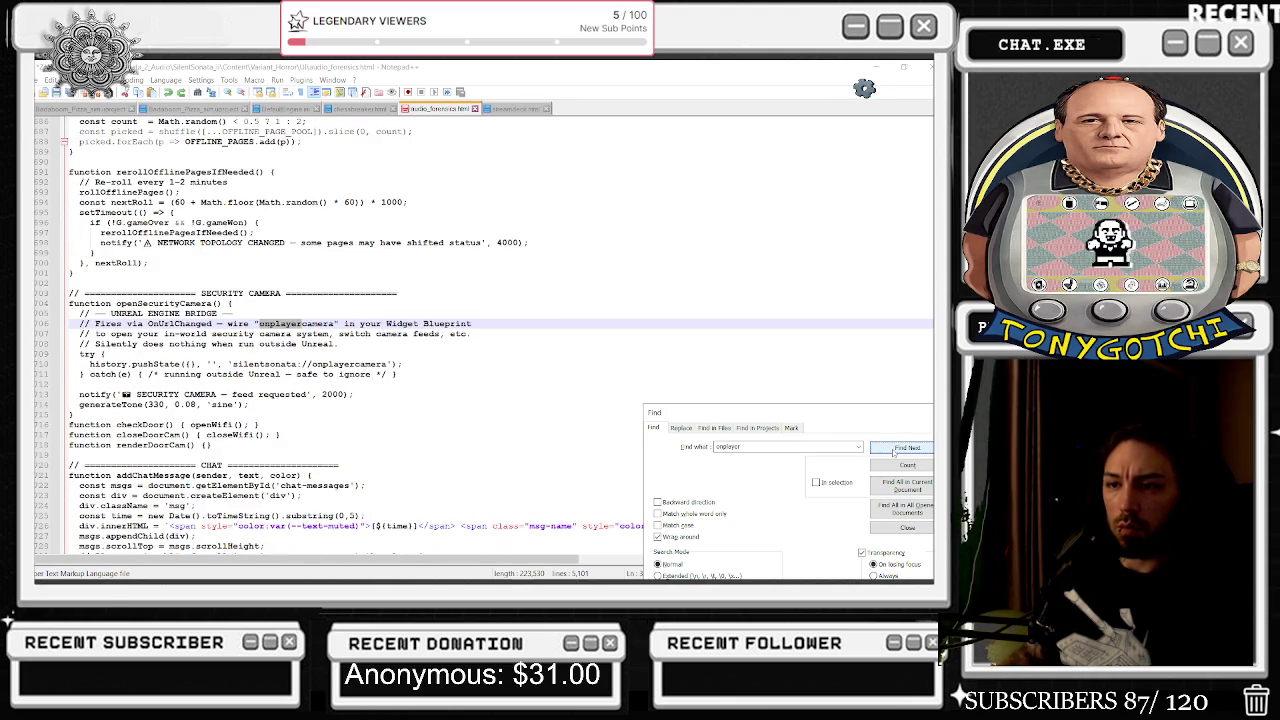
Search for openSecu to reach the SEC CAM button calling openSecurityCamera(), then close Find.
left_click_drag(780, 447, 619, 445)
type("securi")
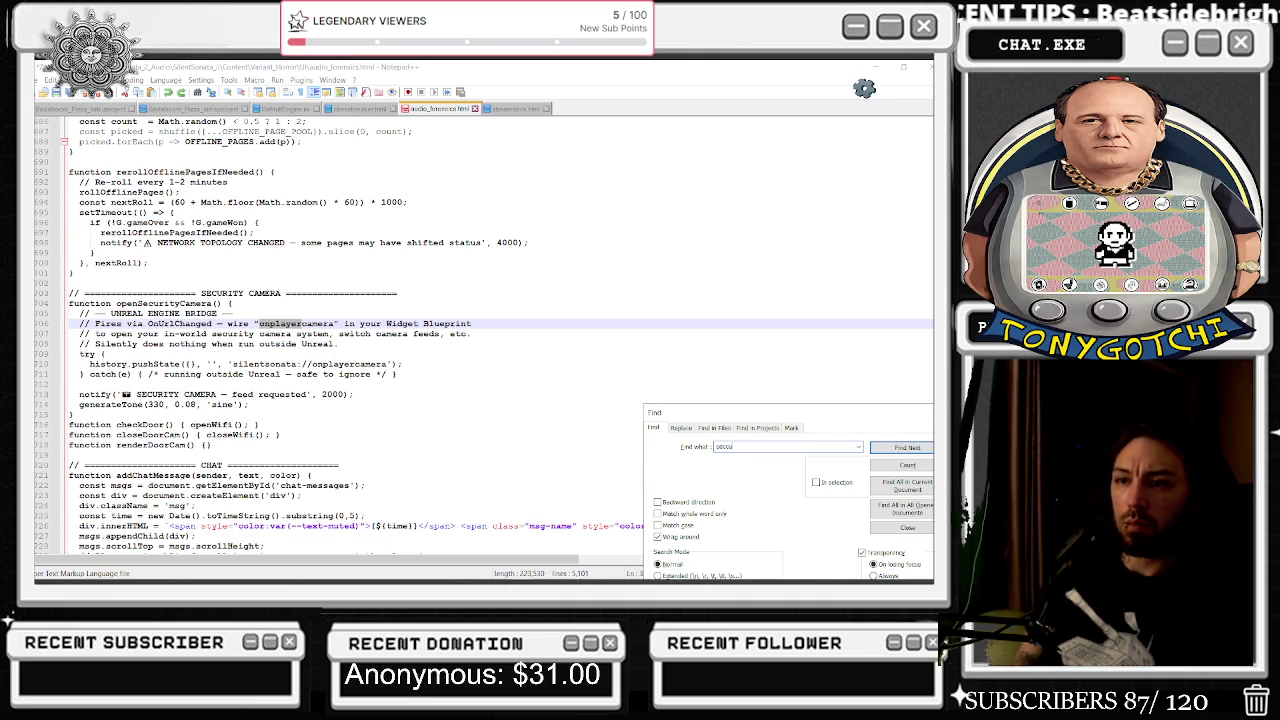
key("BackSpace")
key("BackSpace")
key("BackSpace")
type("penSec")
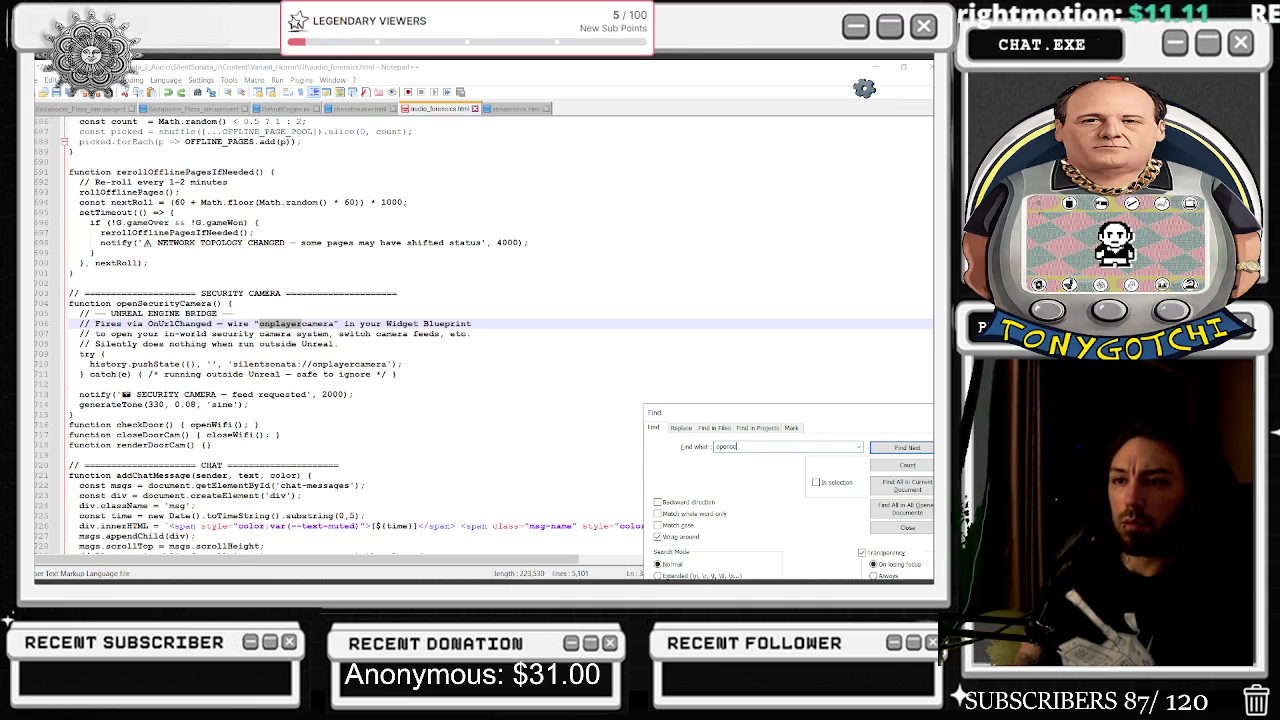
type("urity")
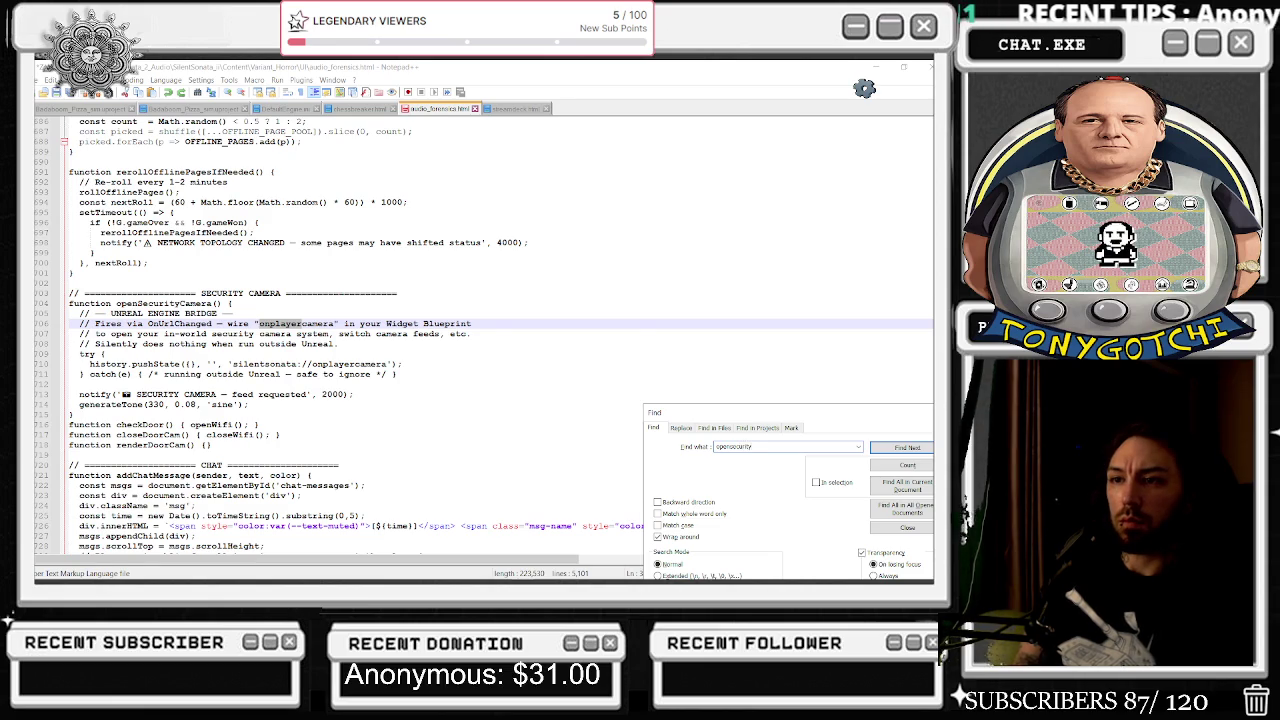
key("Return")
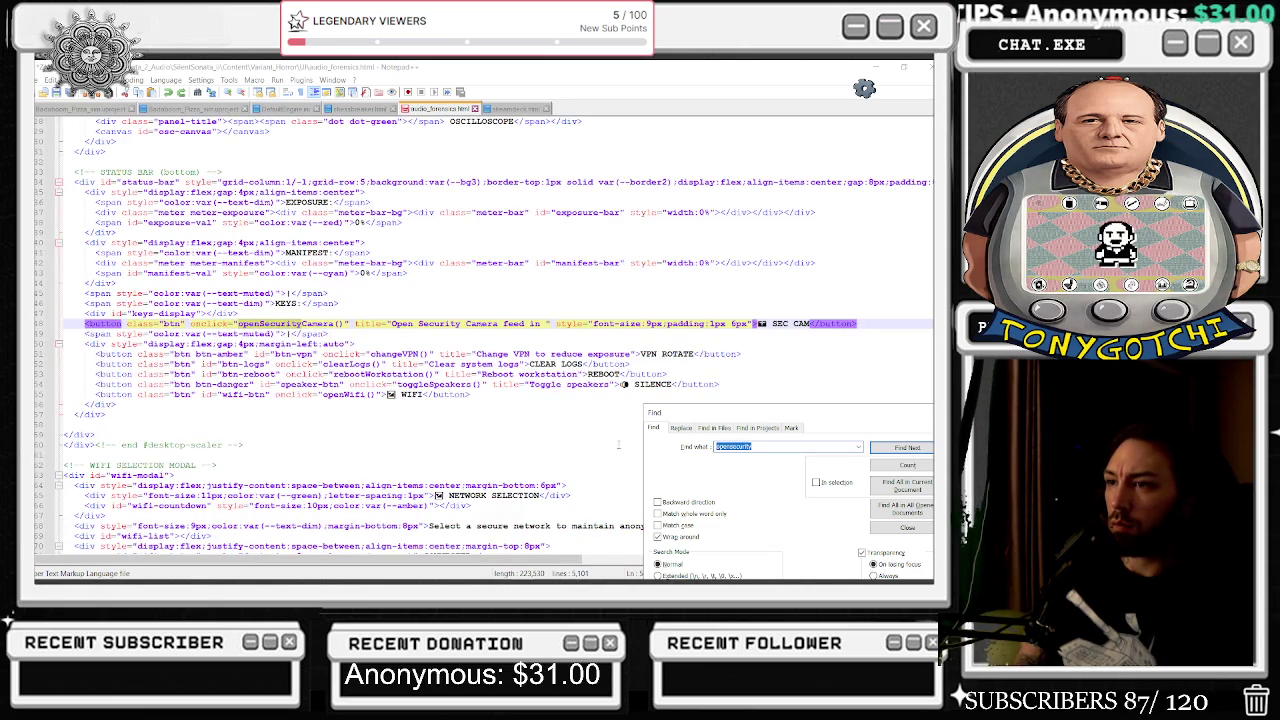
key("Return")
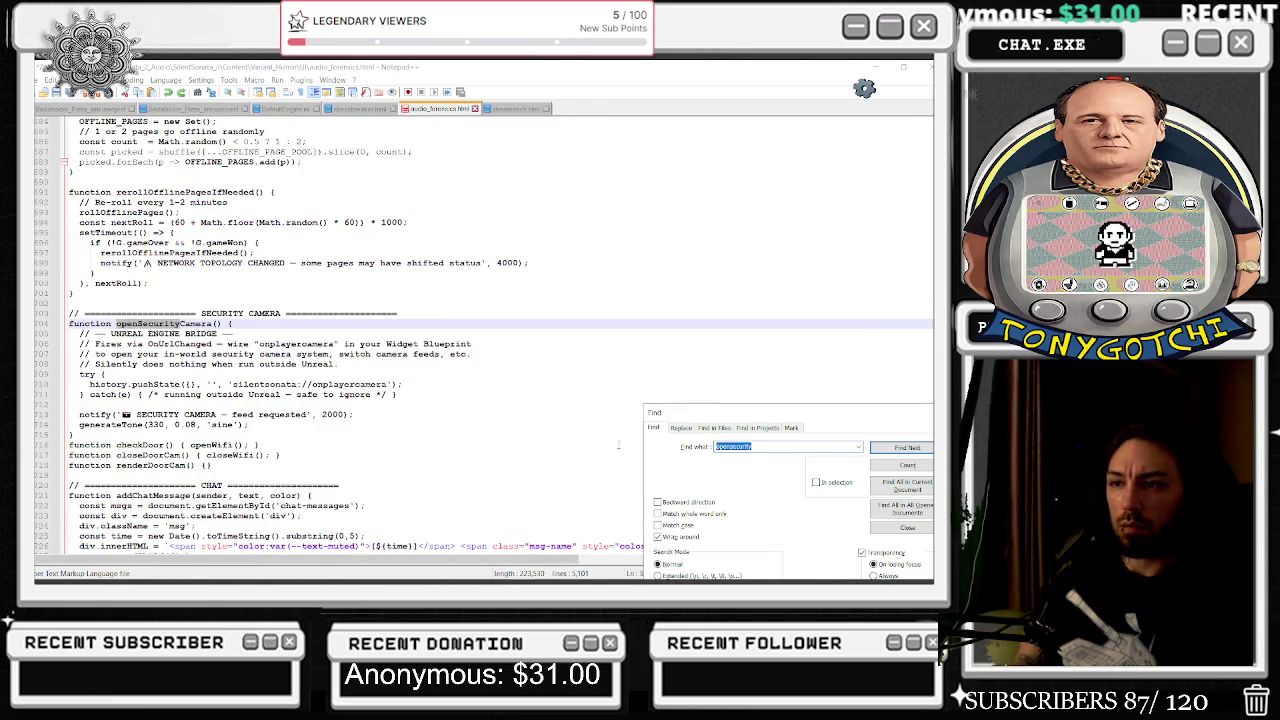
key("Return")
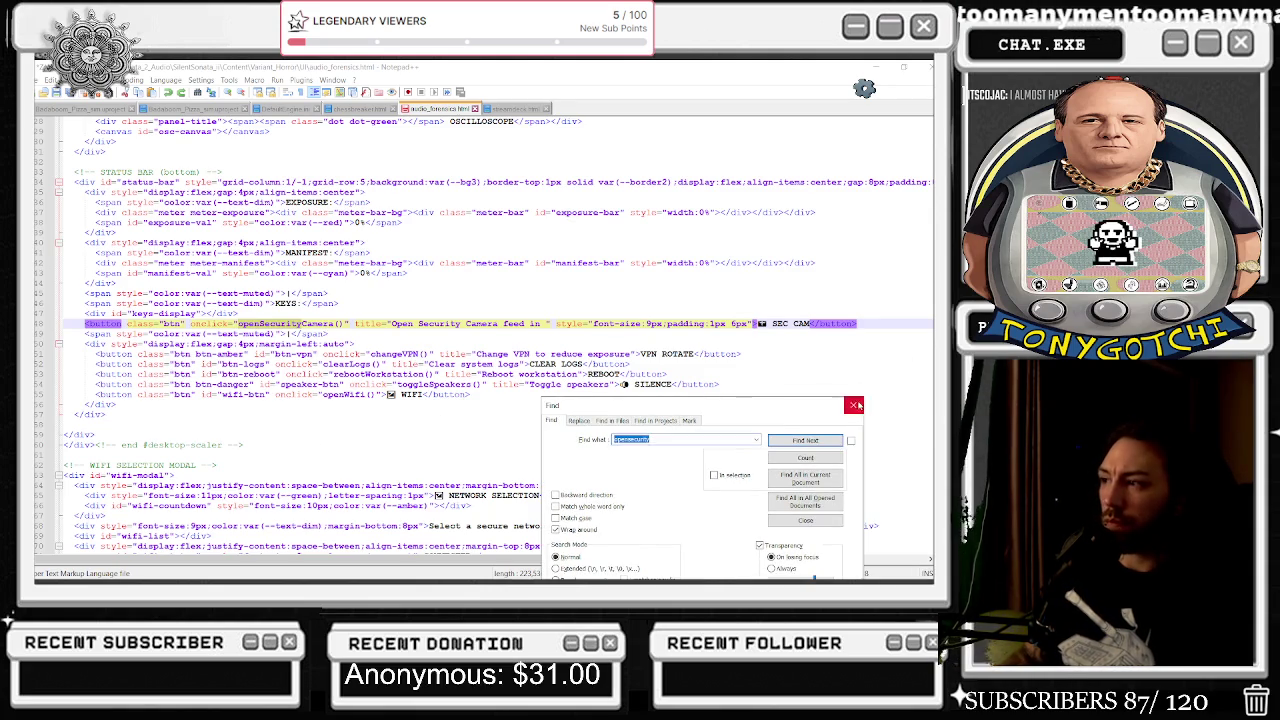
key("Escape")
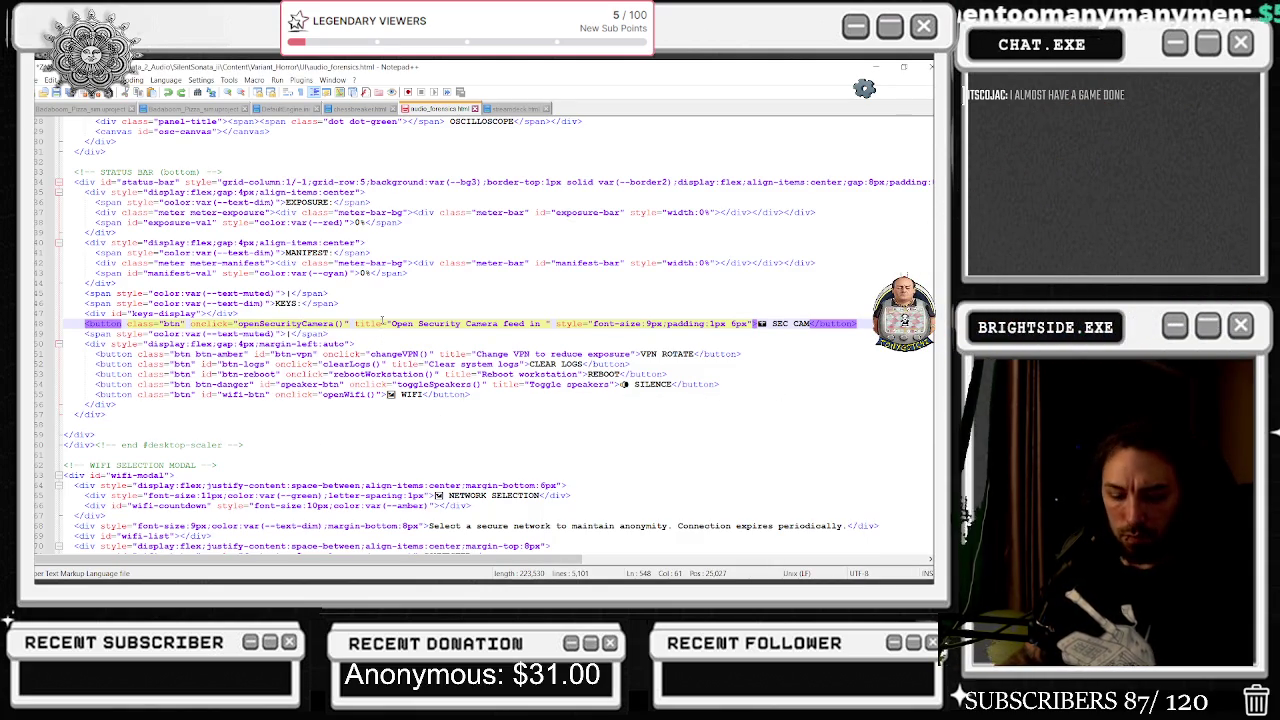
Back in Unreal, glance at the level view, then open the wb_Computer_Widget graph.
left_click(875, 67)
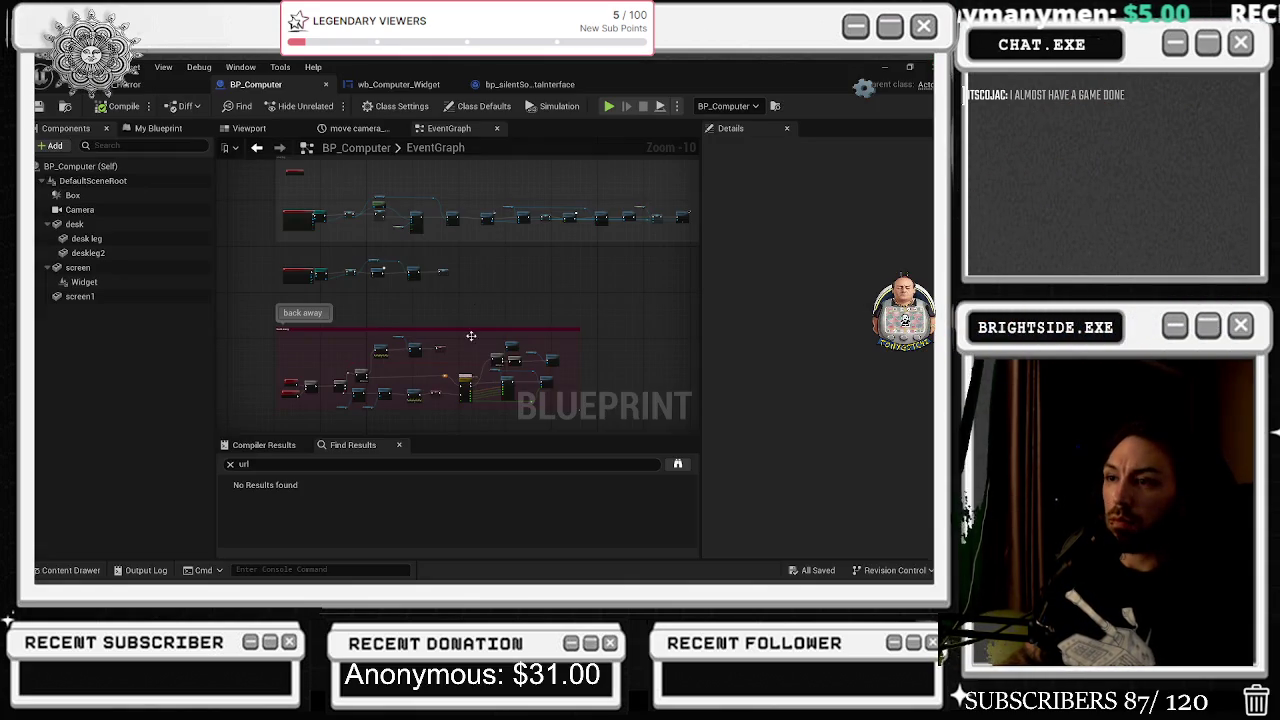
scroll(363, 263, "up", 4)
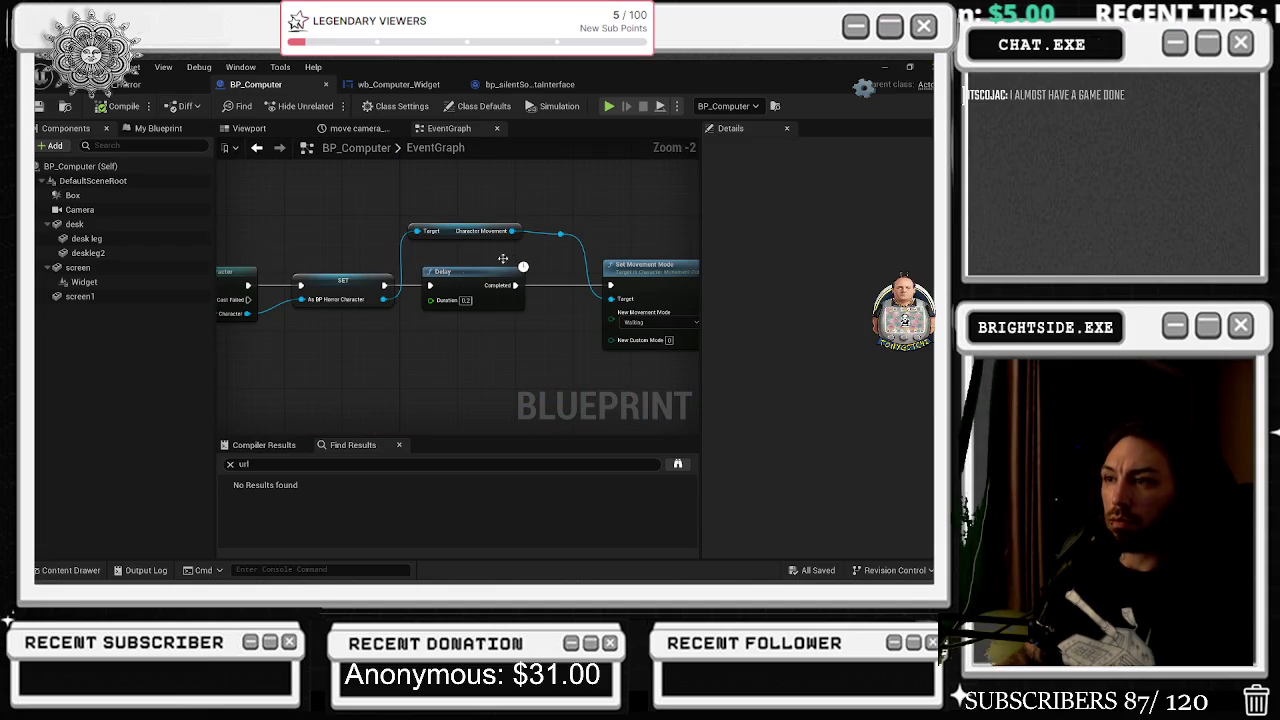
scroll(430, 236, "up", 1)
scroll(430, 236, "down", 3)
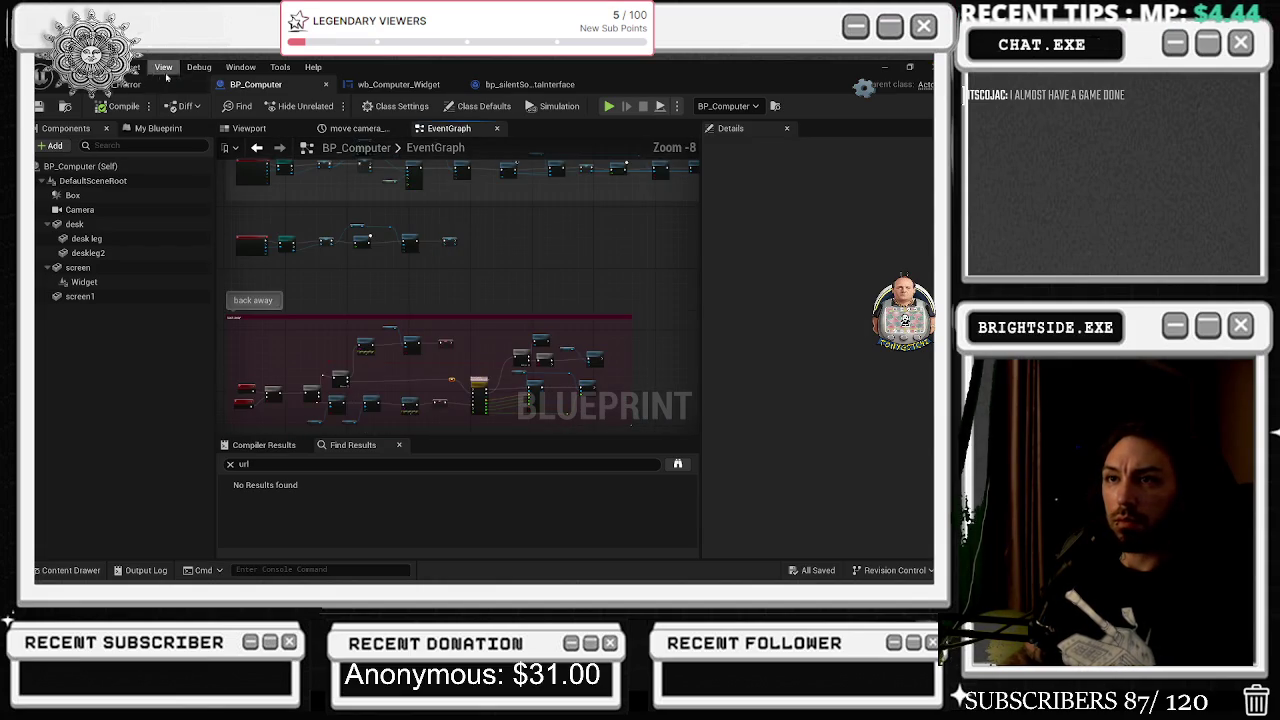
left_click(124, 84)
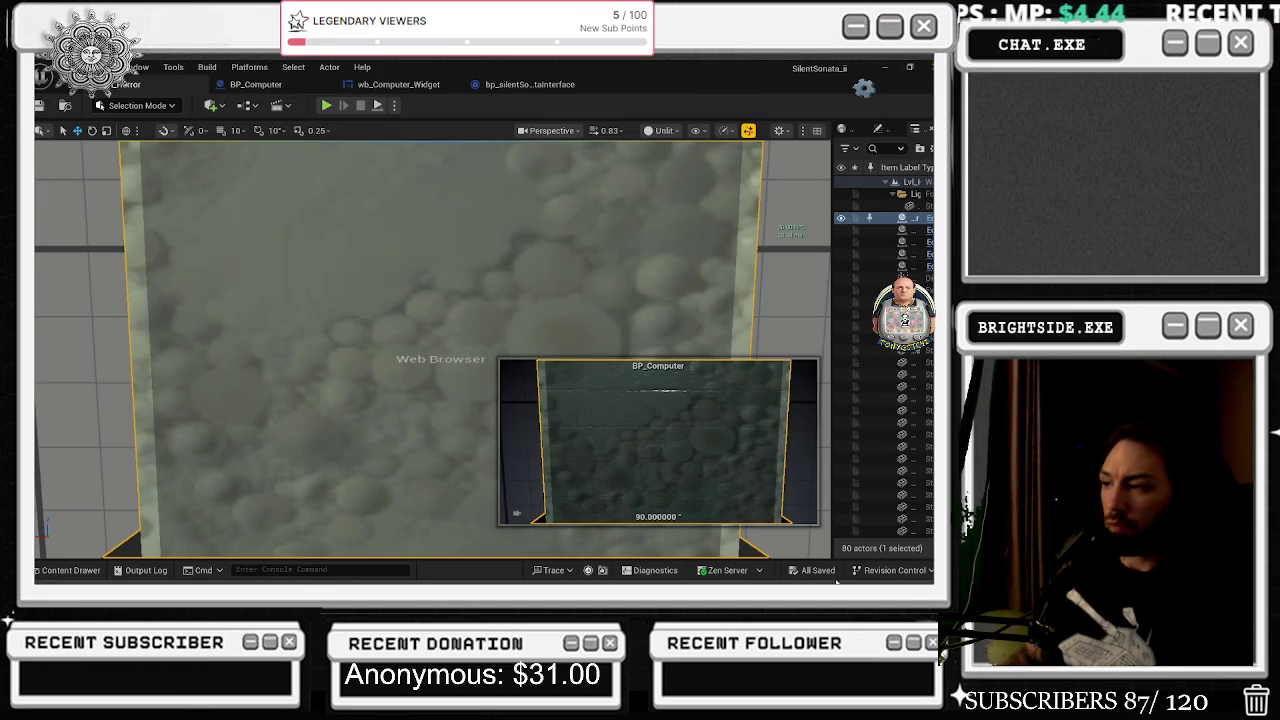
scroll(522, 363, "up", 1)
scroll(433, 349, "down", 10)
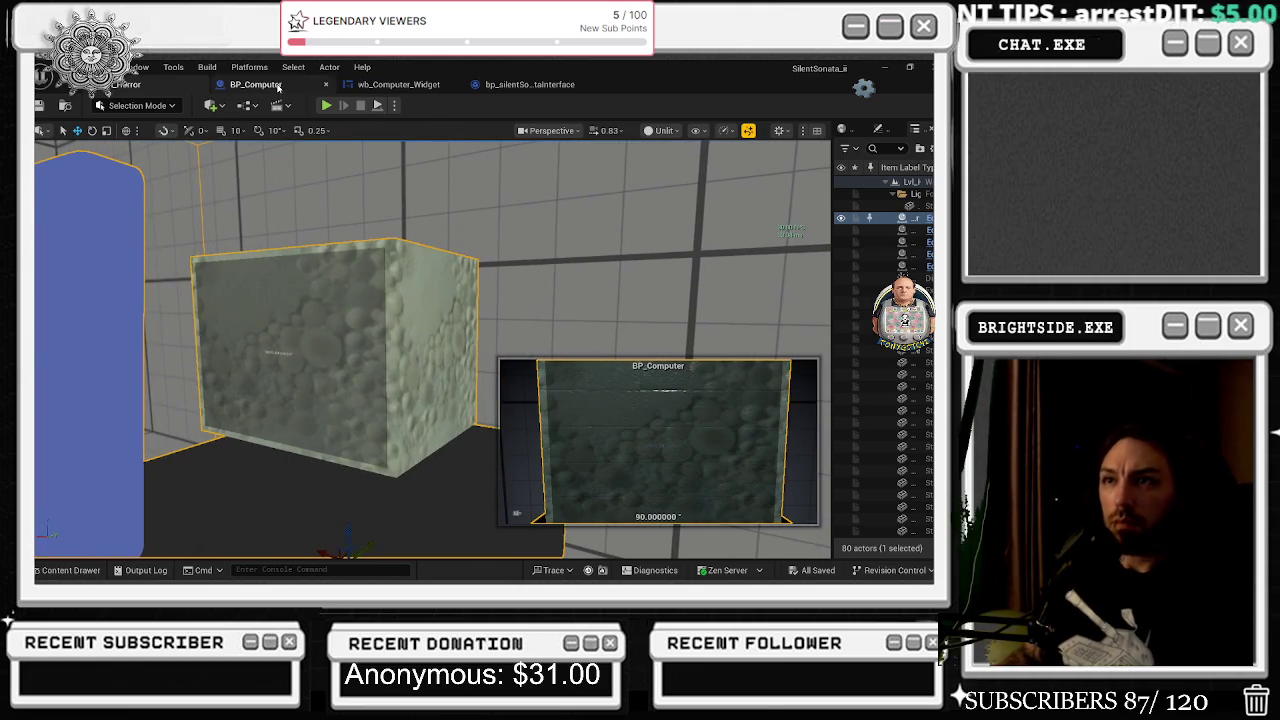
left_click(255, 84)
left_click(399, 84)
Nudge the Branch and Securitycam nodes and inspect the onplayerSecuritycam event with its Print String.
left_click(40, 106)
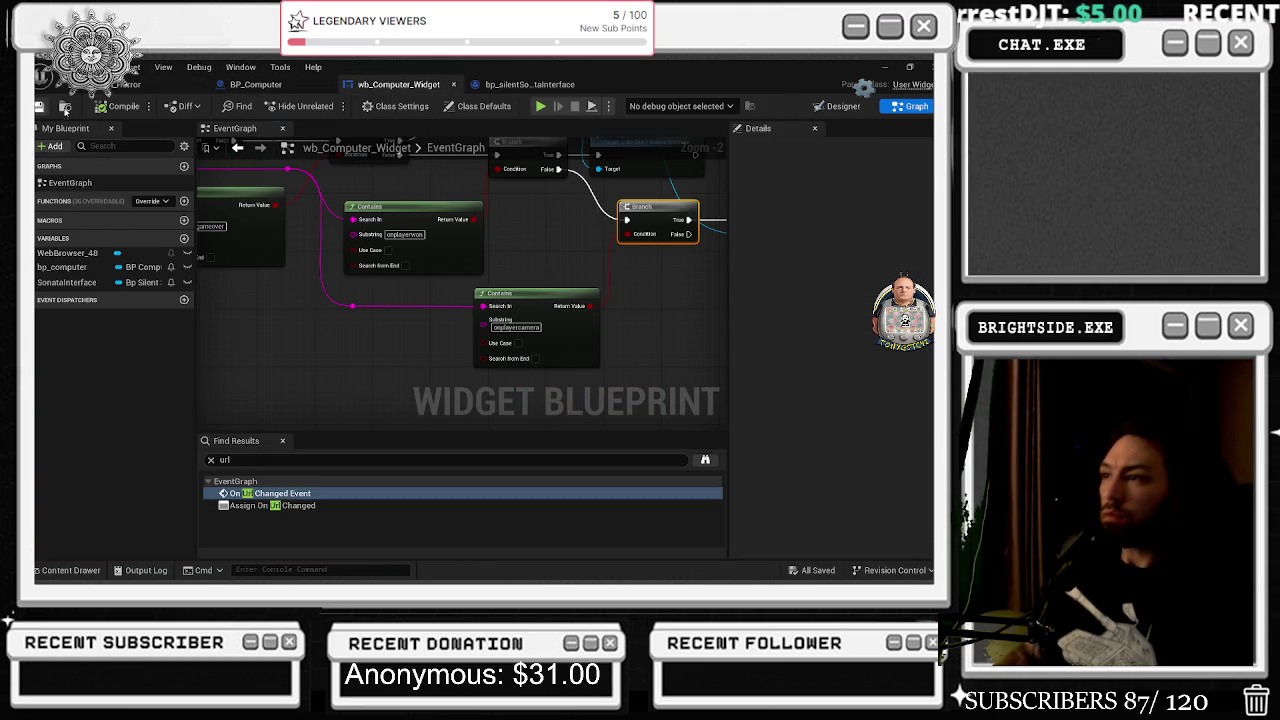
left_click_drag(577, 232, 396, 267)
mouse_move(593, 248)
left_mouse_down()
mouse_move(479, 300)
mouse_move(472, 316)
left_mouse_up()
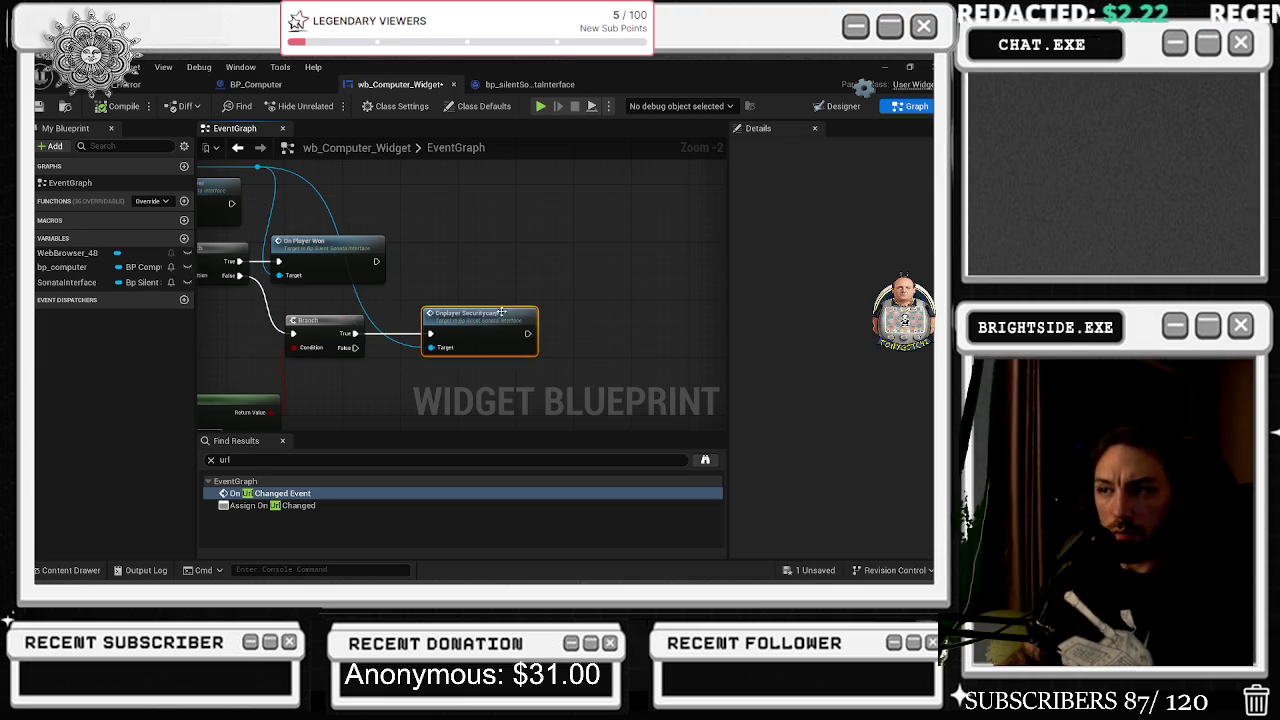
double_click(472, 316)
left_click_drag(422, 252, 542, 302)
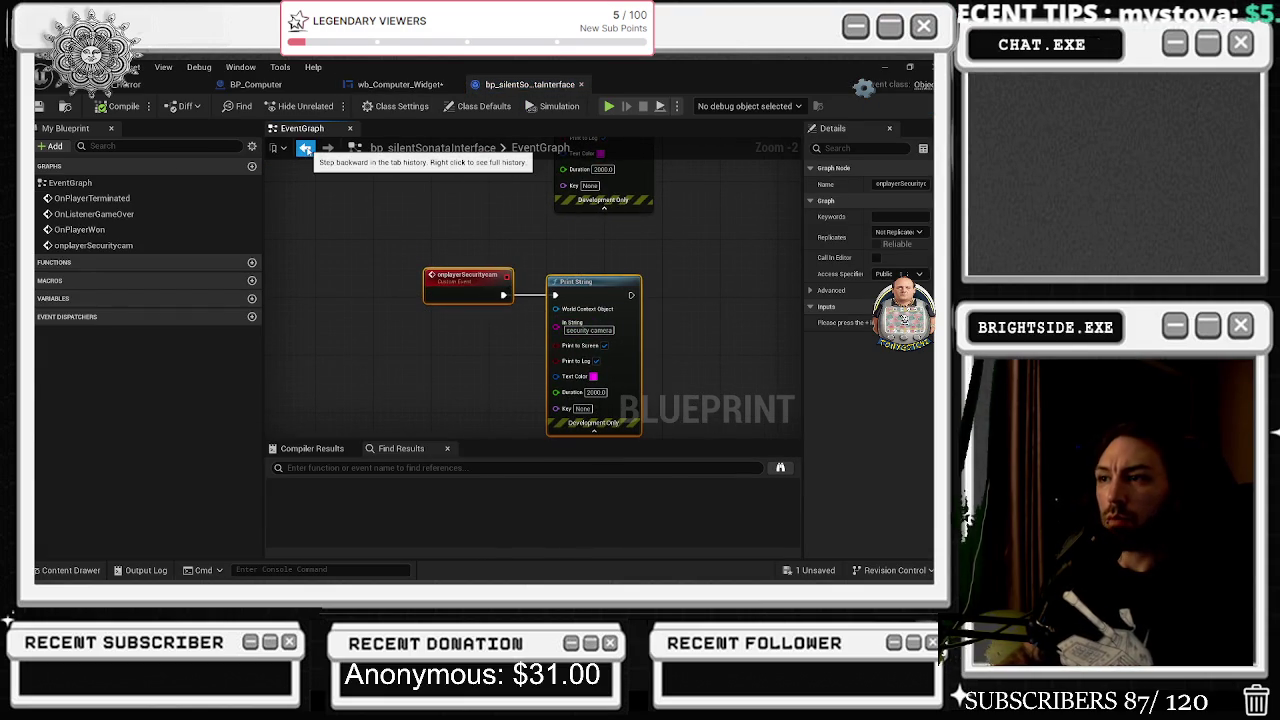
Return to the wb_Computer_Widget graph, zoom in, and switch over to File Explorer.
left_click(305, 148)
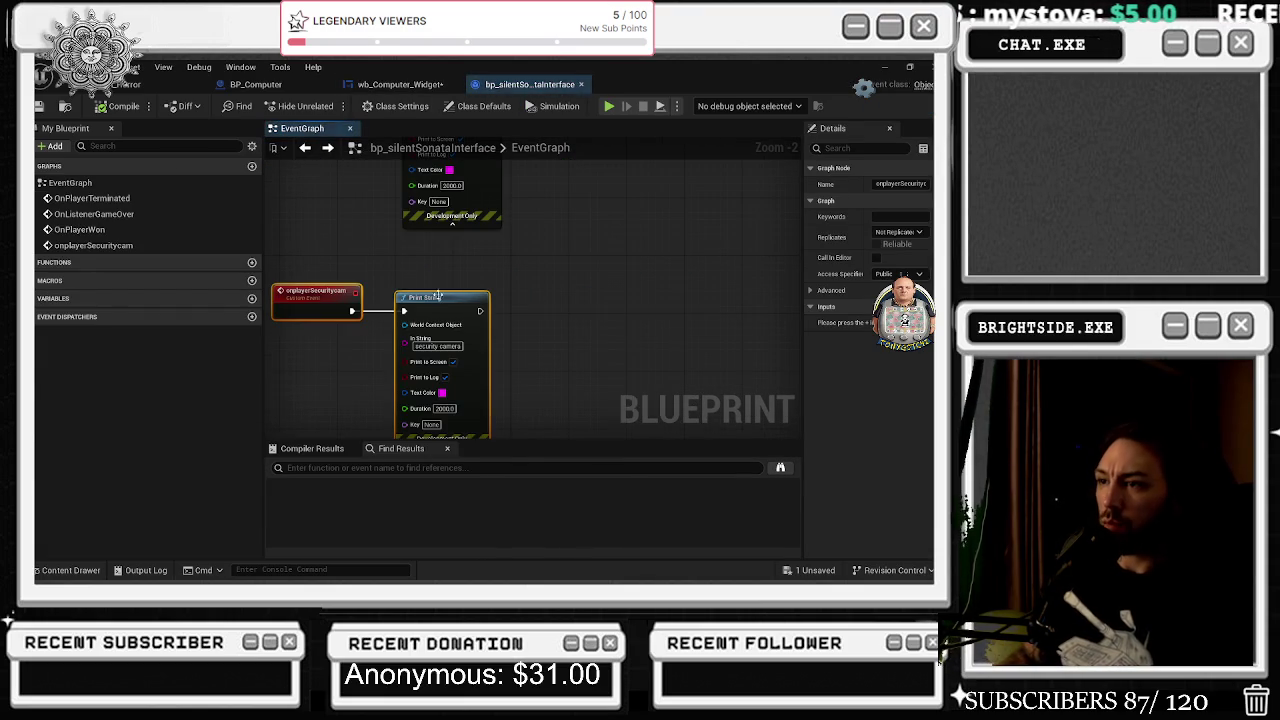
left_click(400, 84)
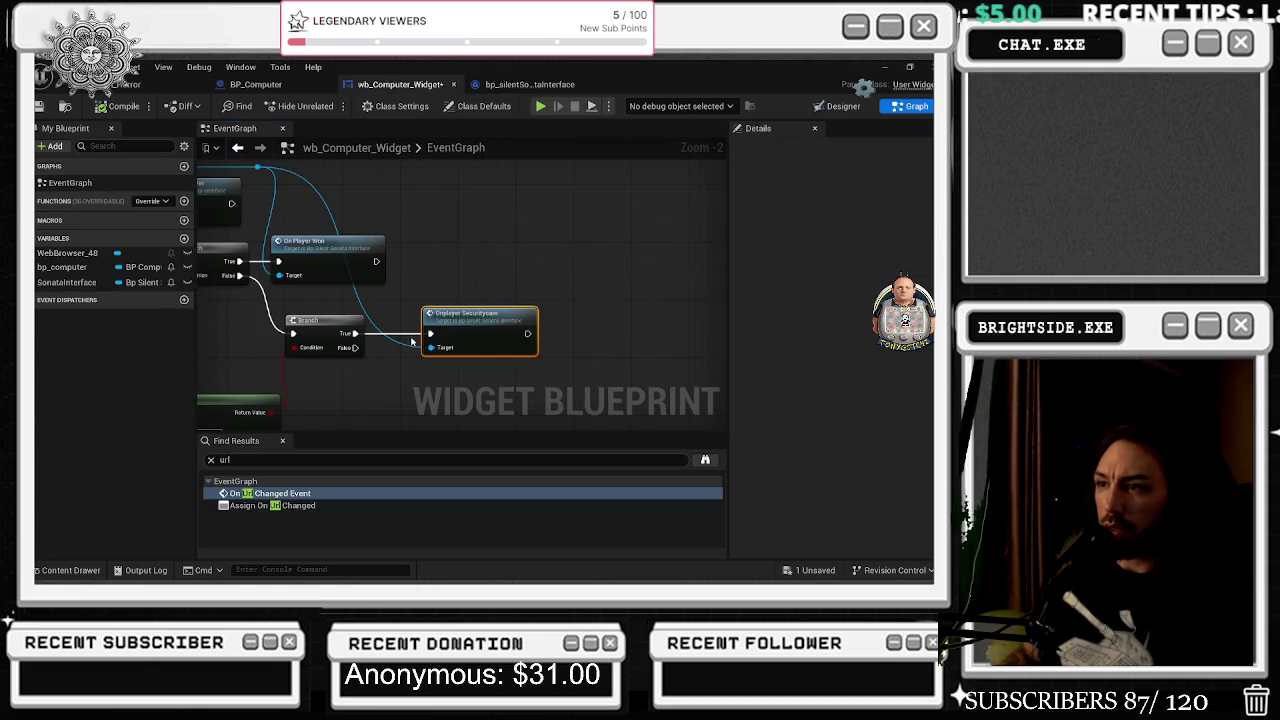
scroll(405, 371, "up", 3)
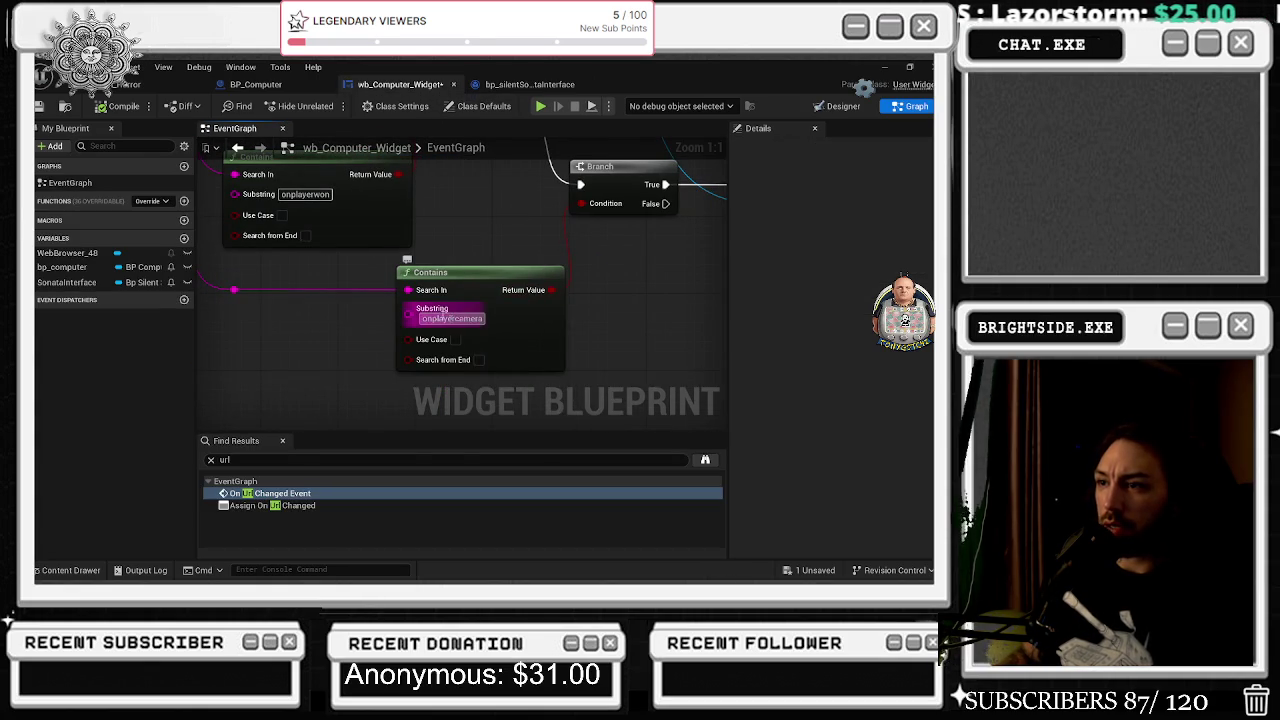
key("alt+Tab")
Browse SilentSonata_ii > Content > Variant_Horror > UI in File Explorer and open audio_forensics.html in Notepad++.
key("Tab")
key("Tab")
key("Tab")
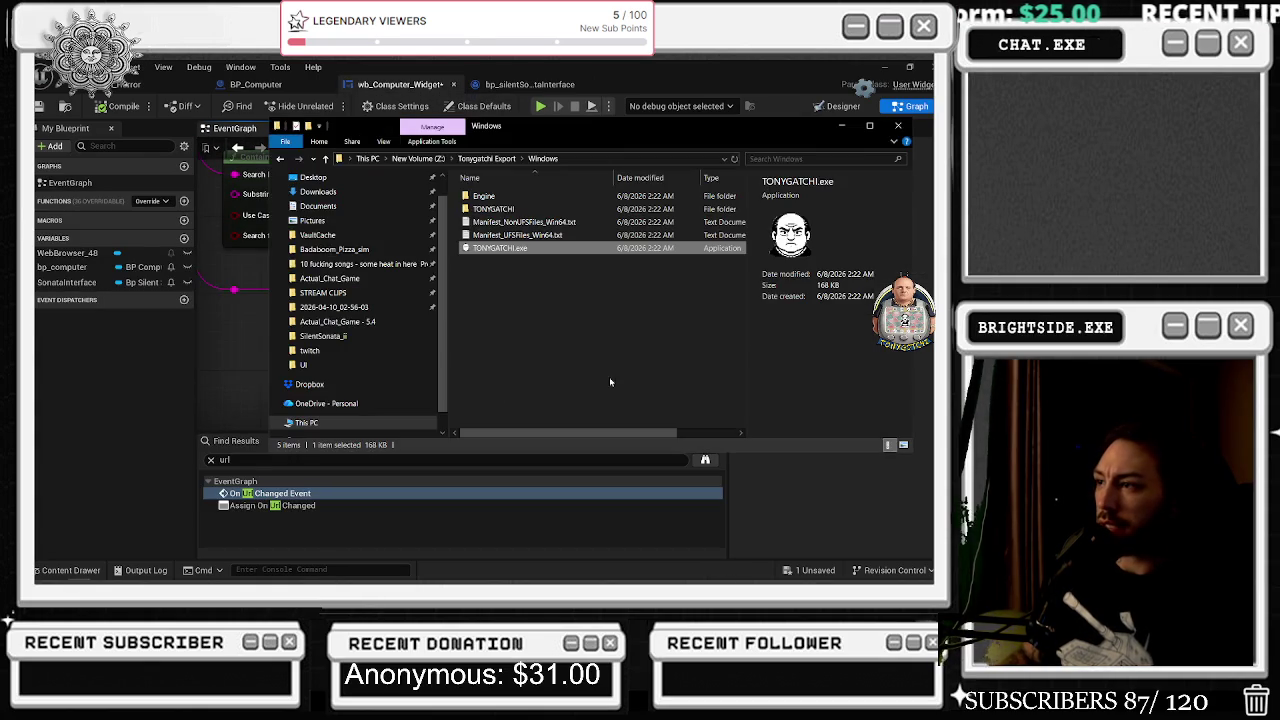
left_click(323, 336)
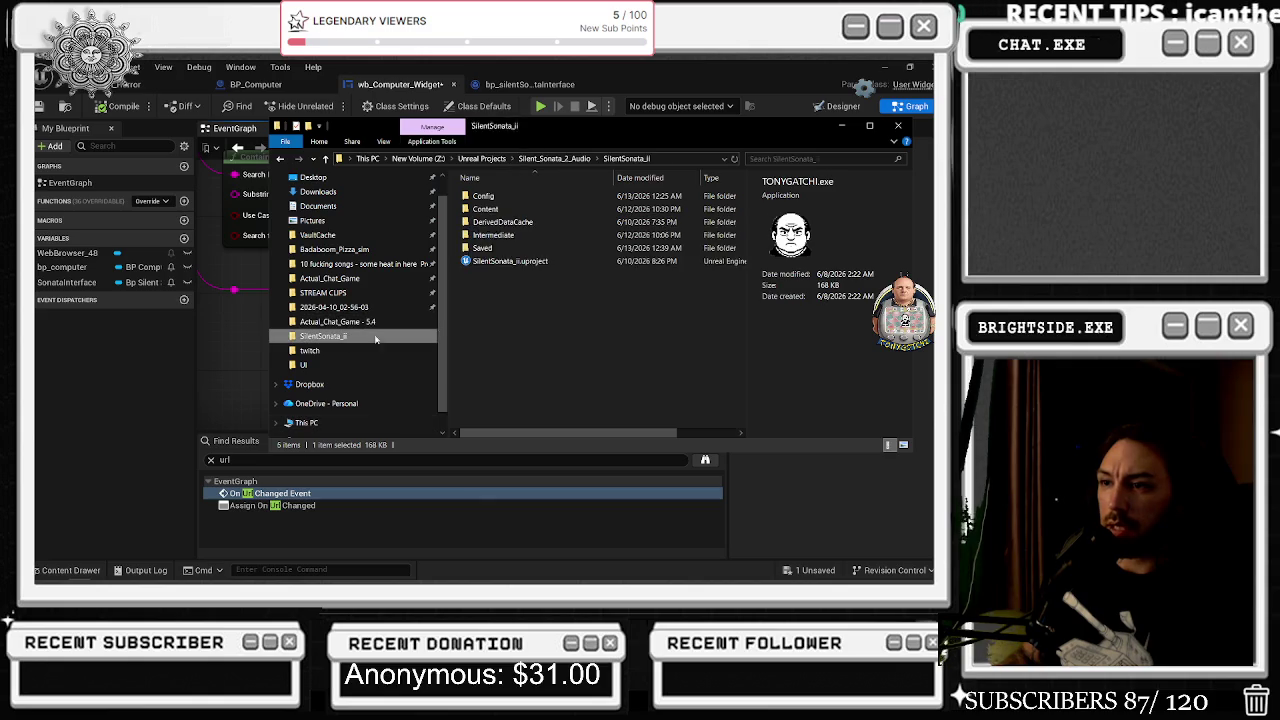
double_click(494, 222)
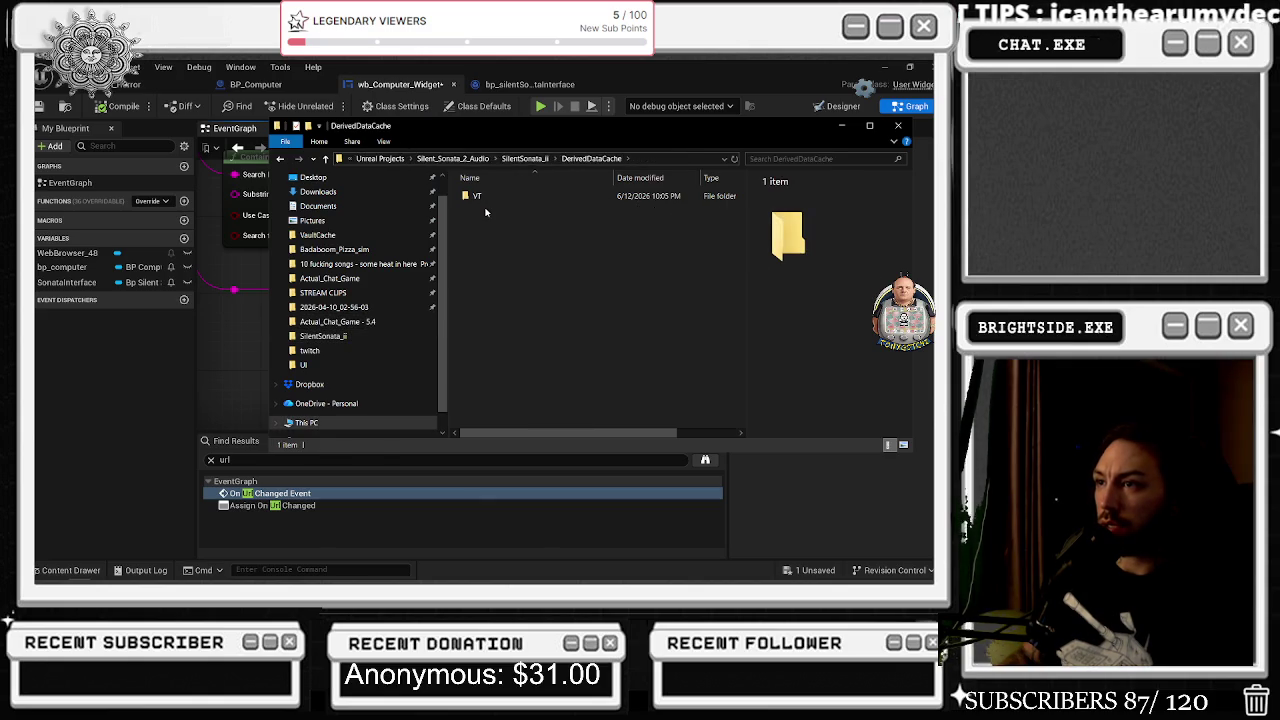
key("BackSpace")
double_click(485, 209)
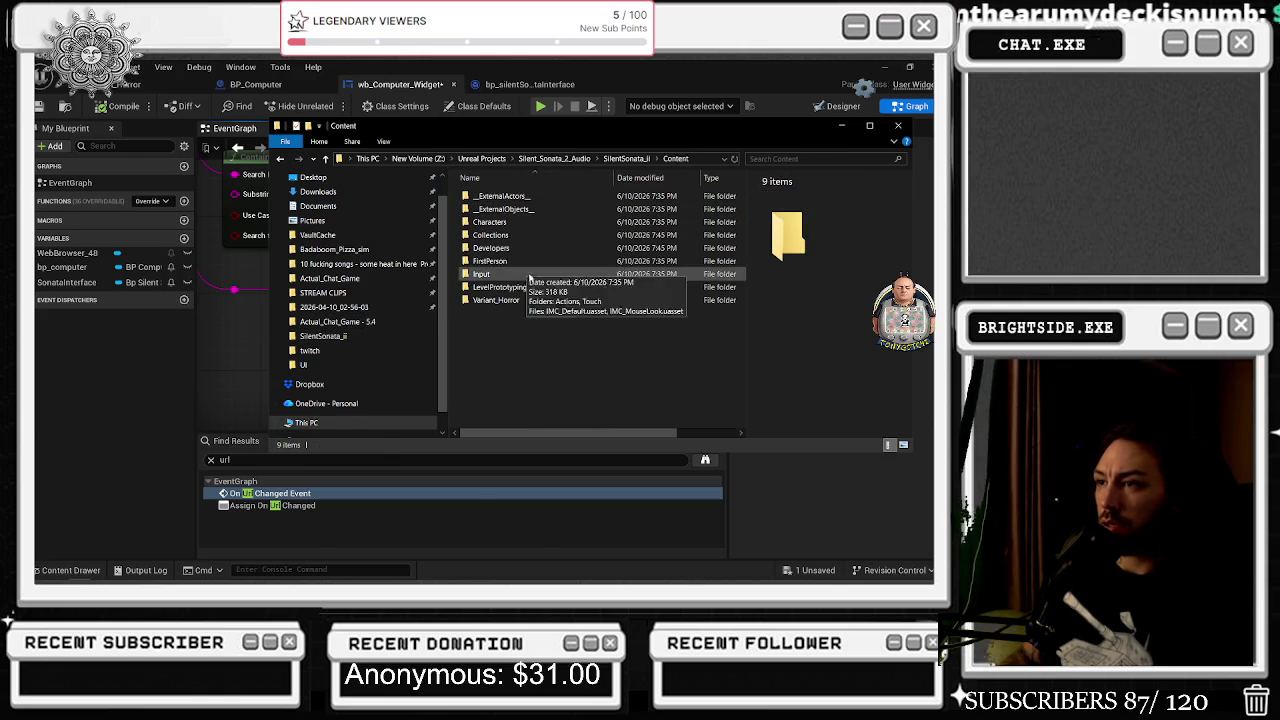
double_click(500, 287)
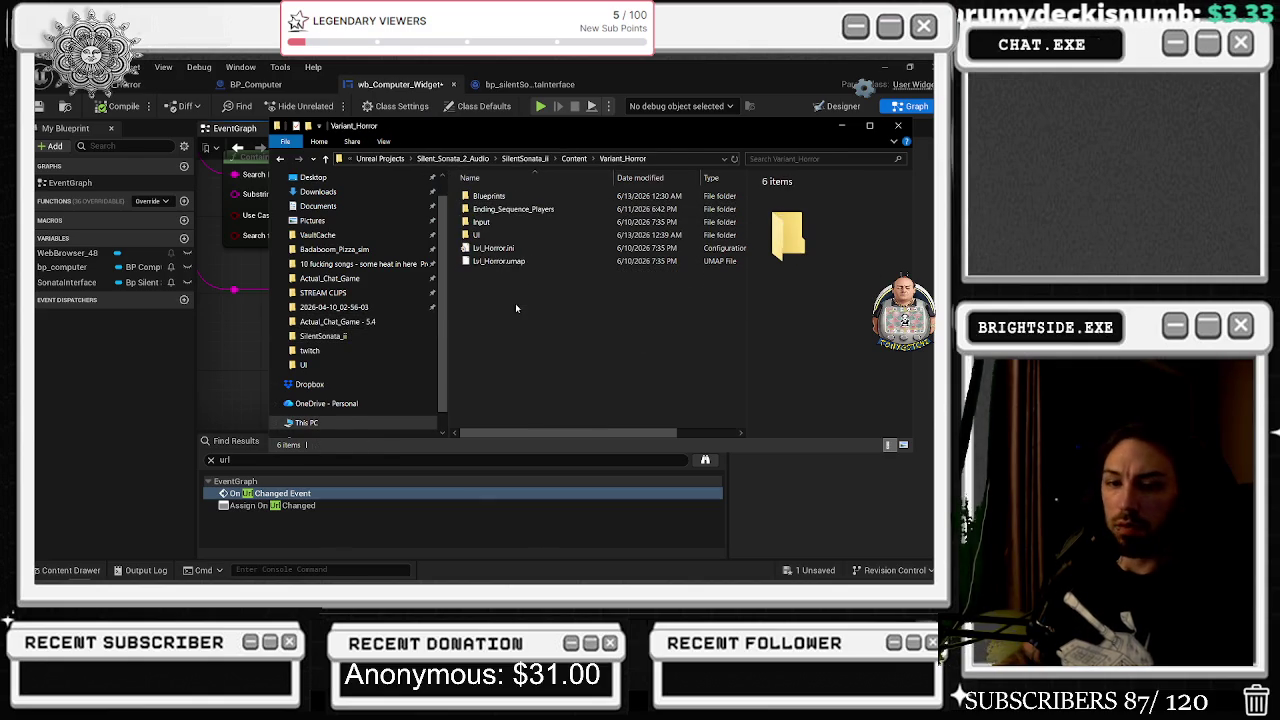
double_click(495, 234)
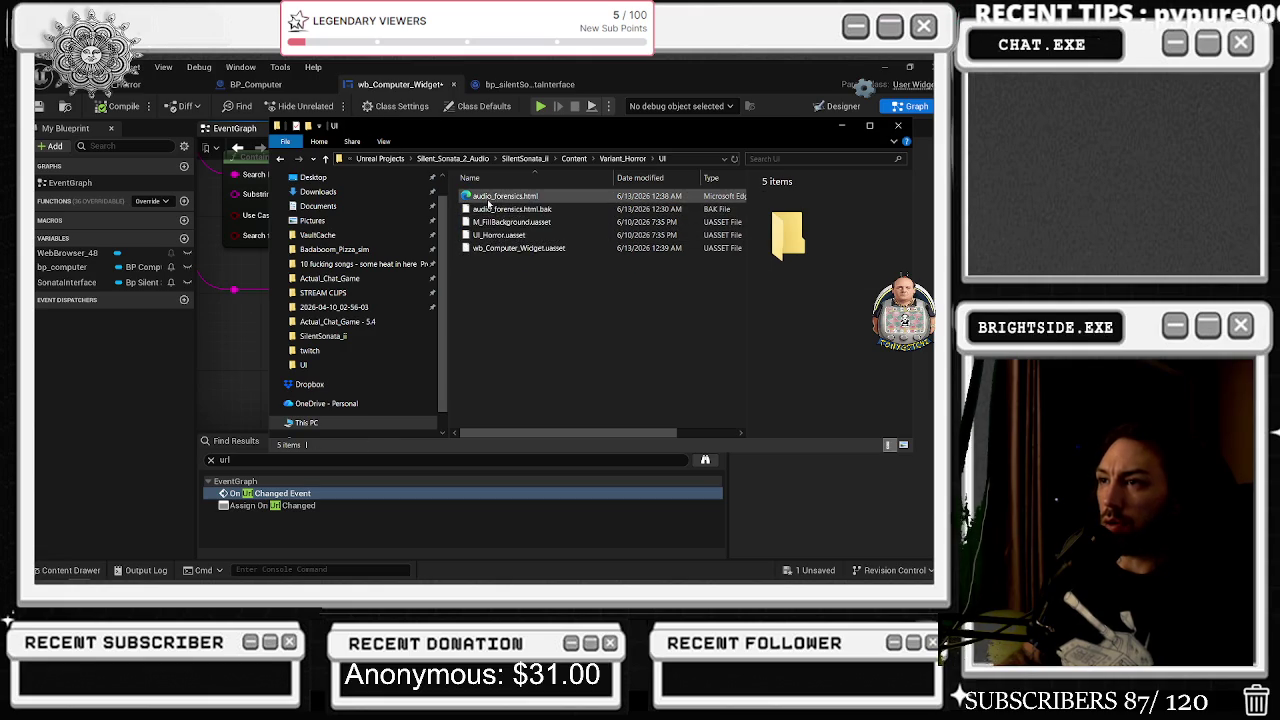
right_click(488, 197)
left_click(537, 236)
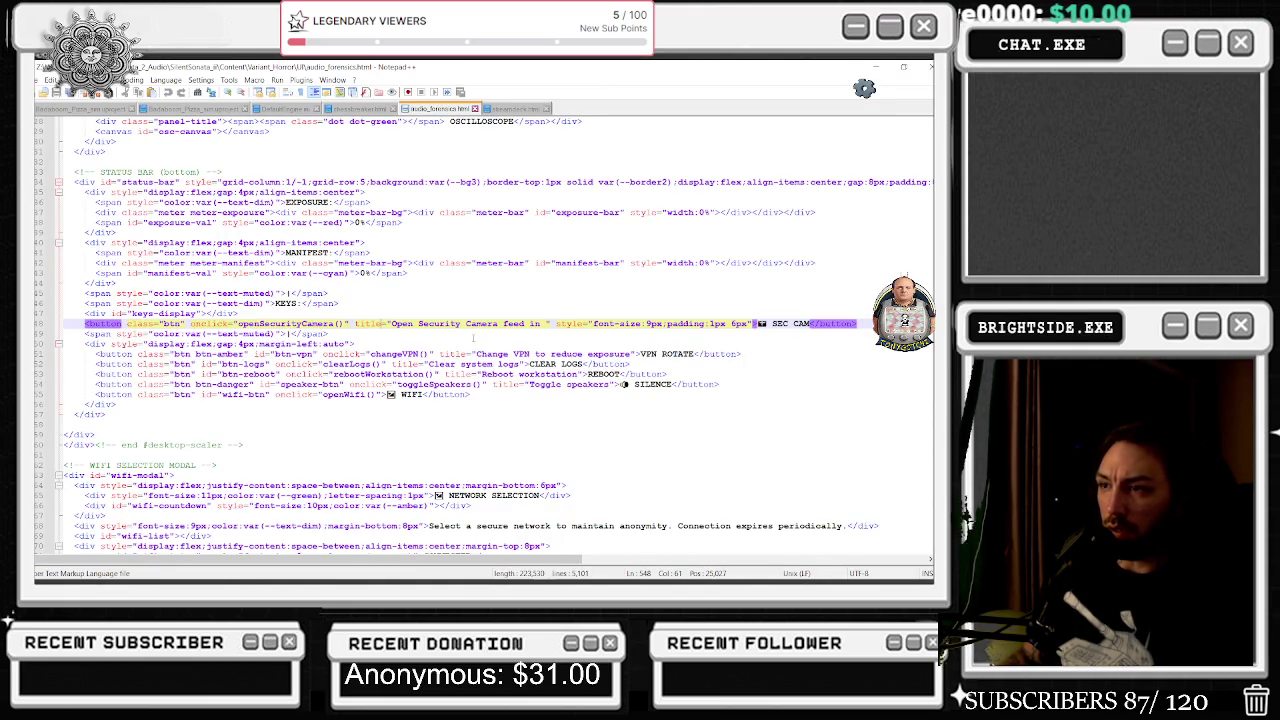
Search audio_forensics.html for 'camera', stepping through matches like onplayercamera and openSecurityCamera.
left_click(422, 336)
key("ctrl+a")
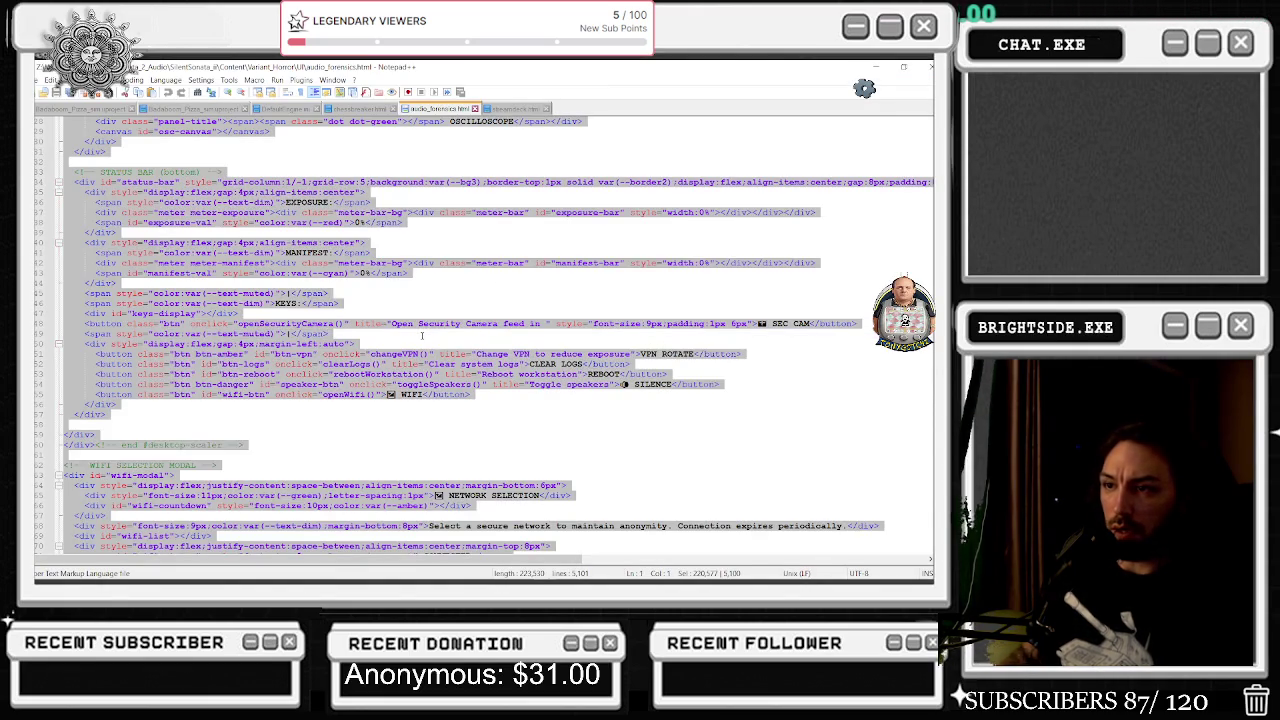
key("ctrl+f")
key("Return")
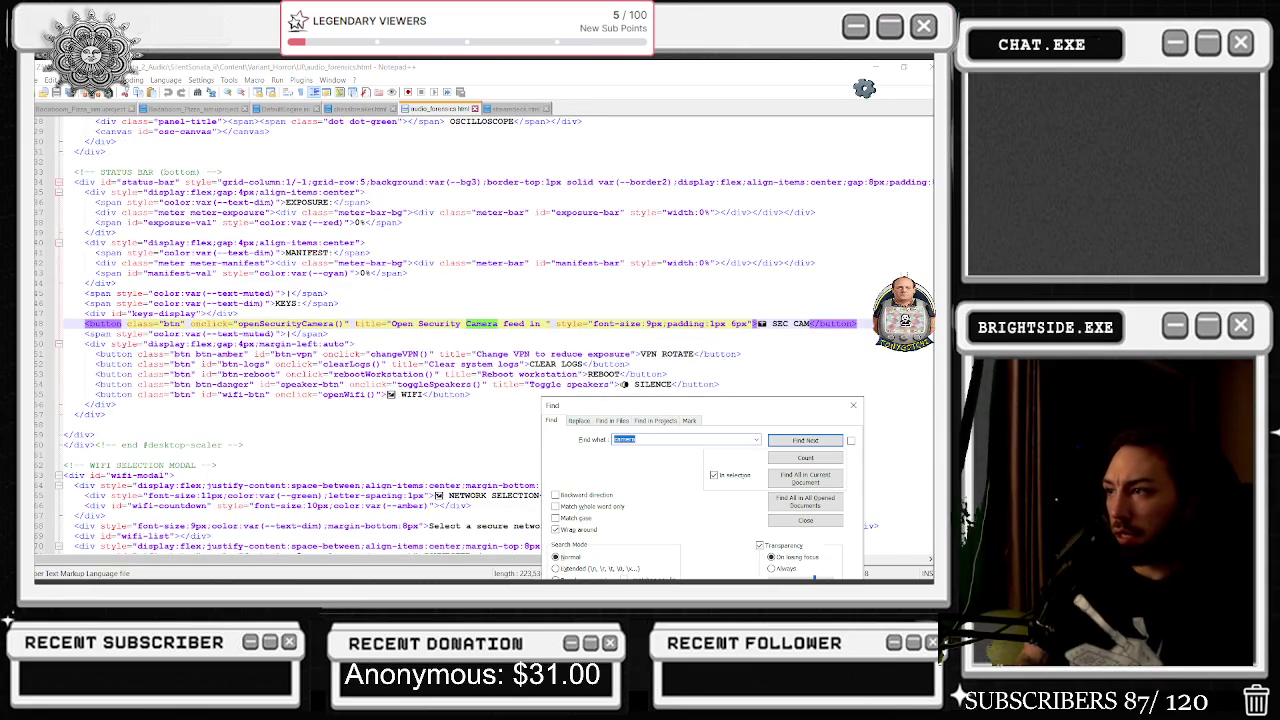
key("Return")
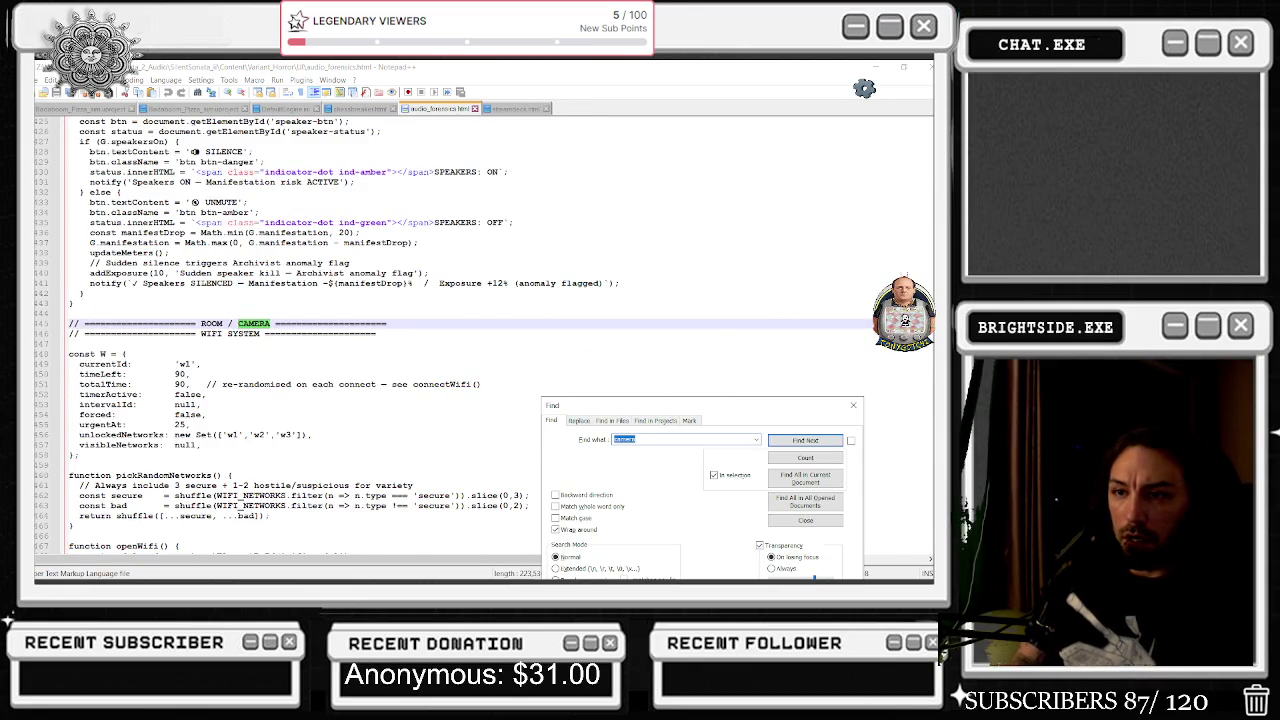
key("Return")
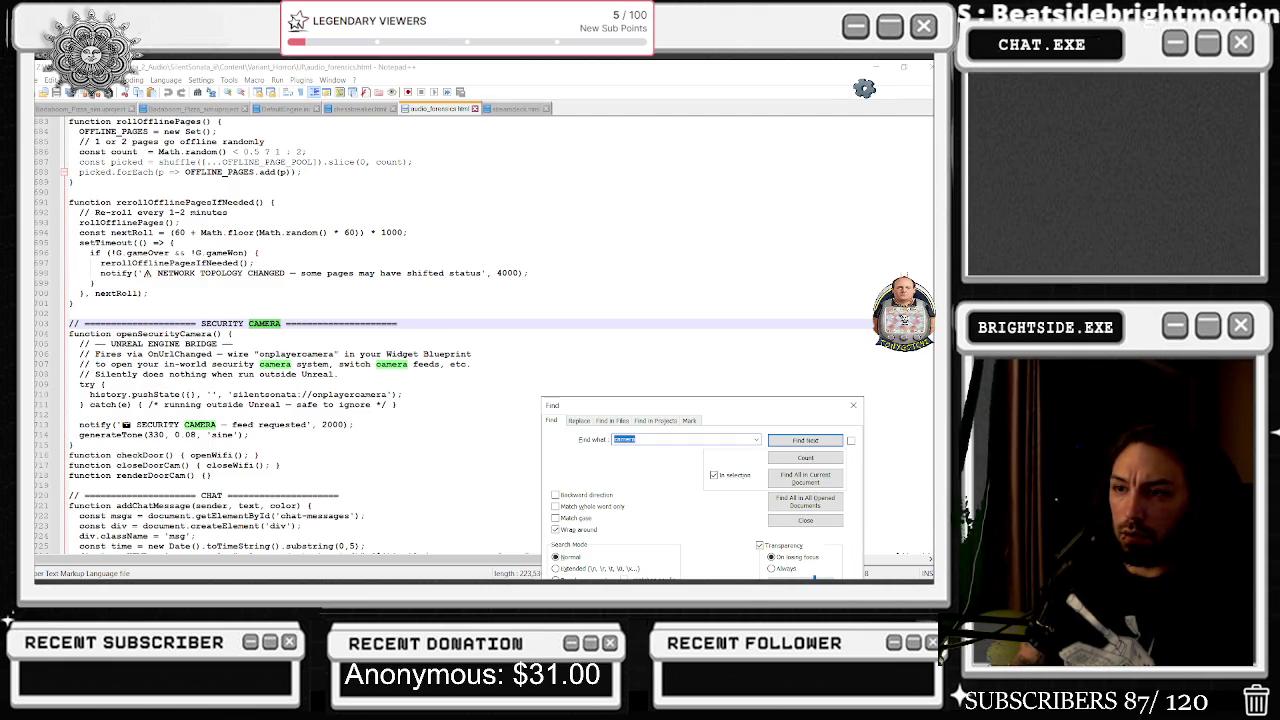
key("Return")
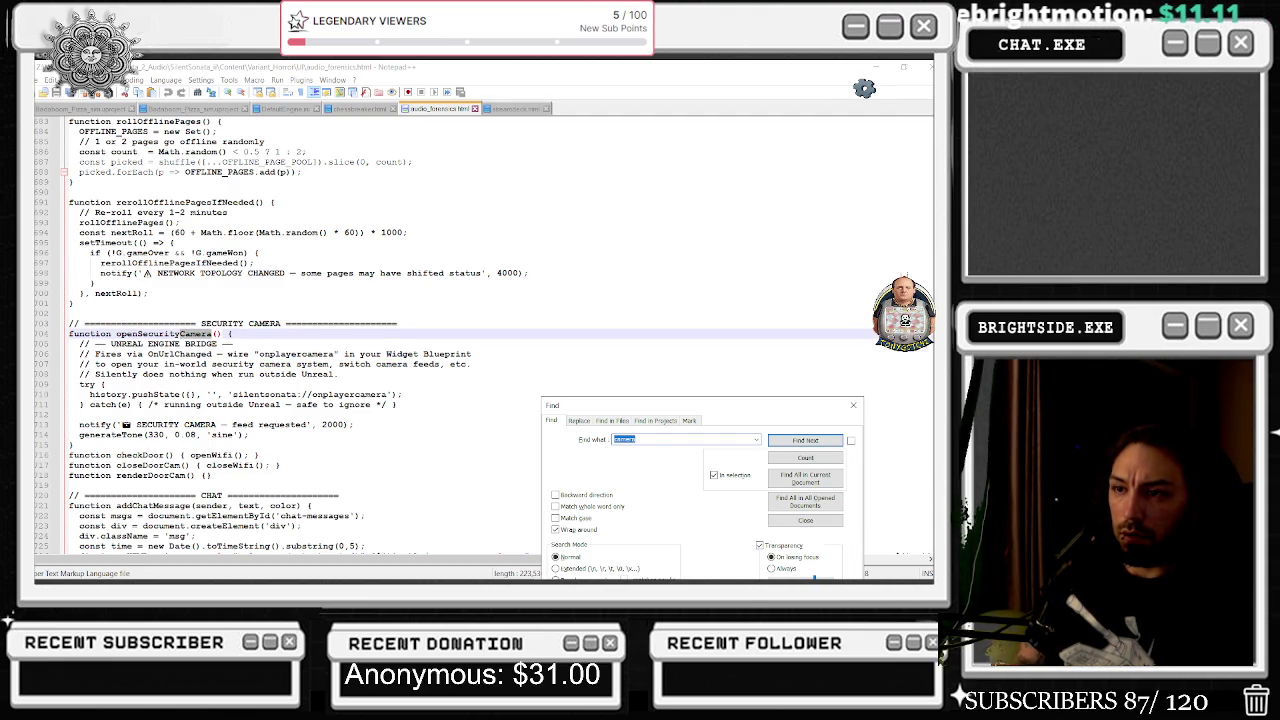
key("Return")
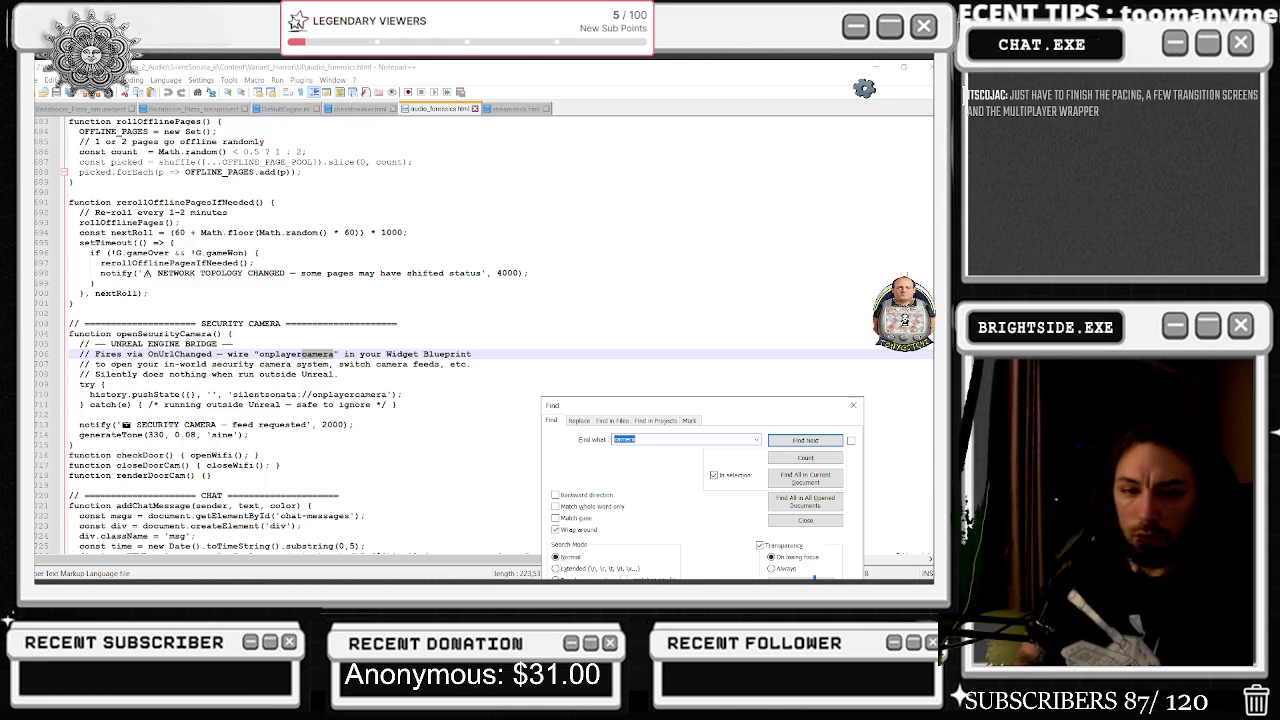
key("Return")
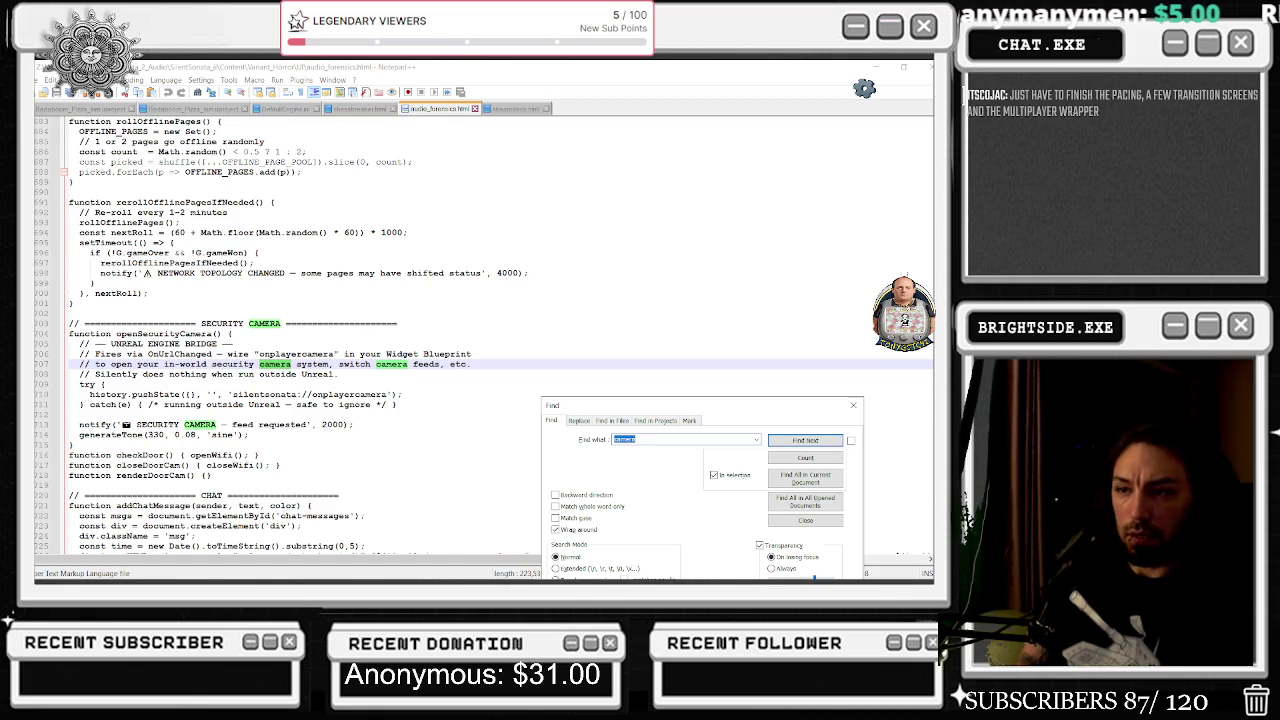
key("Return")
key("Return")
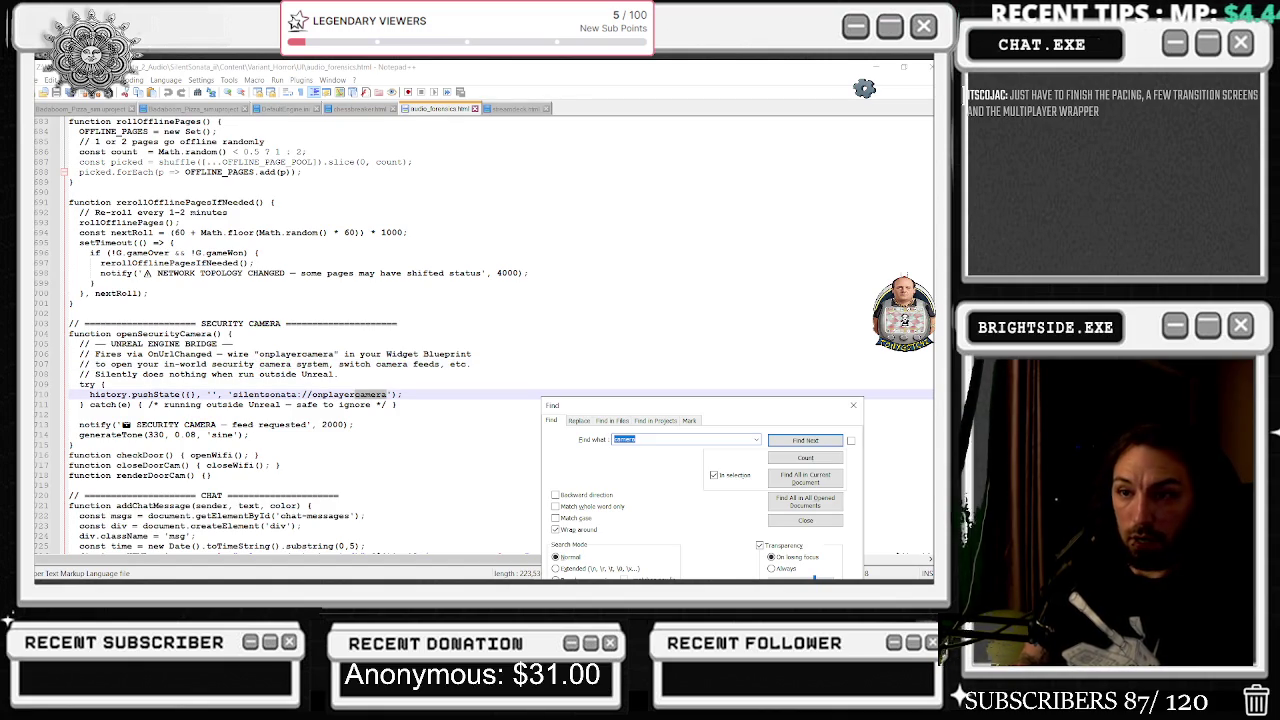
key("Return")
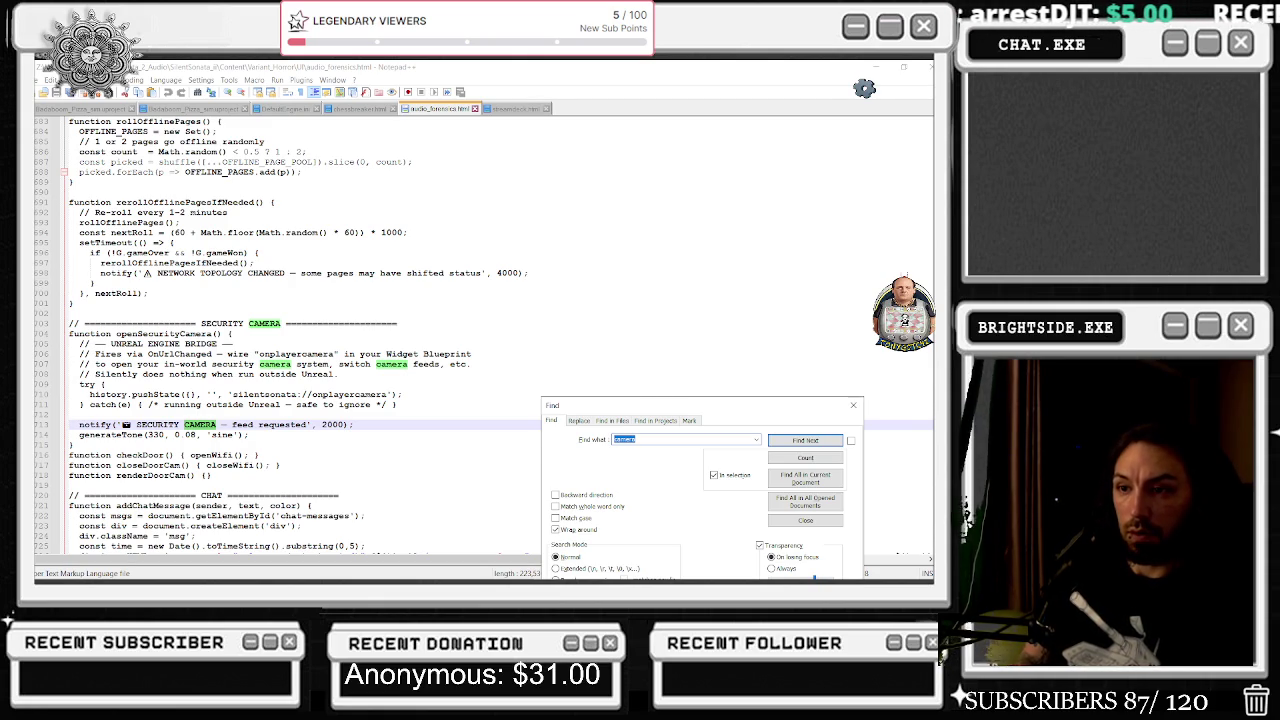
key("Return")
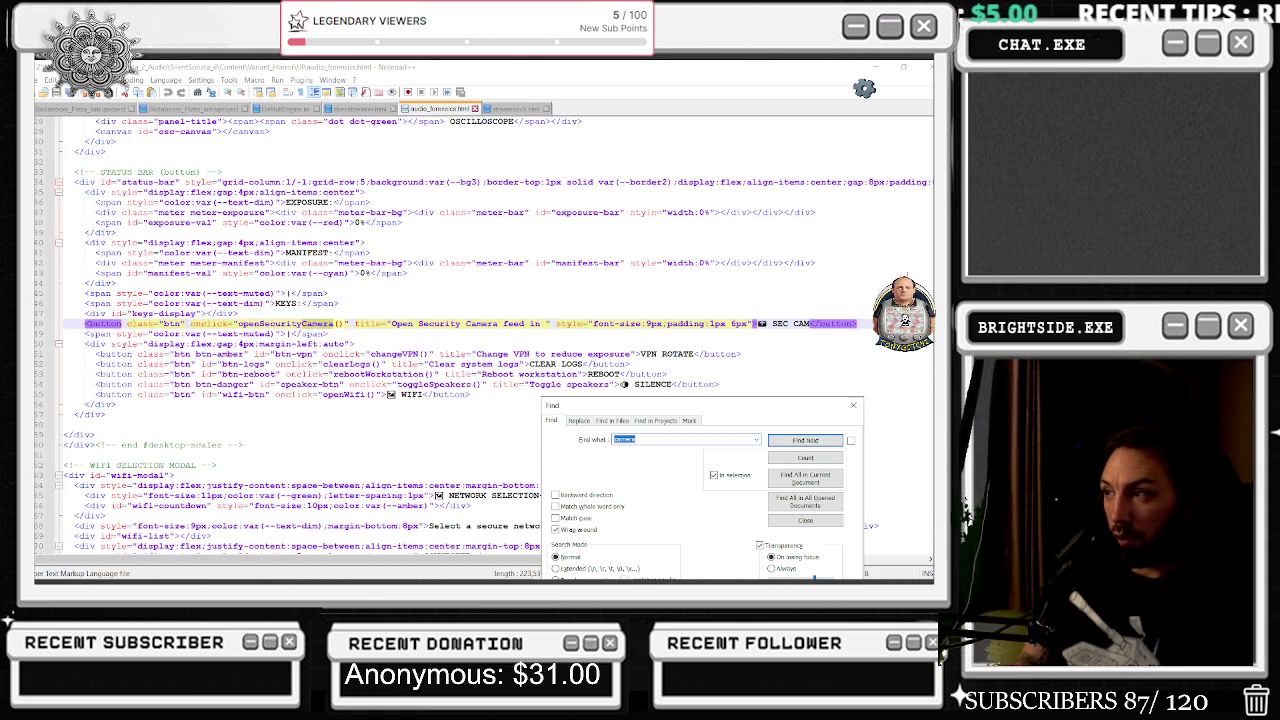
key("Return")
key("Return")
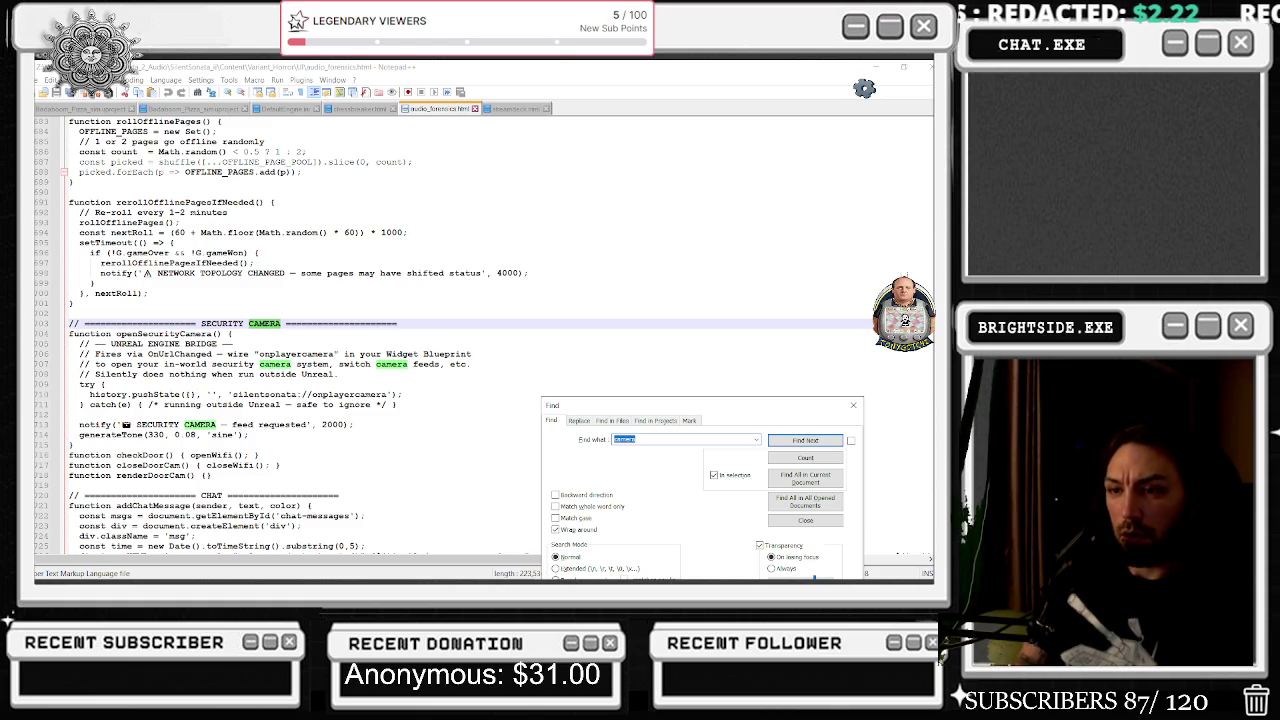
key("Return")
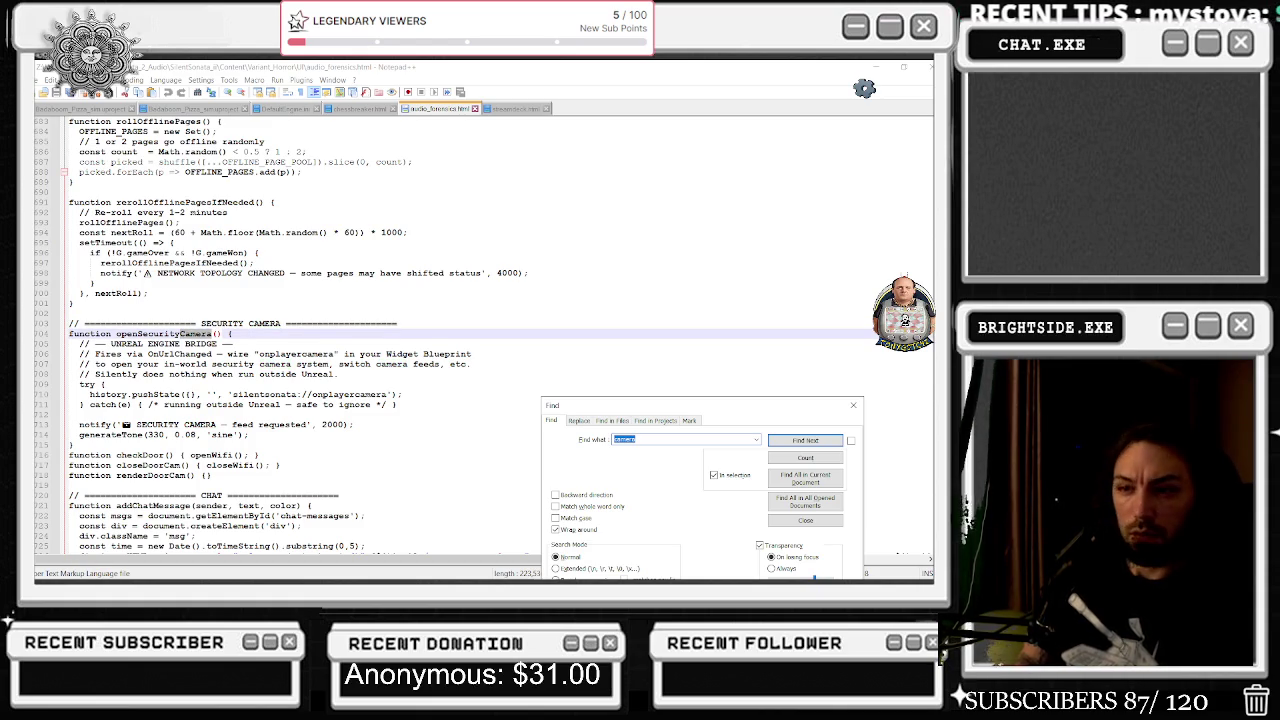
key("Return")
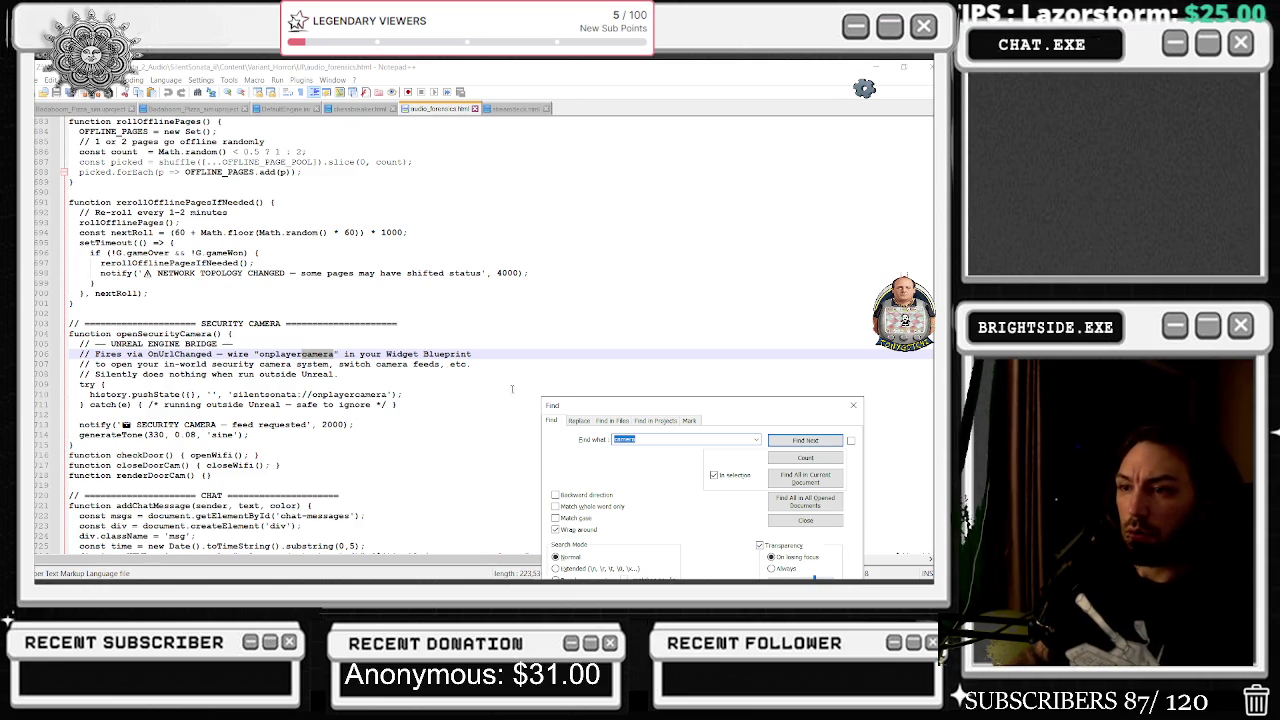
Search the code for 'onplayerterminated' to find where it is used.
type("onpl")
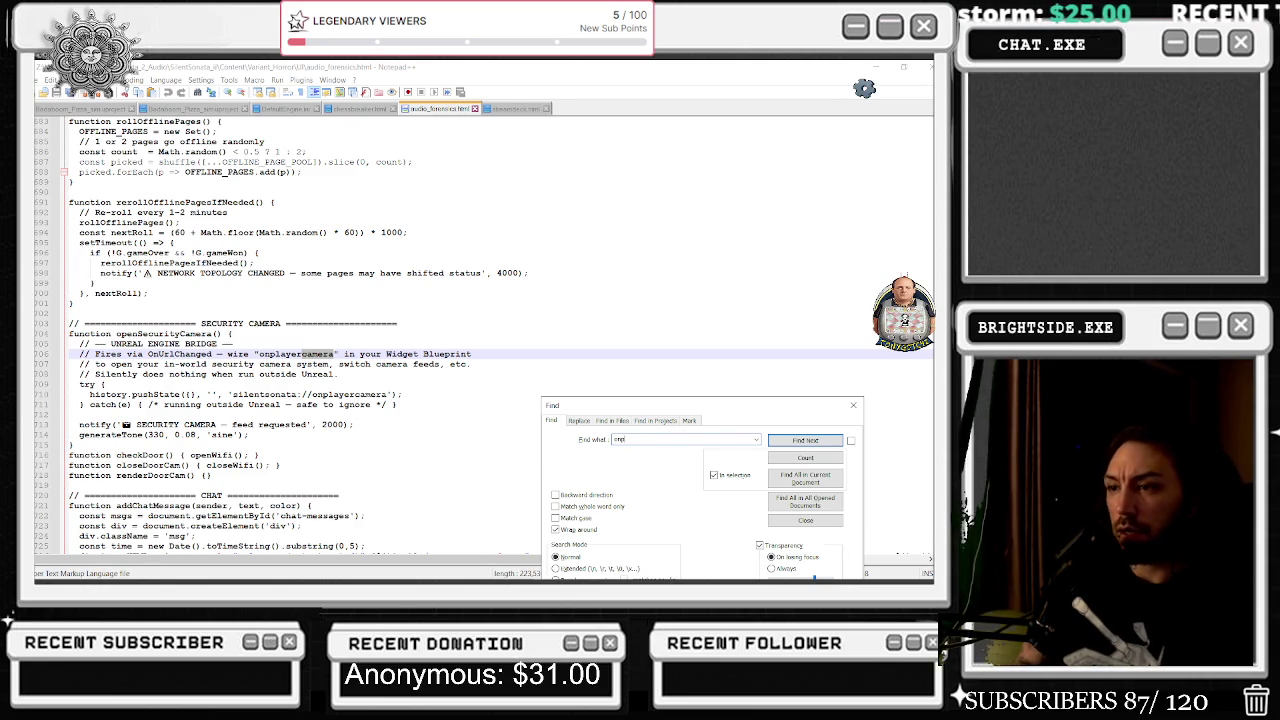
type("ayer")
key("Return")
key("Return")
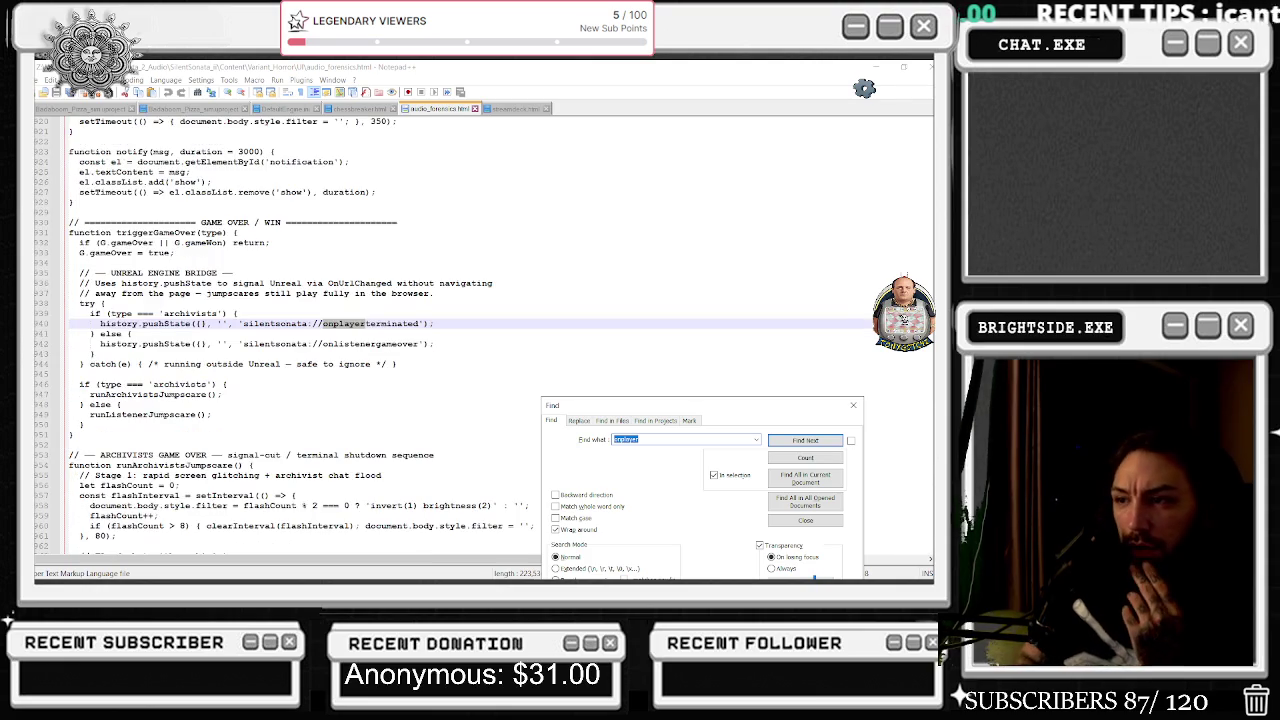
left_click(640, 439)
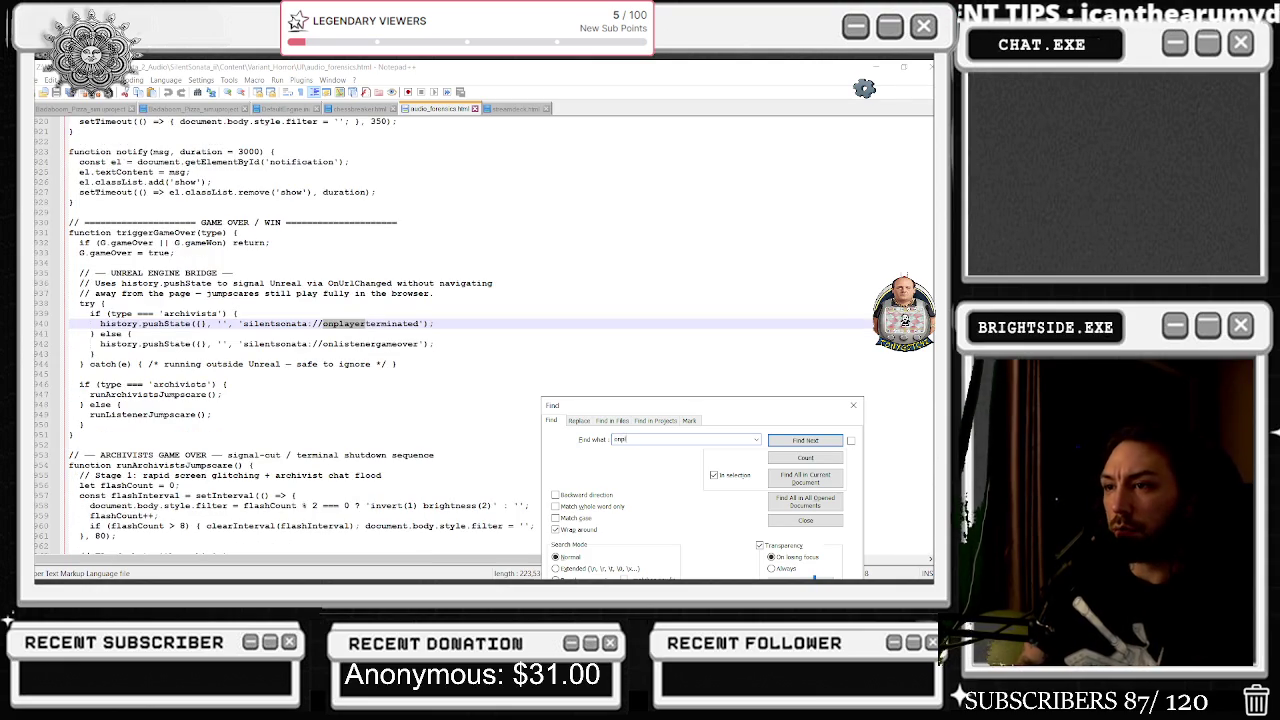
type("ayerterminated")
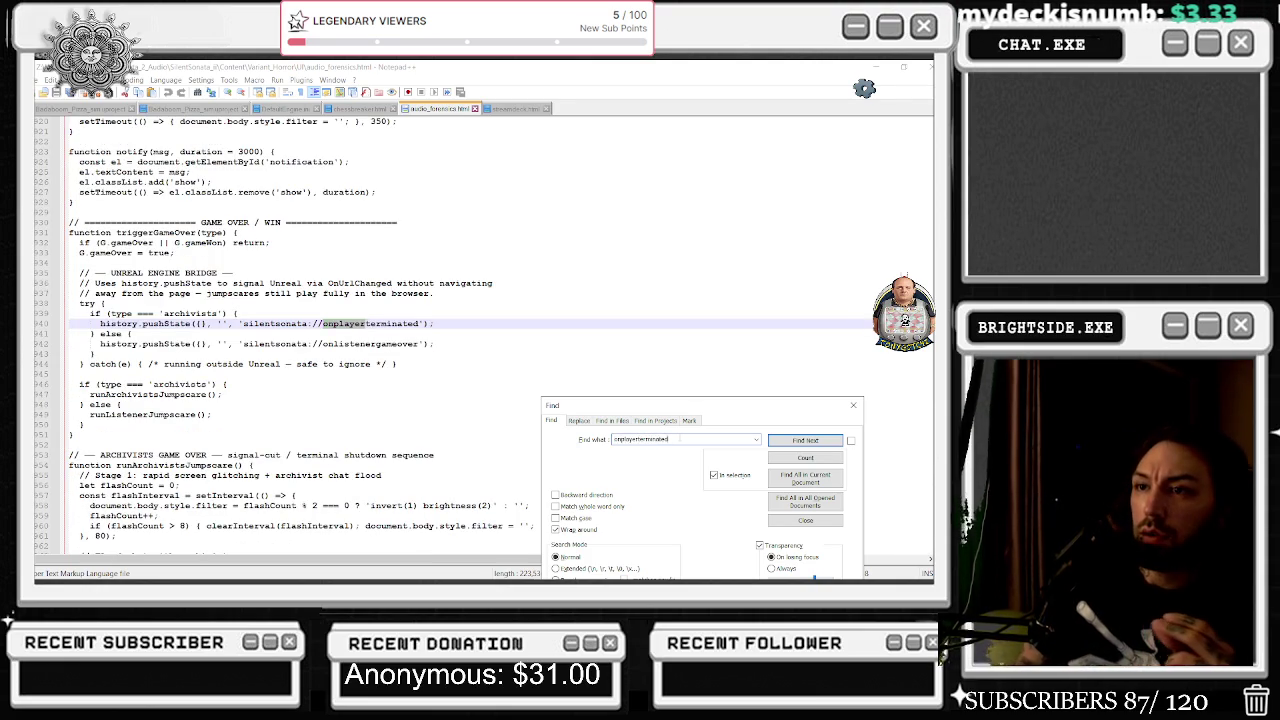
key("Return")
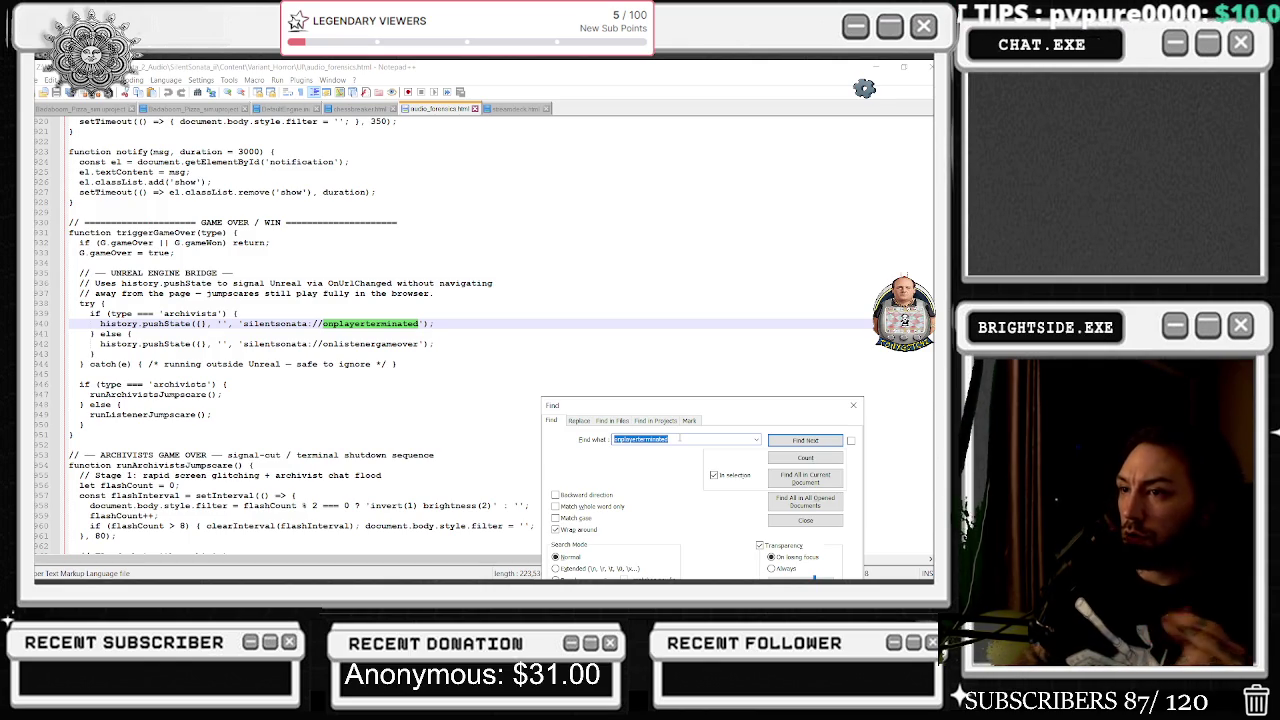
Search for 'triggerGame' until reaching the triggerGameOver function definition.
type("trigger")
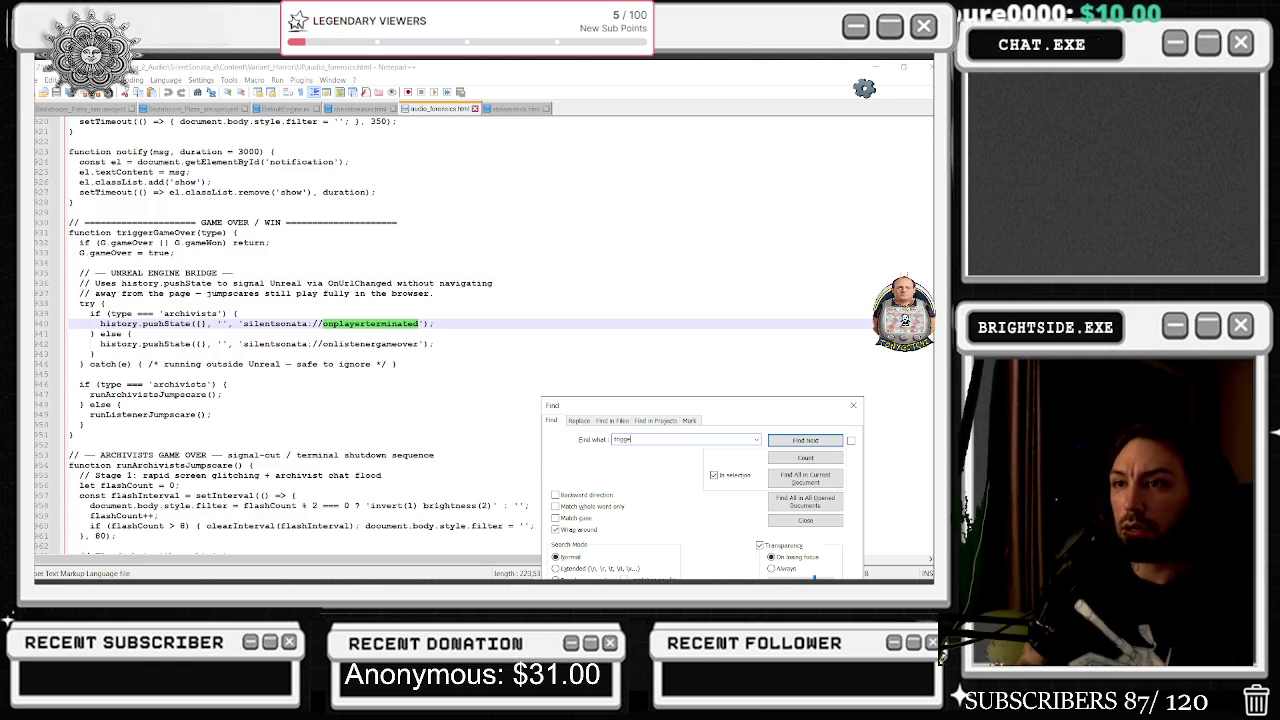
type("Game")
key("Return")
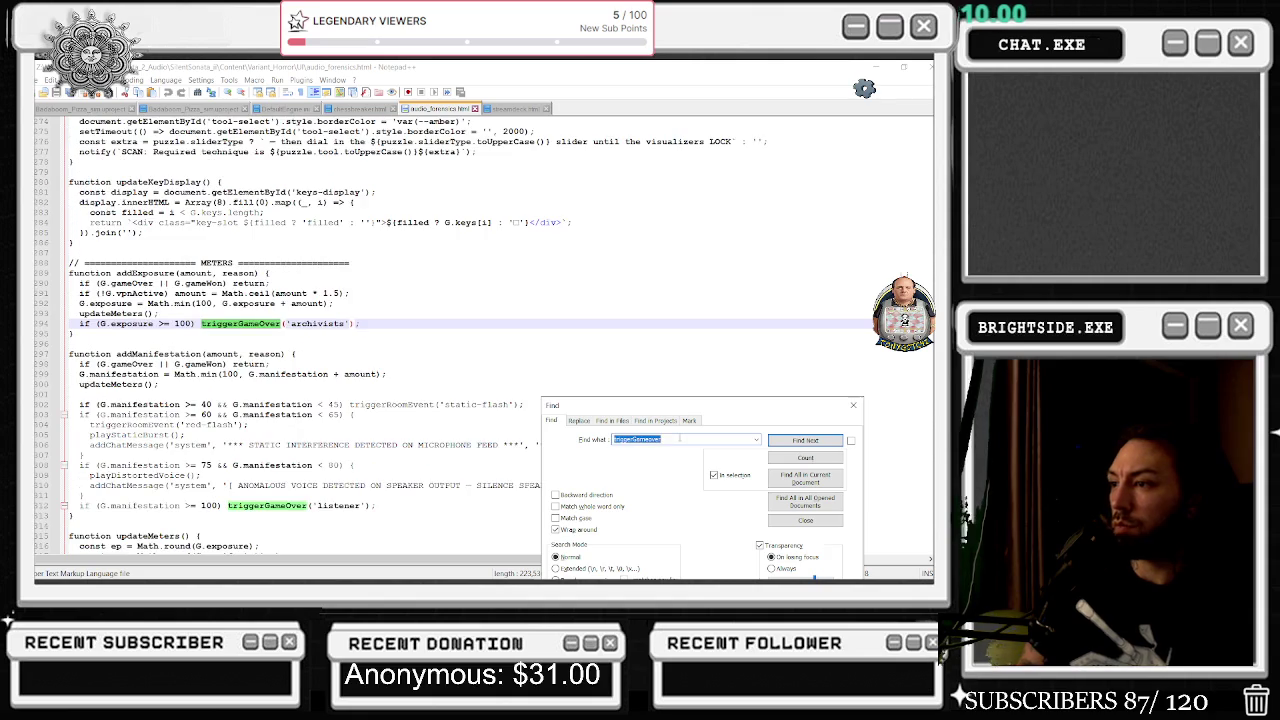
key("Return")
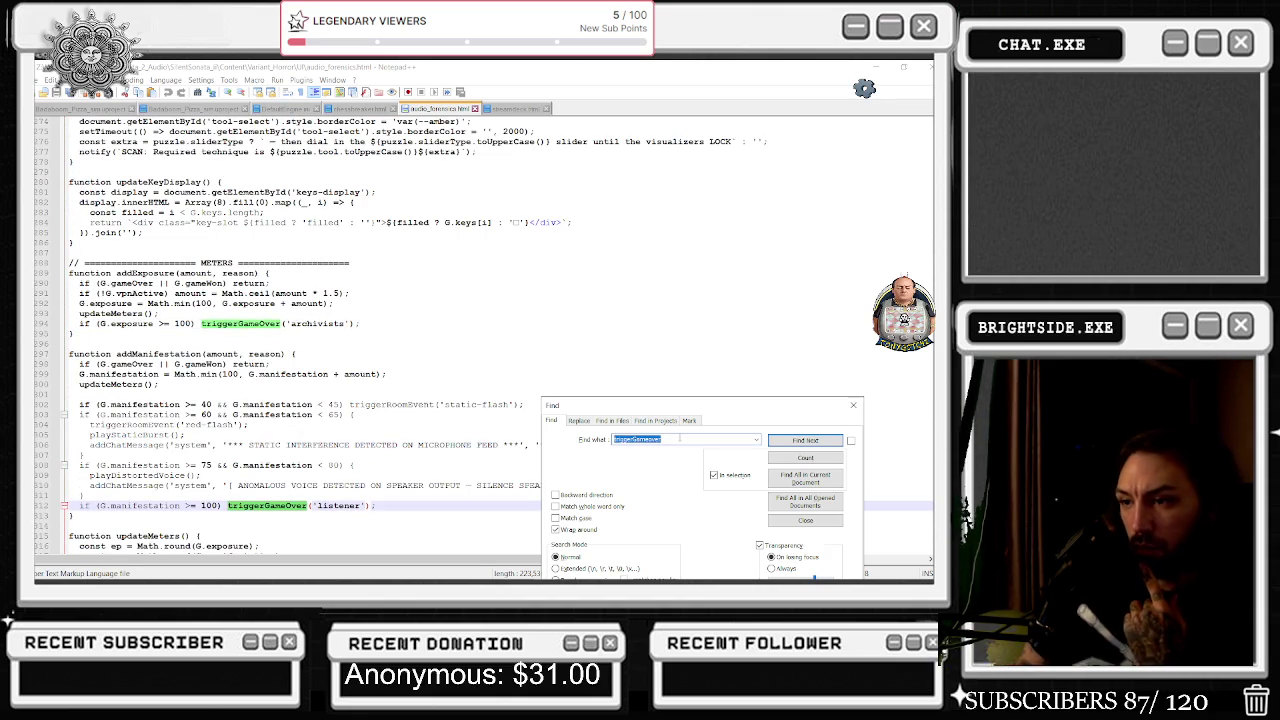
key("Return")
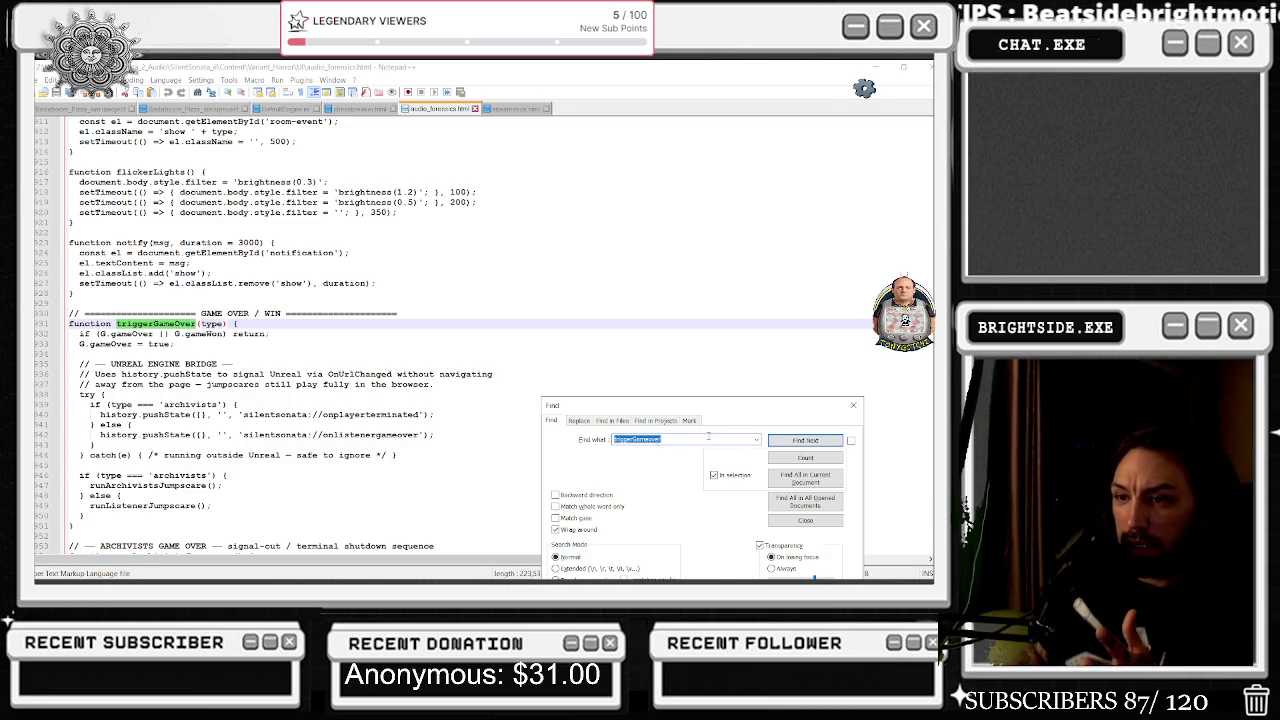
Highlight the silentsonata://onplayerterminated URL in triggerGameOver's bridge try block.
left_click_drag(80, 394, 113, 404)
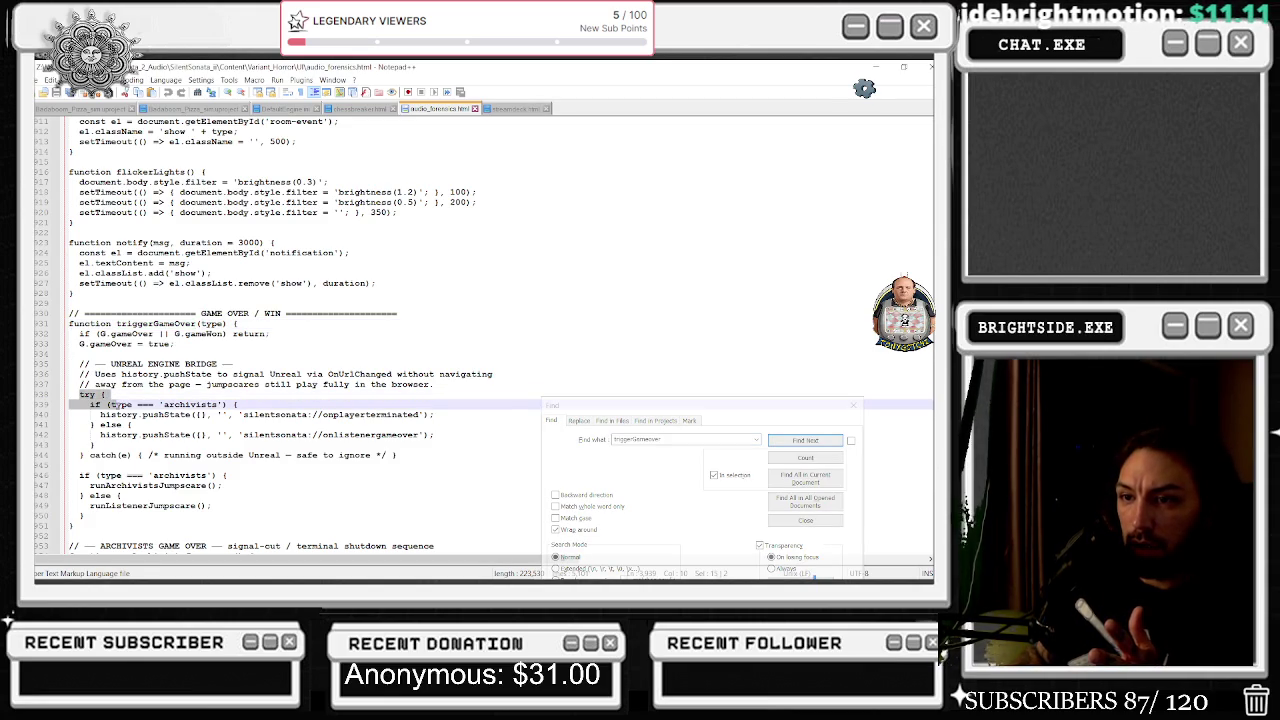
left_click(196, 434)
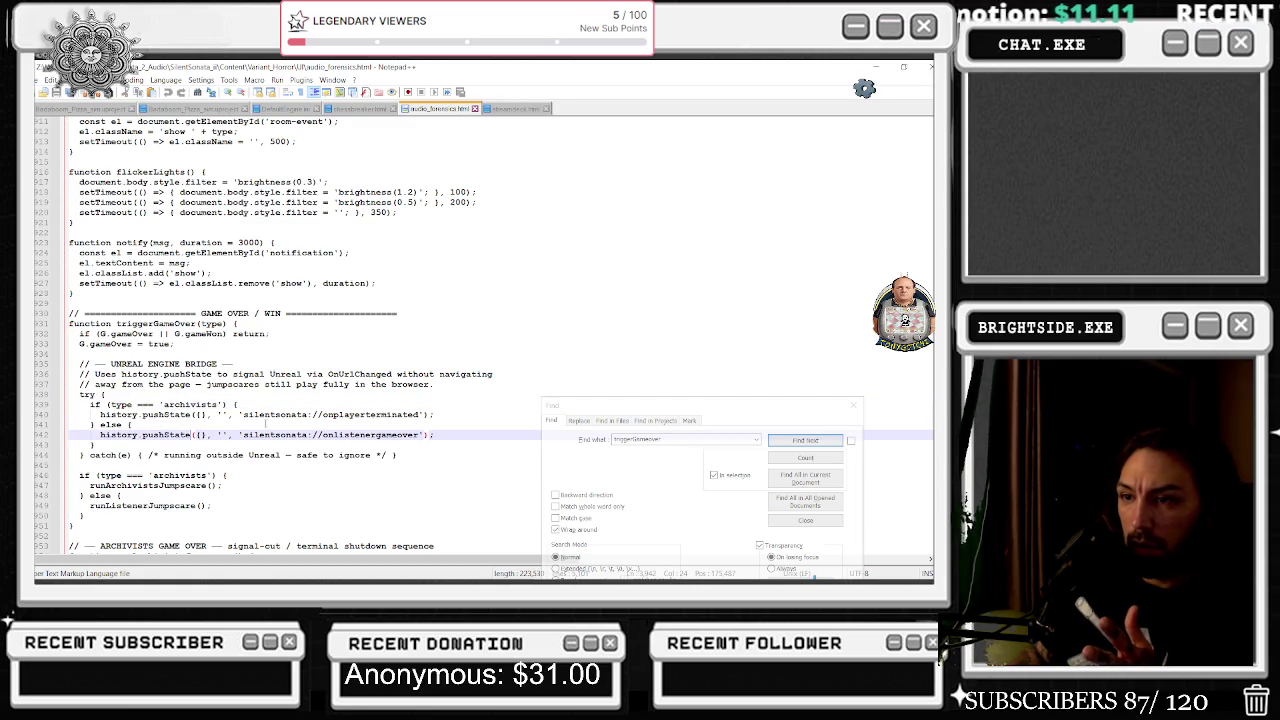
left_click_drag(242, 414, 420, 414)
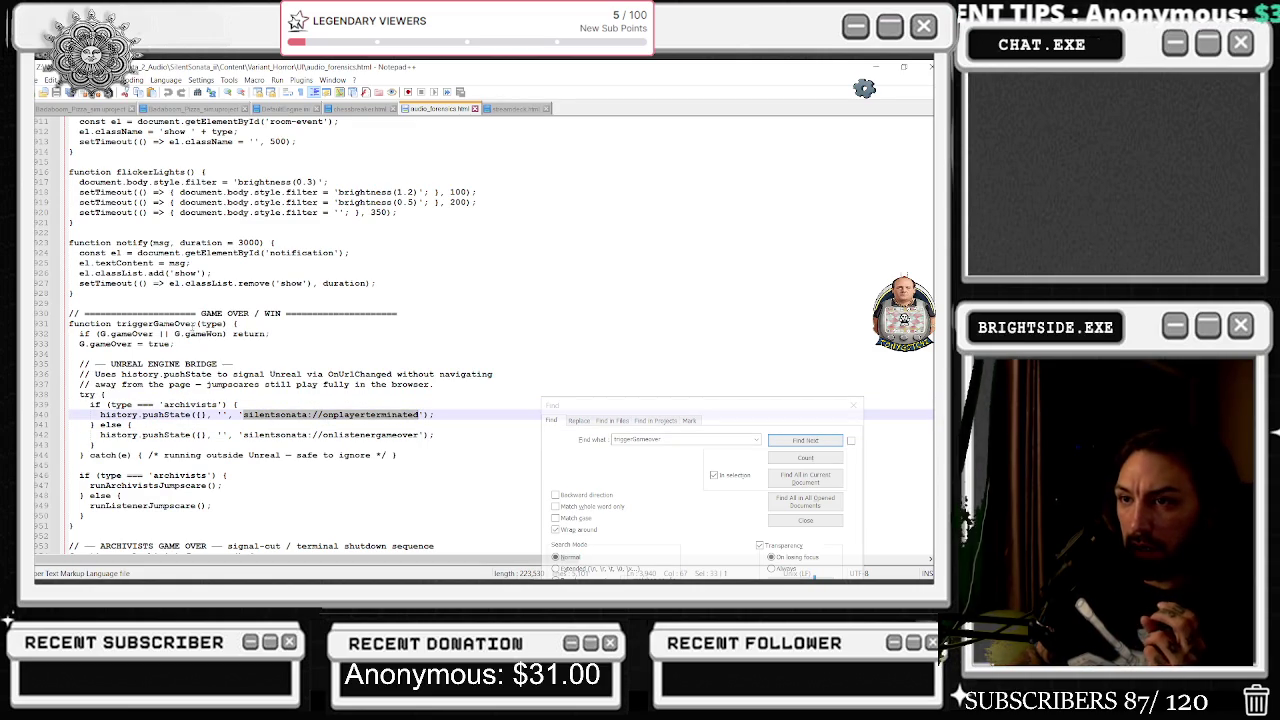
left_click(343, 416)
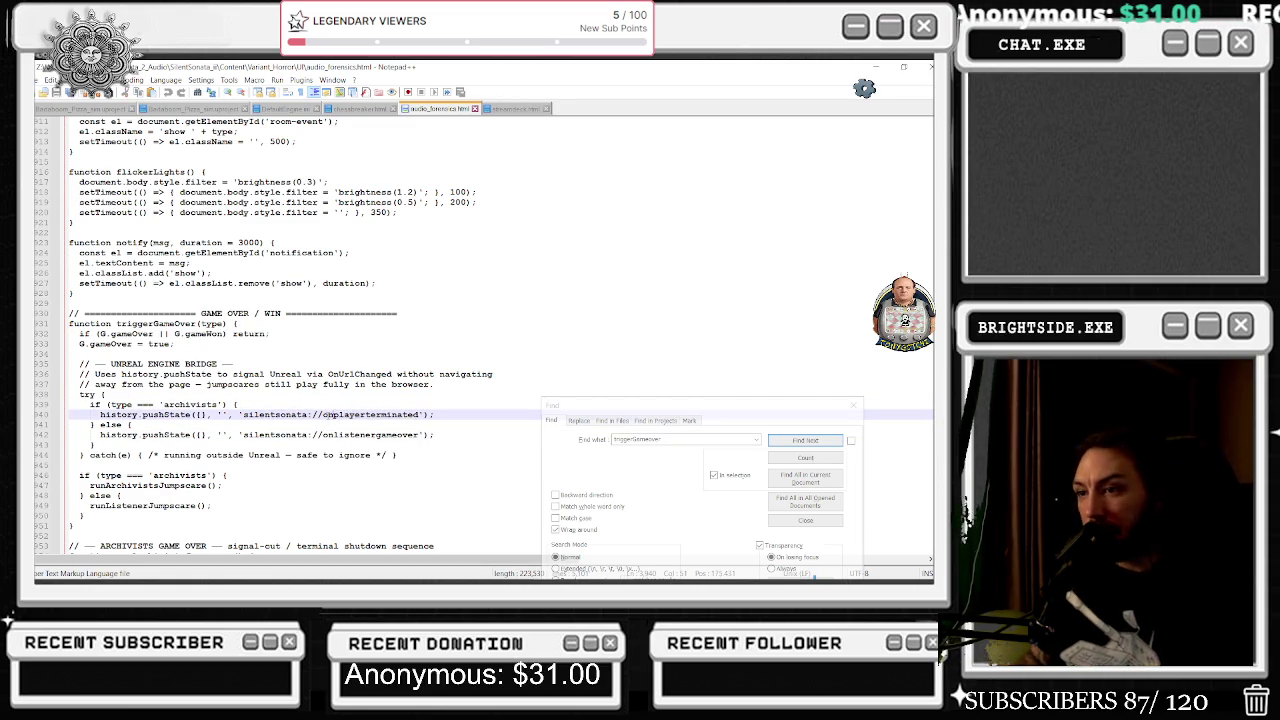
left_click_drag(322, 414, 424, 414)
key("alt+Tab")
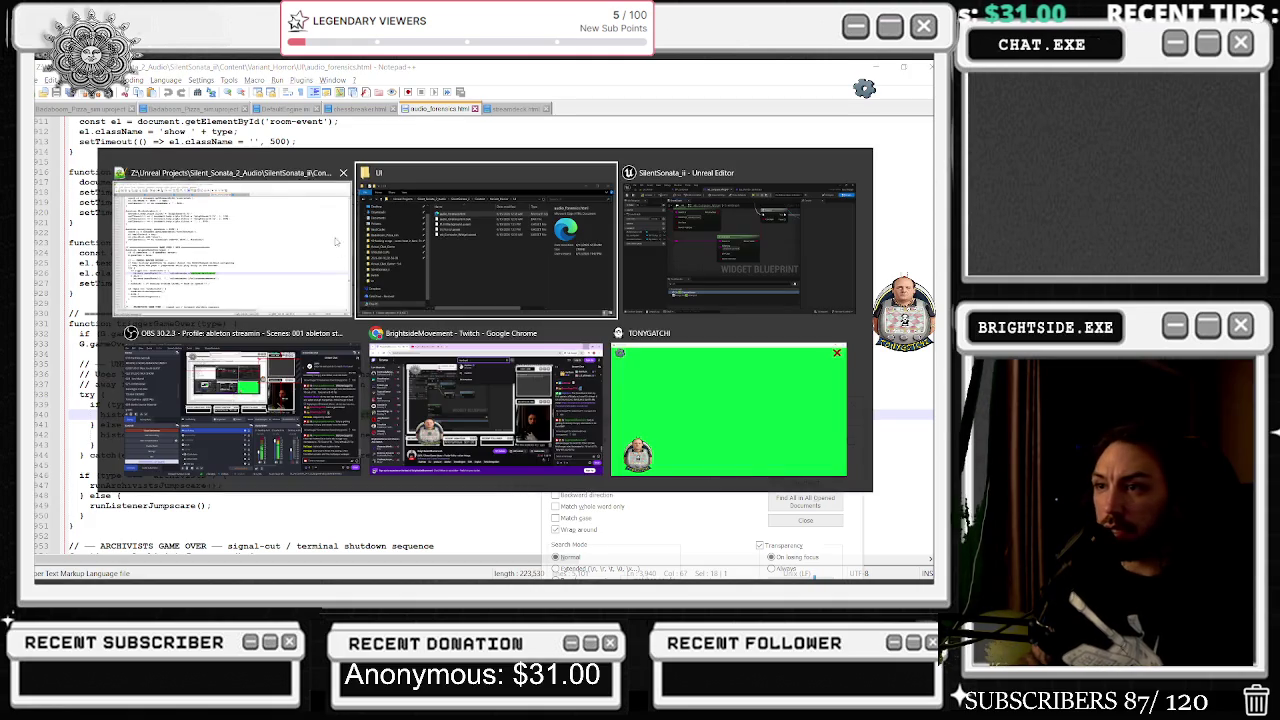
Inspect the two Contains URL checks and the On Player Won Branch in the widget graph.
key("Tab")
scroll(273, 250, "up", 1)
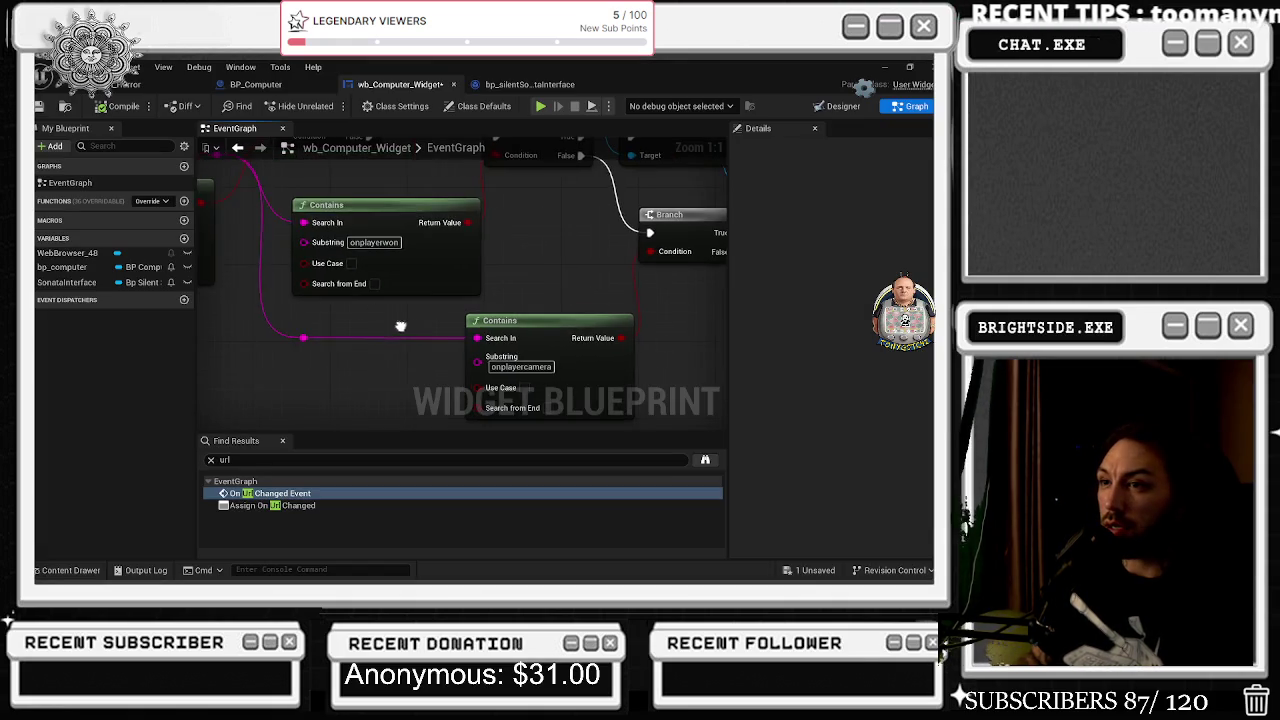
left_click_drag(273, 250, 302, 329)
left_click(363, 377)
mouse_move(394, 366)
left_mouse_down()
mouse_move(583, 398)
mouse_move(380, 400)
mouse_move(420, 340)
mouse_move(430, 290)
mouse_move(425, 262)
mouse_move(360, 216)
mouse_move(185, 264)
left_mouse_up()
mouse_move(521, 223)
left_mouse_down()
mouse_move(472, 263)
mouse_move(571, 317)
mouse_move(426, 299)
left_mouse_up()
Open the interface's onplayerSecuritycam event and review its Print String and Set Input Mode nodes.
double_click(603, 352)
scroll(619, 341, "up", 2)
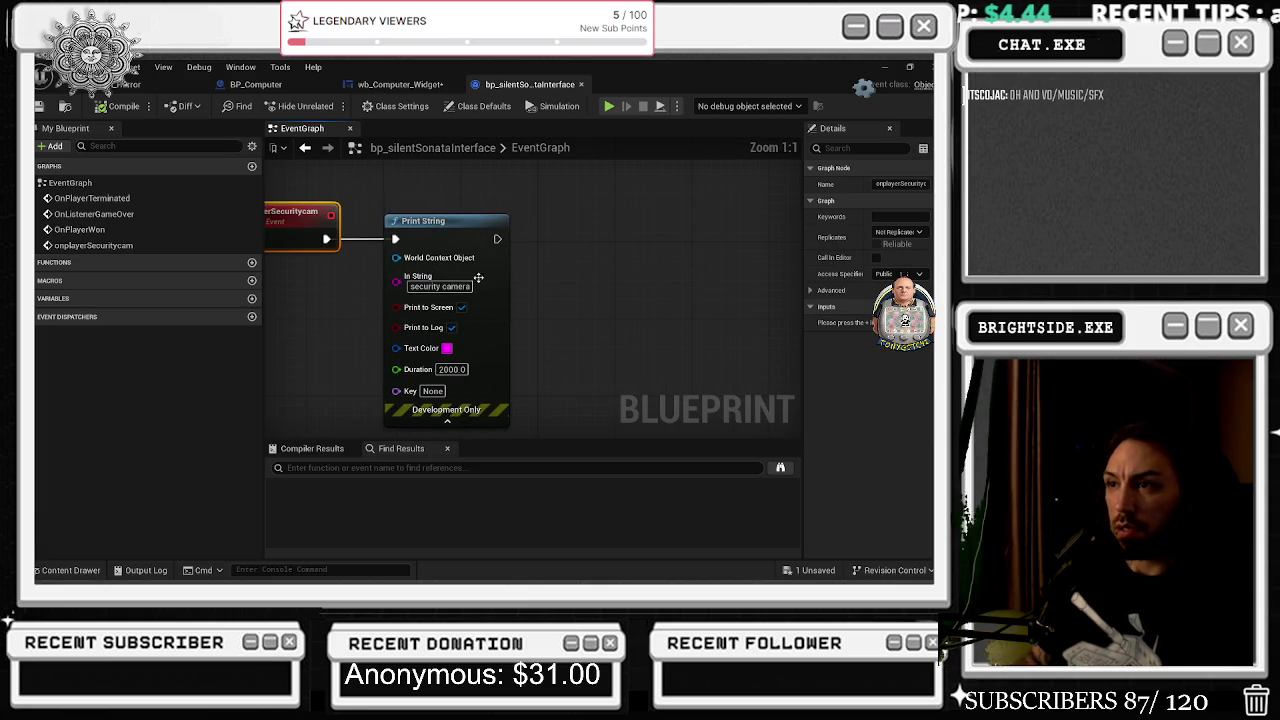
left_click(475, 242)
scroll(565, 429, "down", 2)
mouse_move(517, 429)
left_mouse_down()
mouse_move(382, 387)
mouse_move(597, 197)
mouse_move(605, 175)
mouse_move(720, 150)
left_mouse_up()
scroll(457, 419, "down", 2)
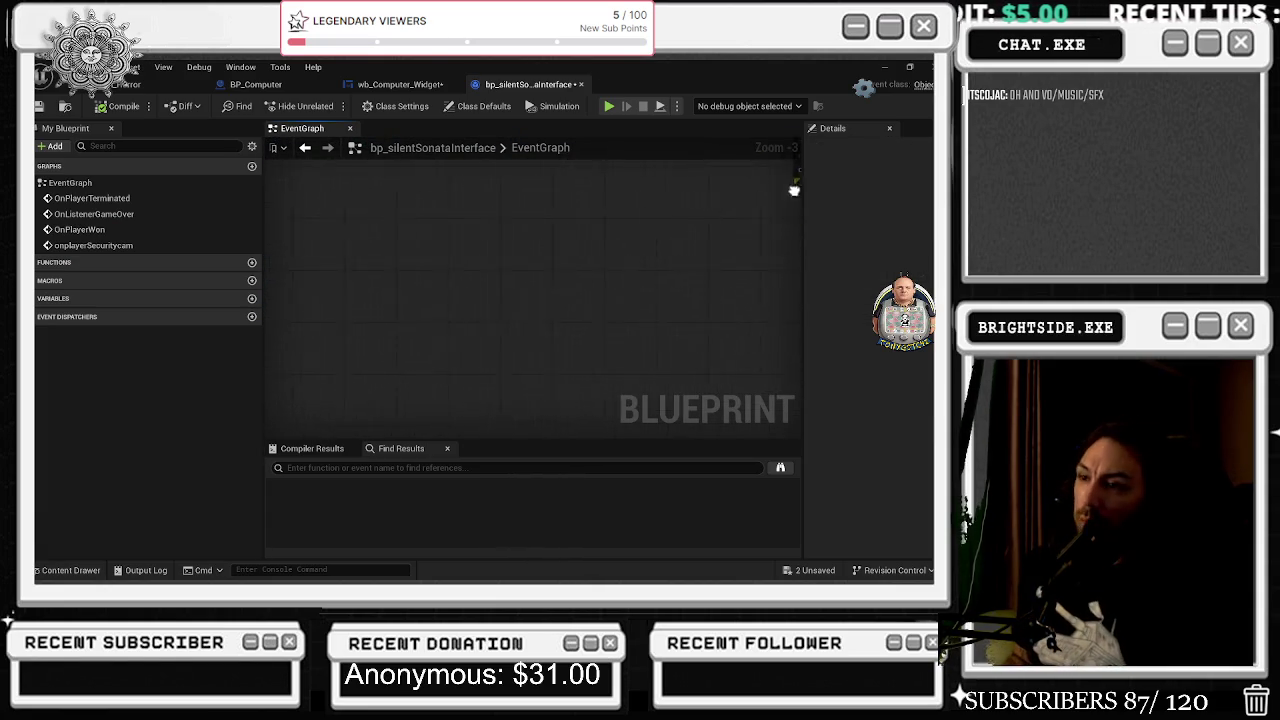
Save the modified wb_Computer_Widget blueprint asset.
left_click(150, 84)
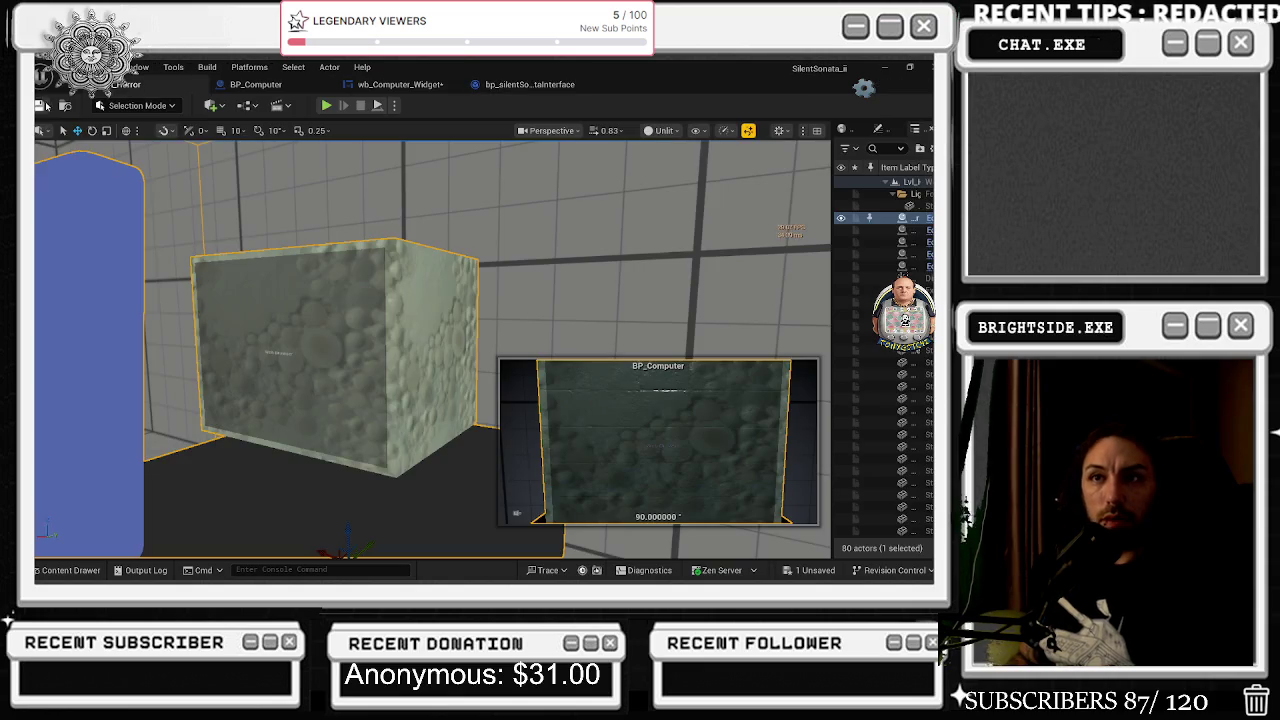
key("ctrl+shift+s")
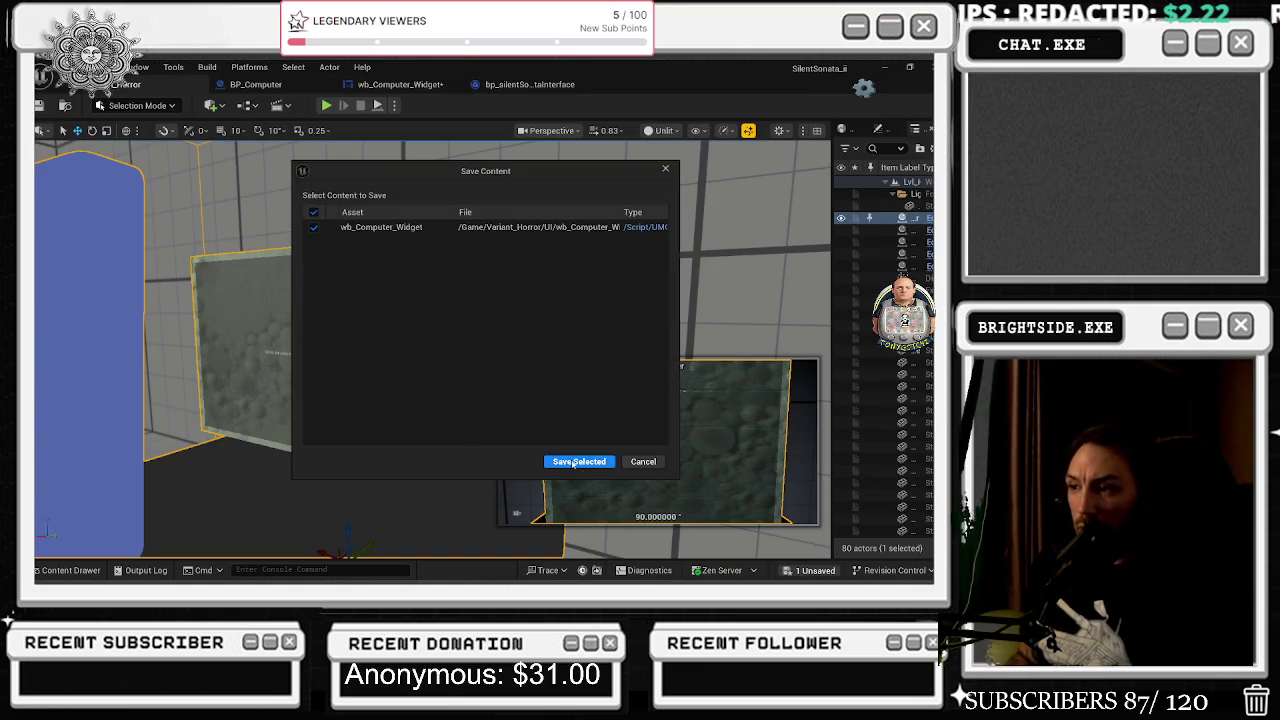
left_click(570, 464)
key("alt+Tab")
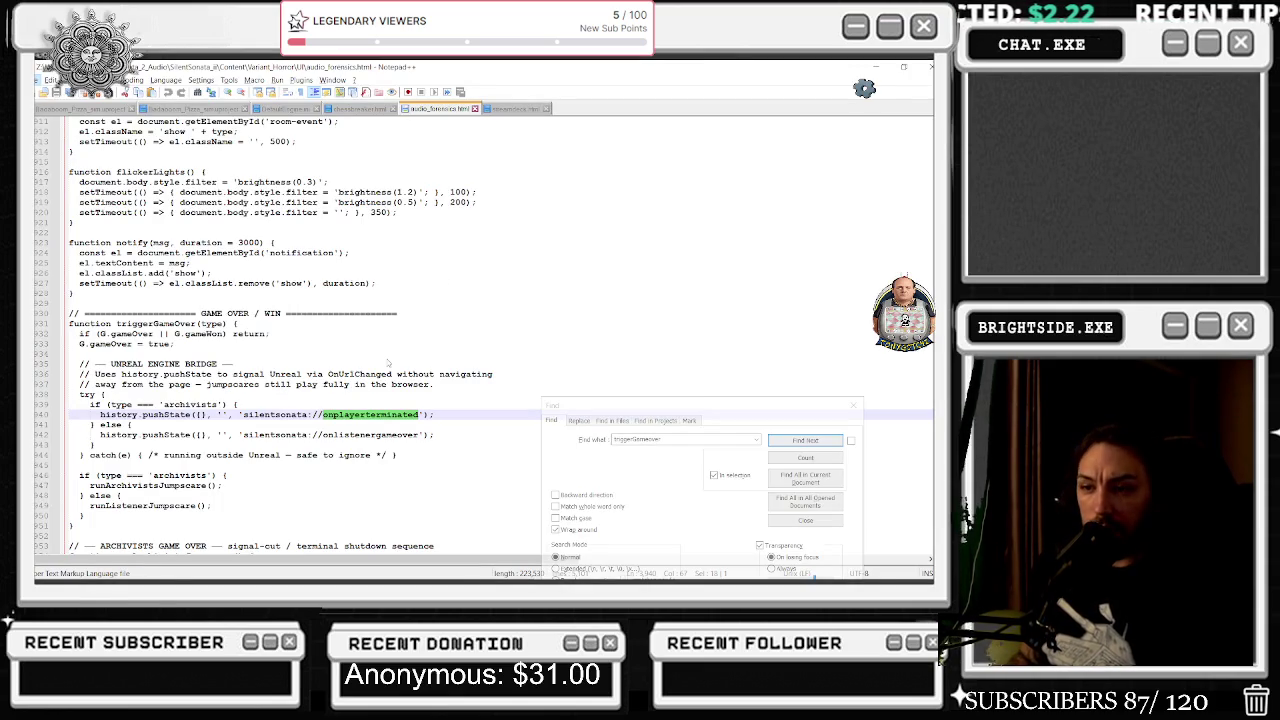
left_click(436, 434)
scroll(416, 430, "down", 2)
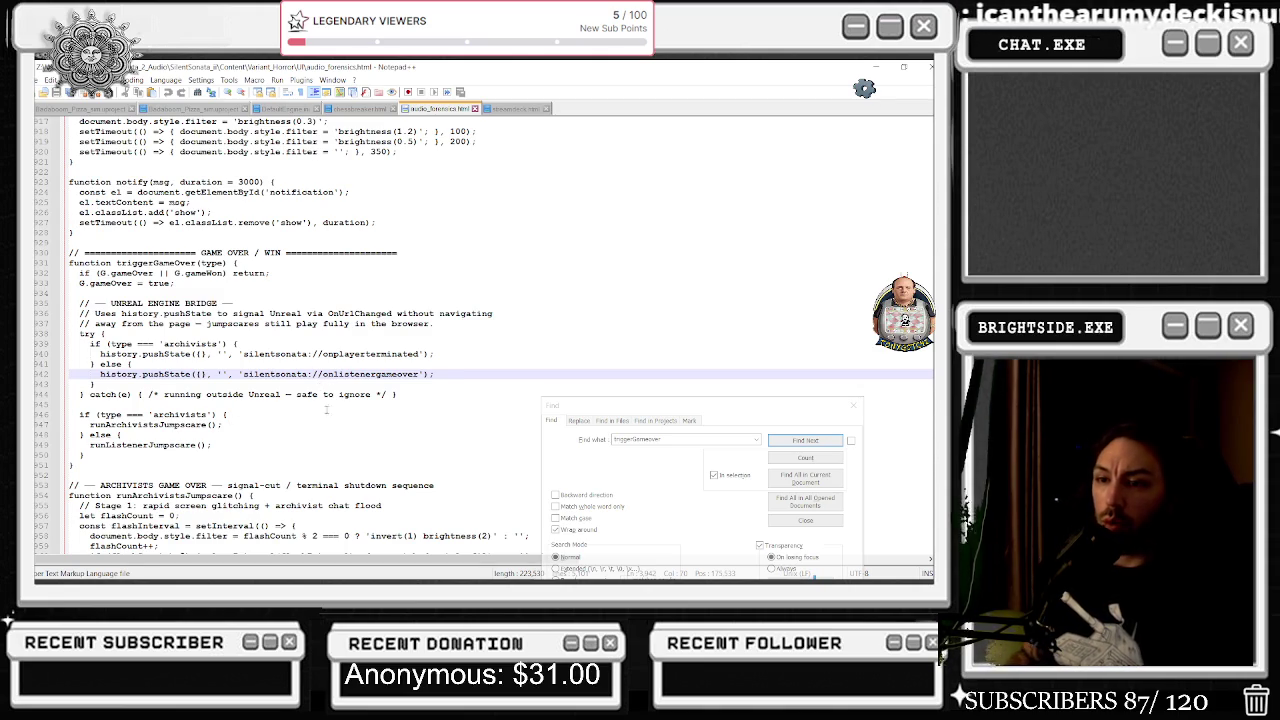
left_click_drag(80, 414, 210, 445)
key("ctrl+f")
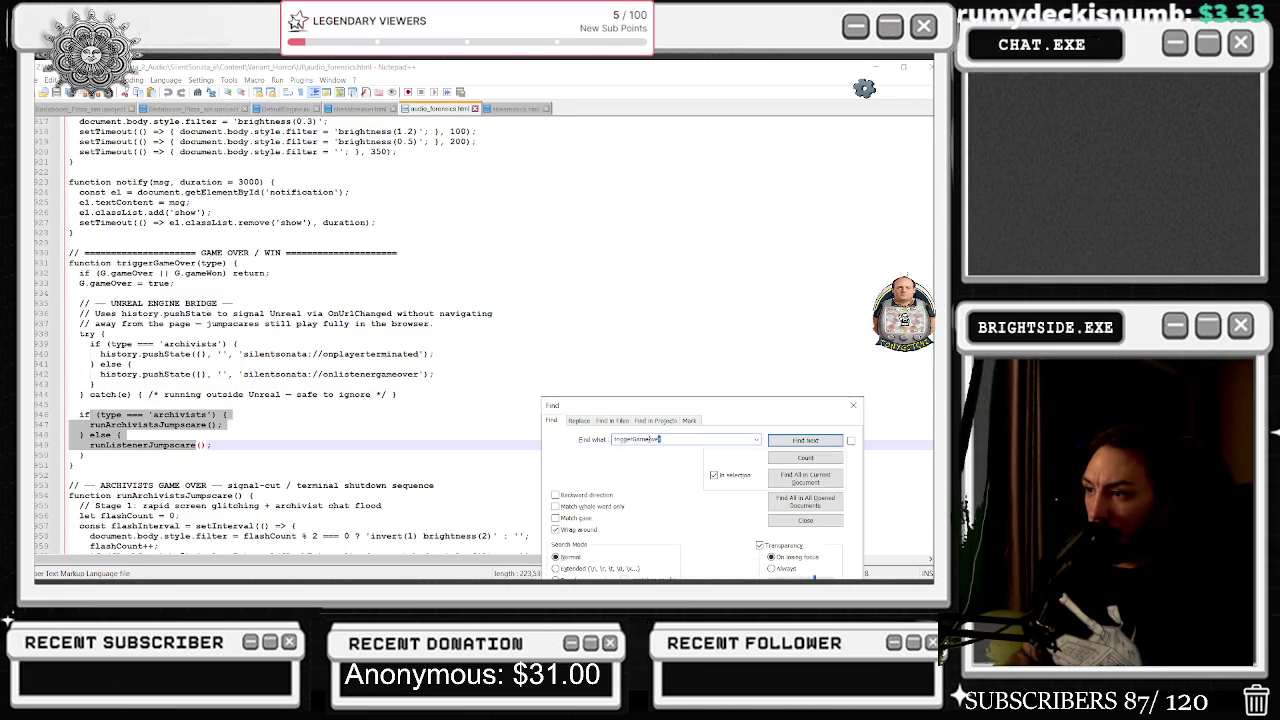
type("camera")
key("Return")
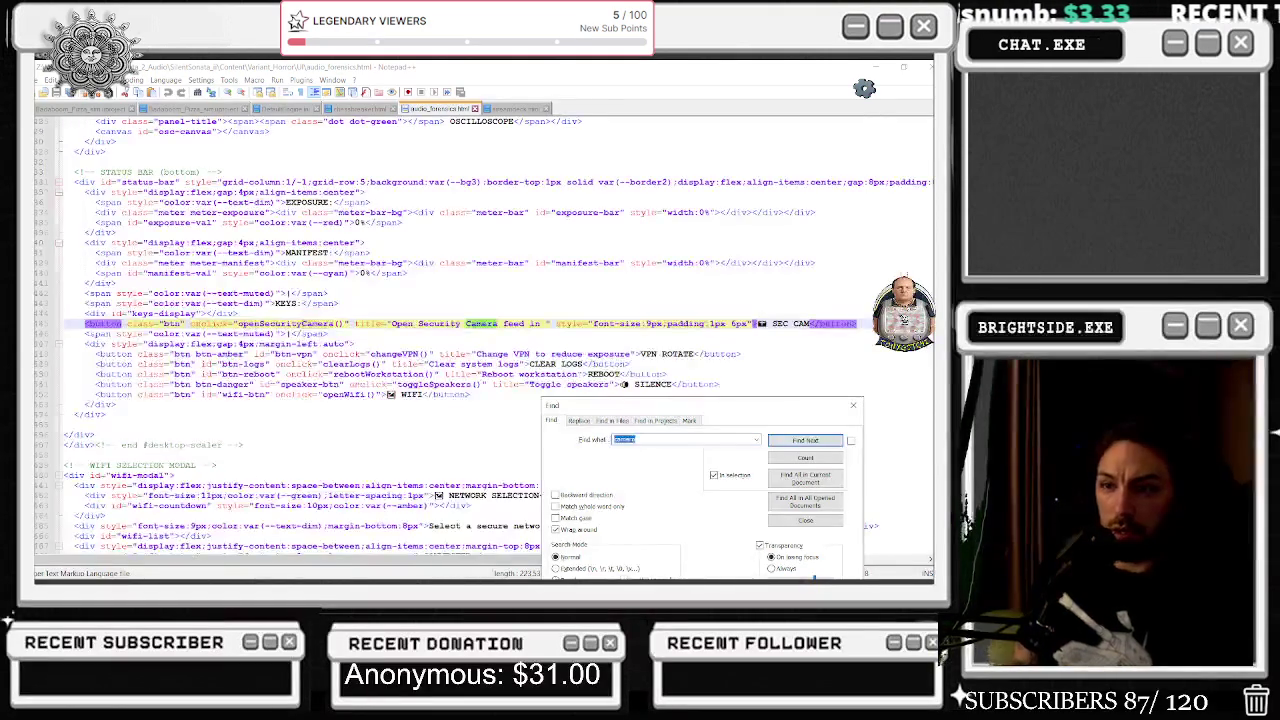
key("Return")
key("Return")
key("Return")
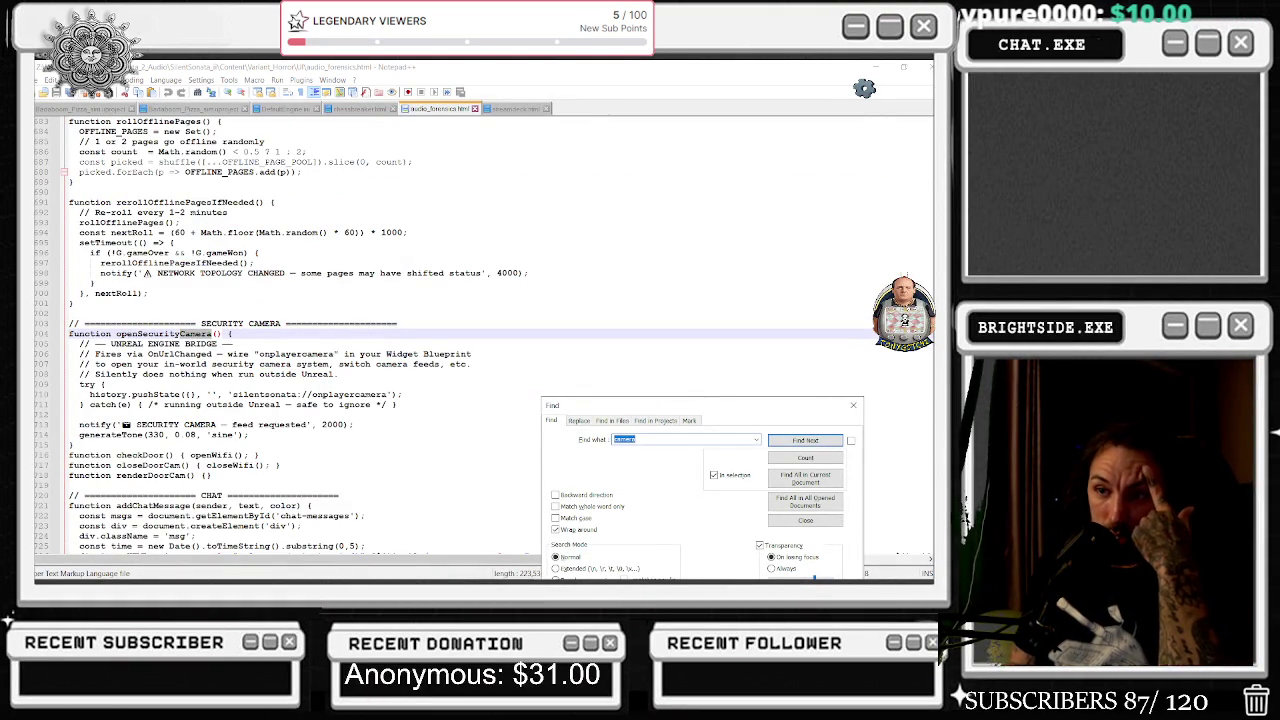
key("Return")
key("Return")
key("Return")
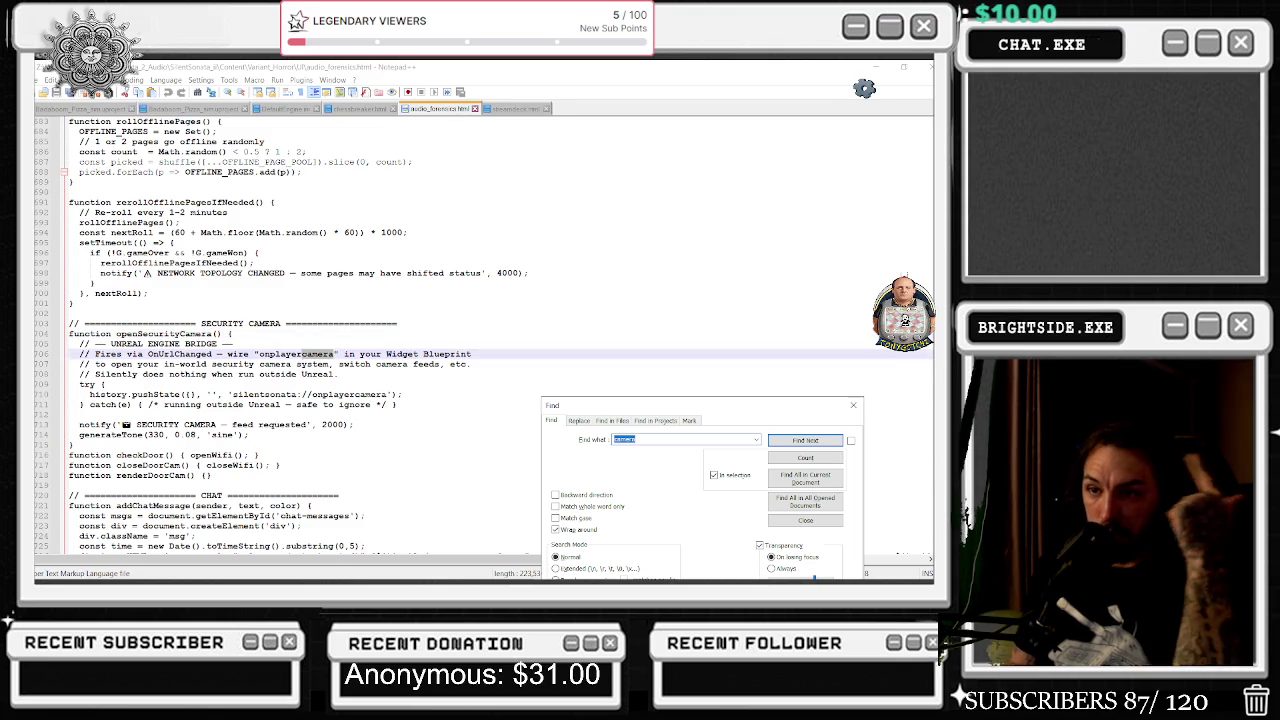
key("Return")
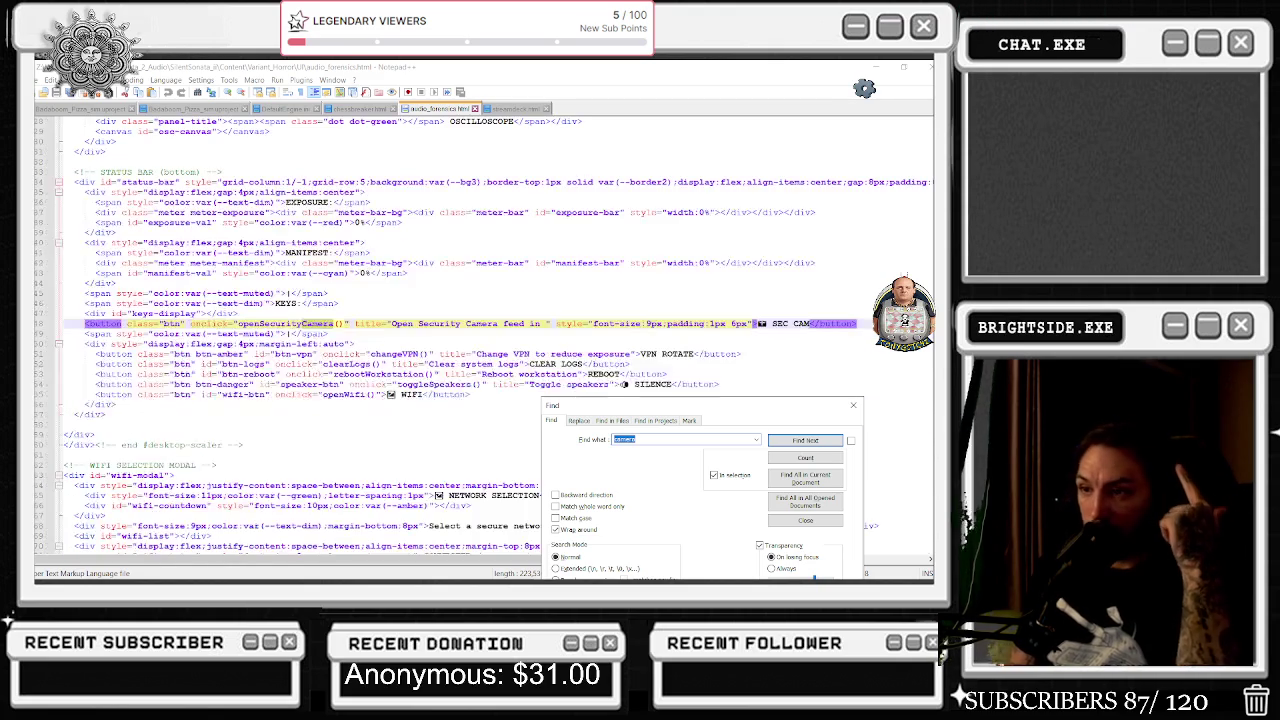
type("sh")
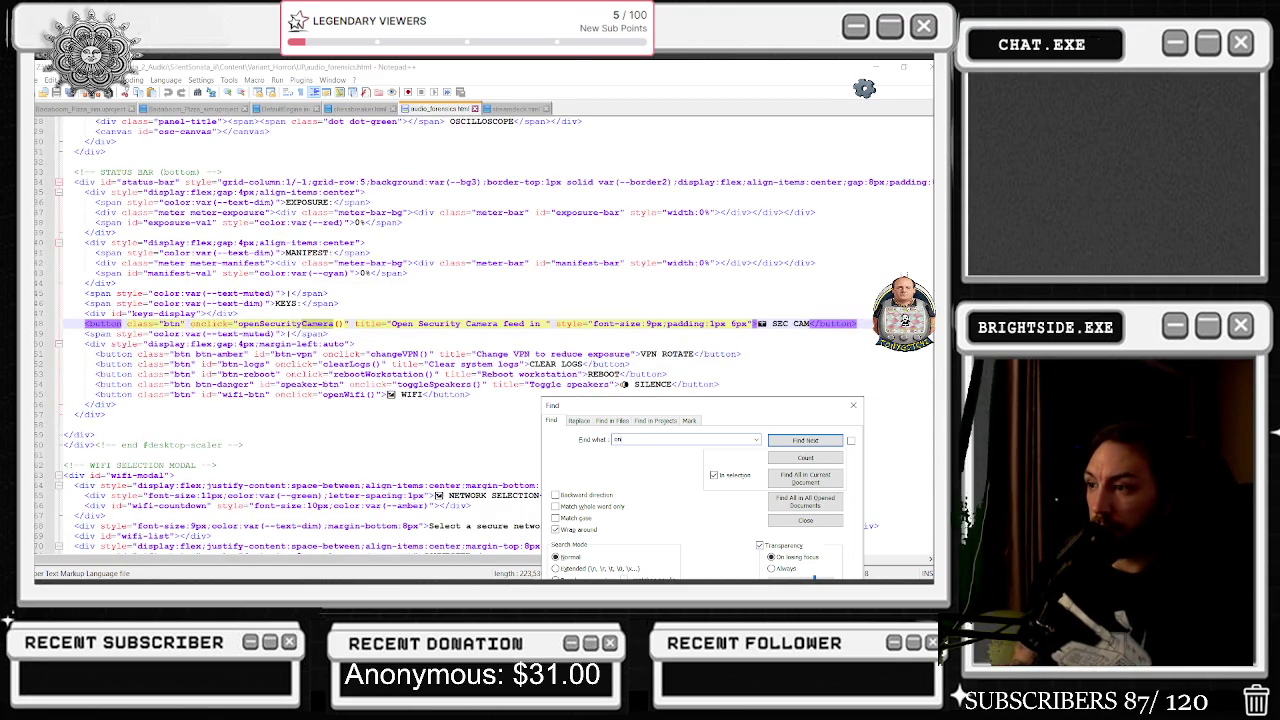
type("yer")
key("Return")
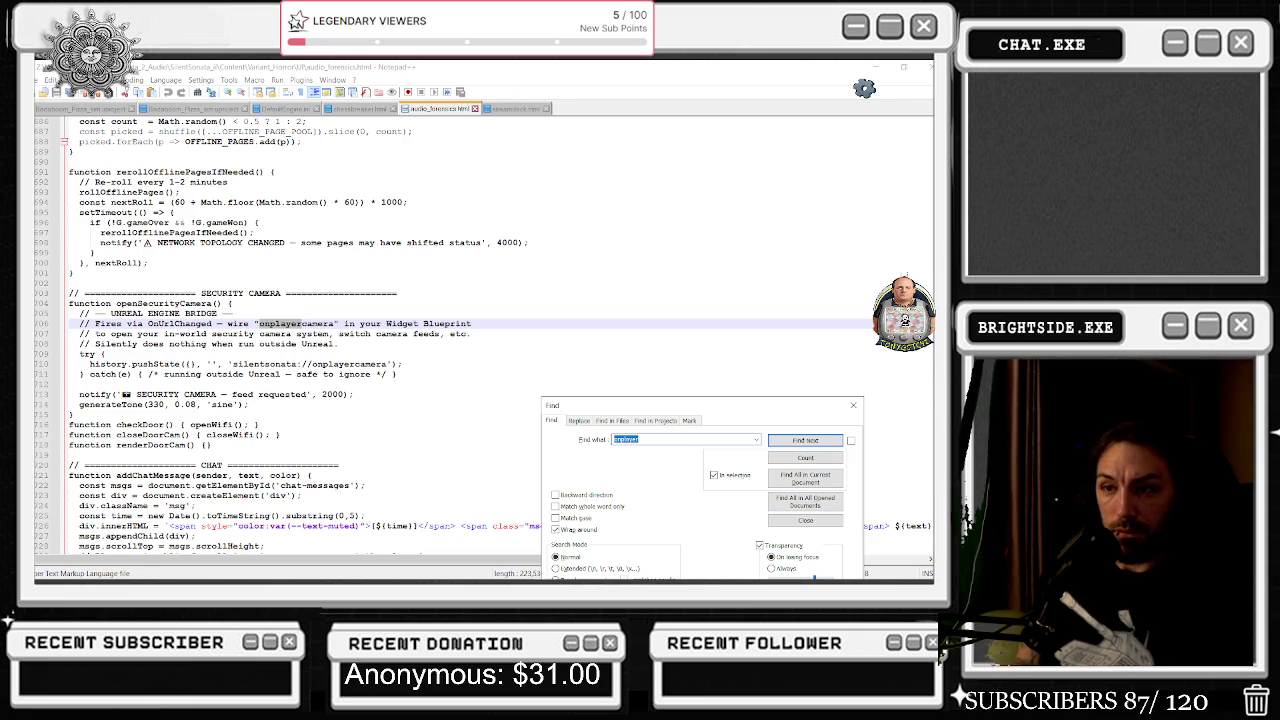
key("Return")
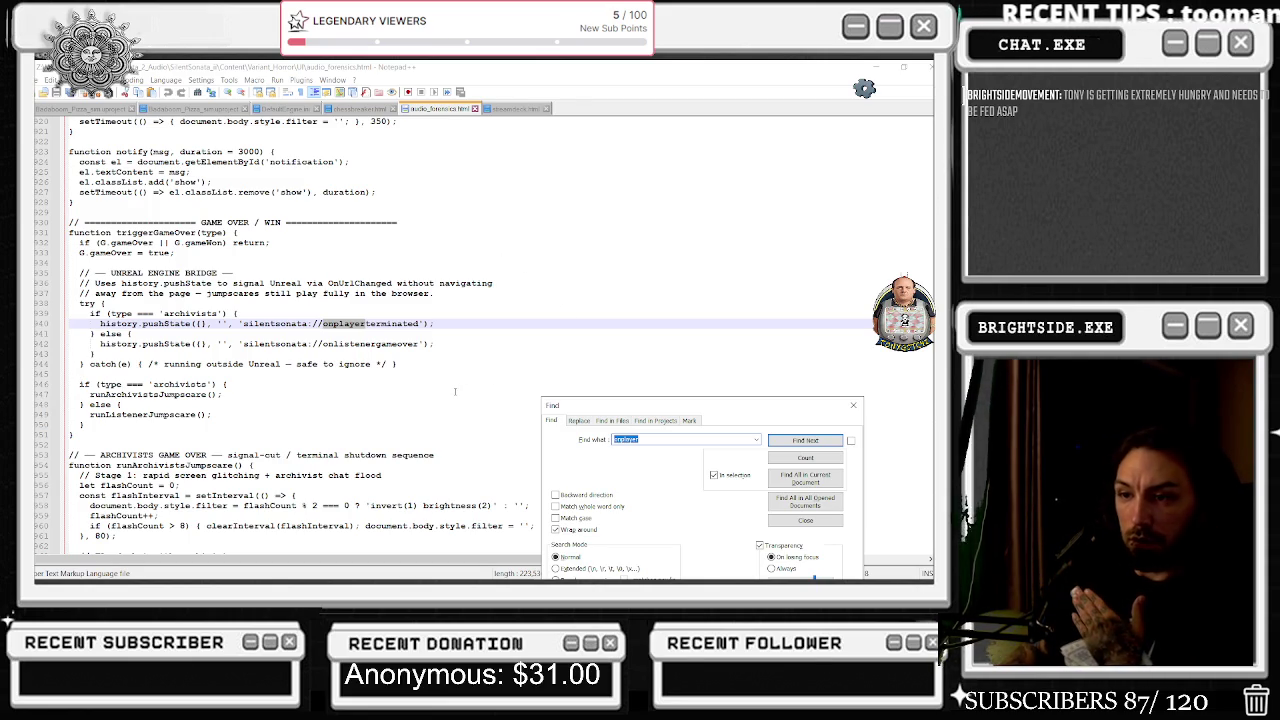
left_click_drag(117, 465, 228, 466)
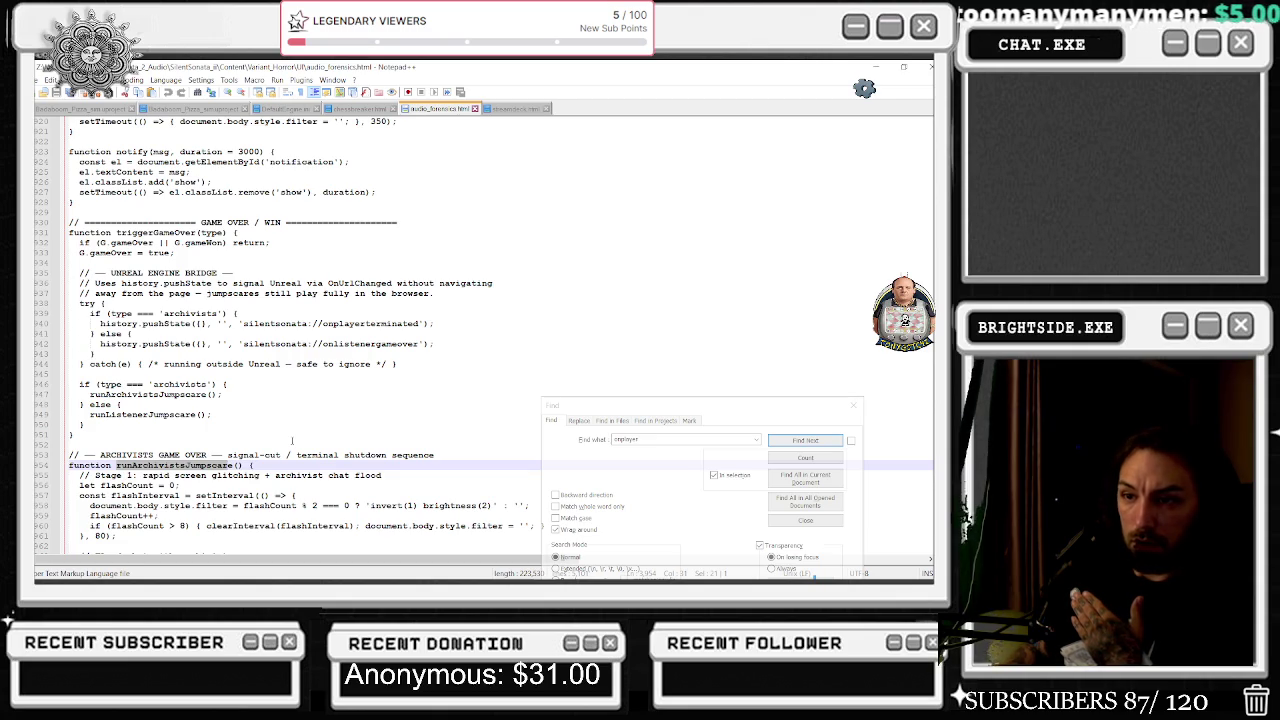
Change the archivists panel fade from 'opacity 0.3s' to 'opacity 0.99s'.
scroll(292, 440, "down", 2)
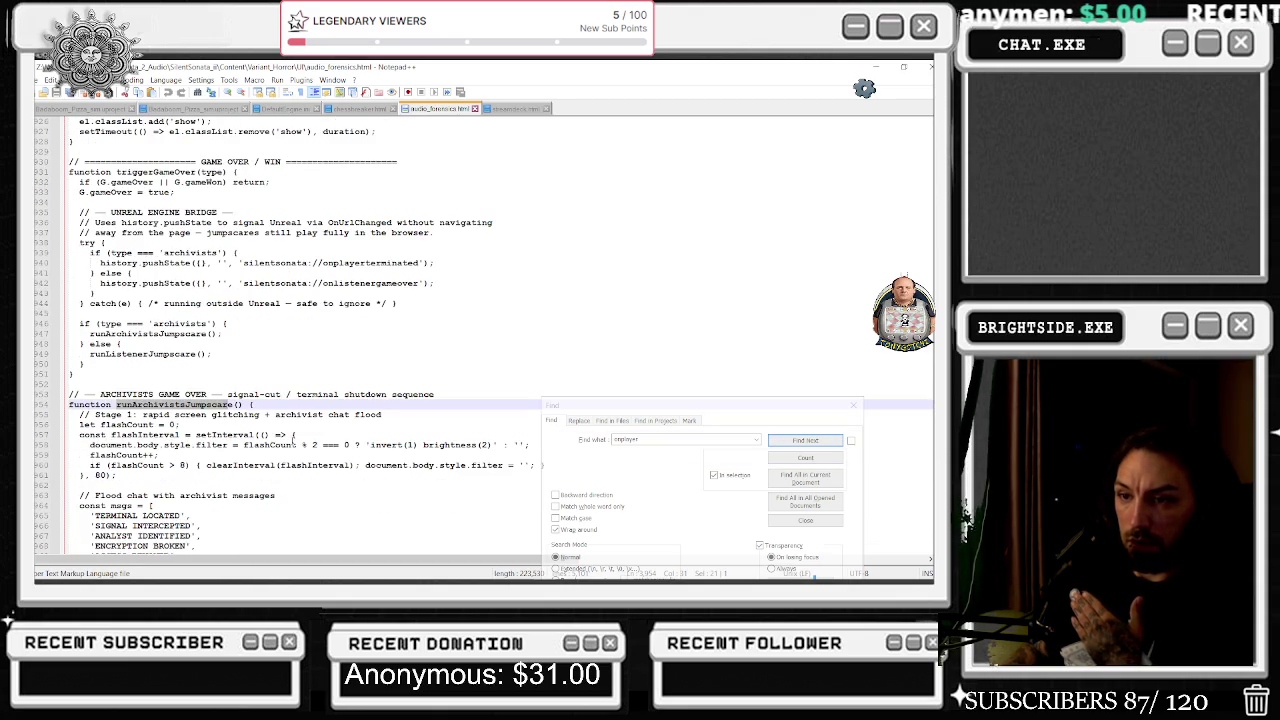
scroll(292, 440, "down", 3)
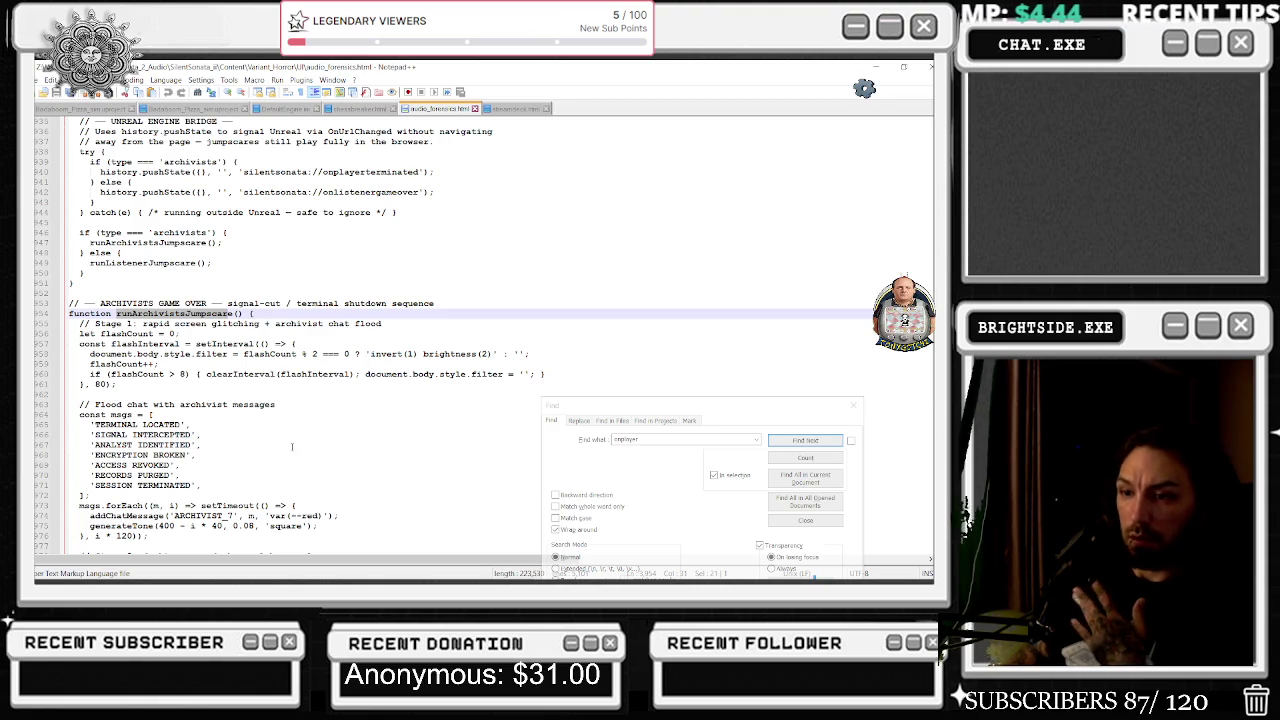
scroll(292, 446, "down", 3)
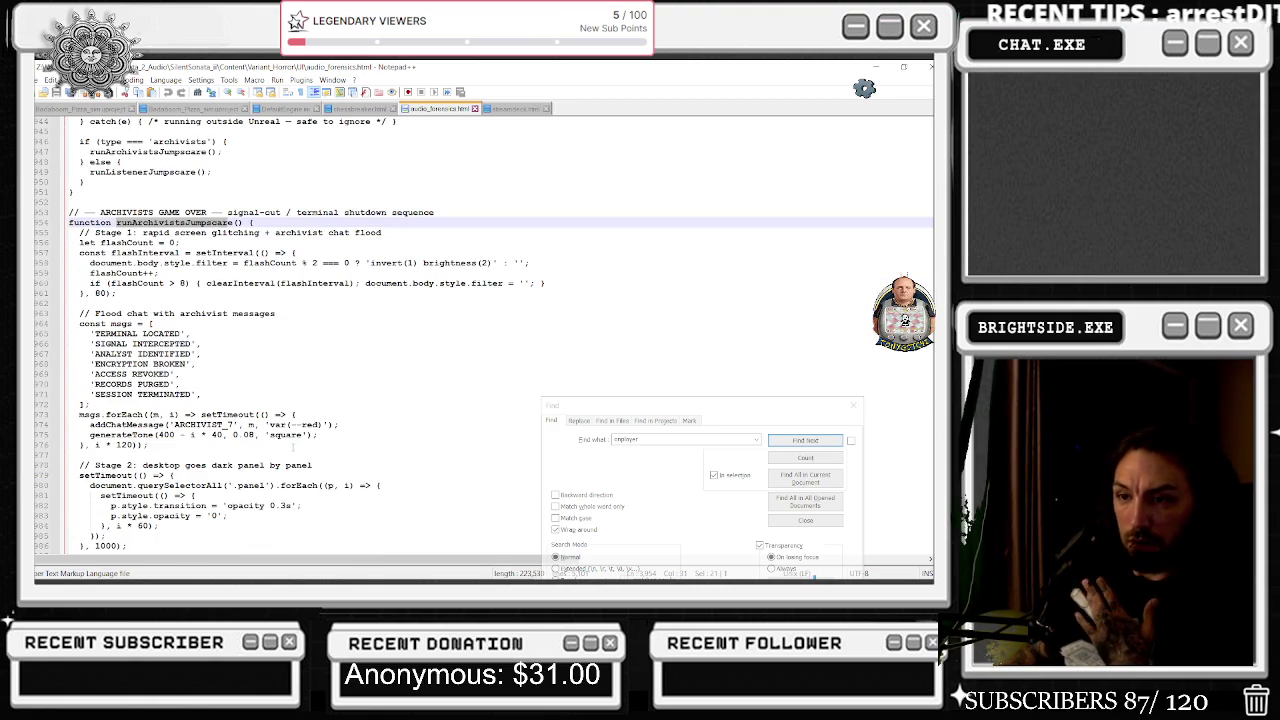
scroll(292, 446, "down", 1)
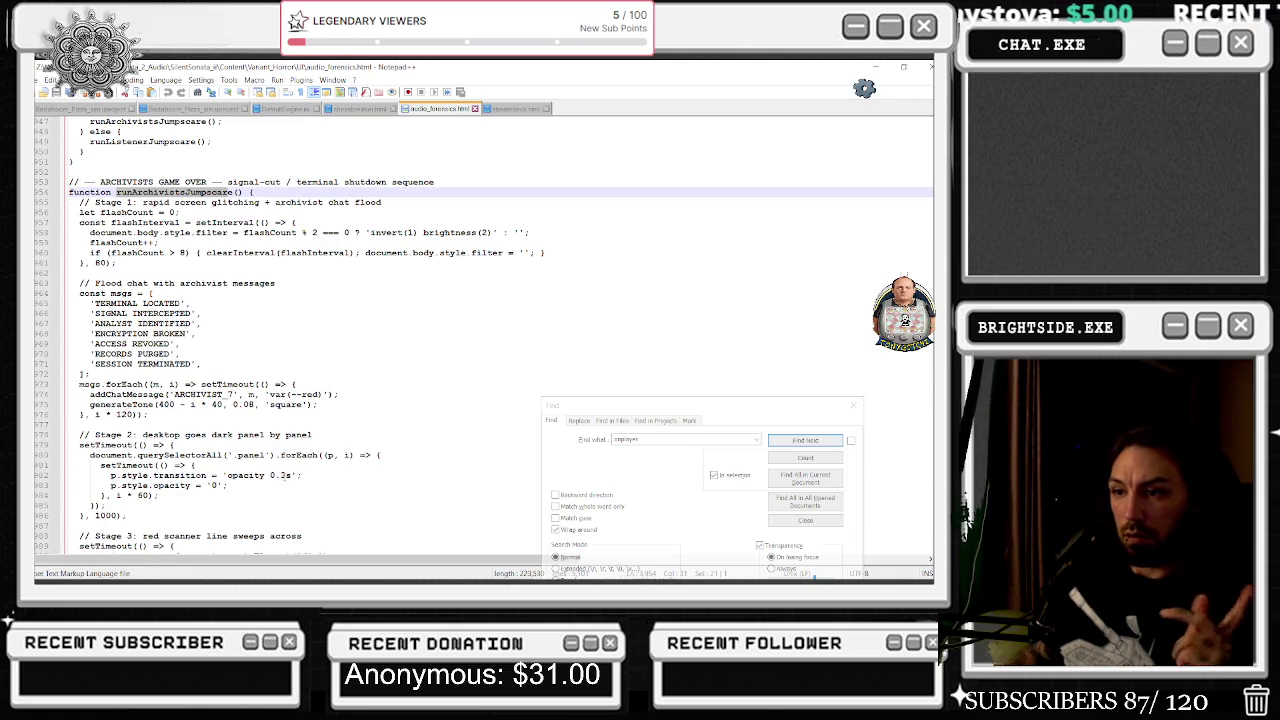
left_click_drag(280, 475, 287, 475)
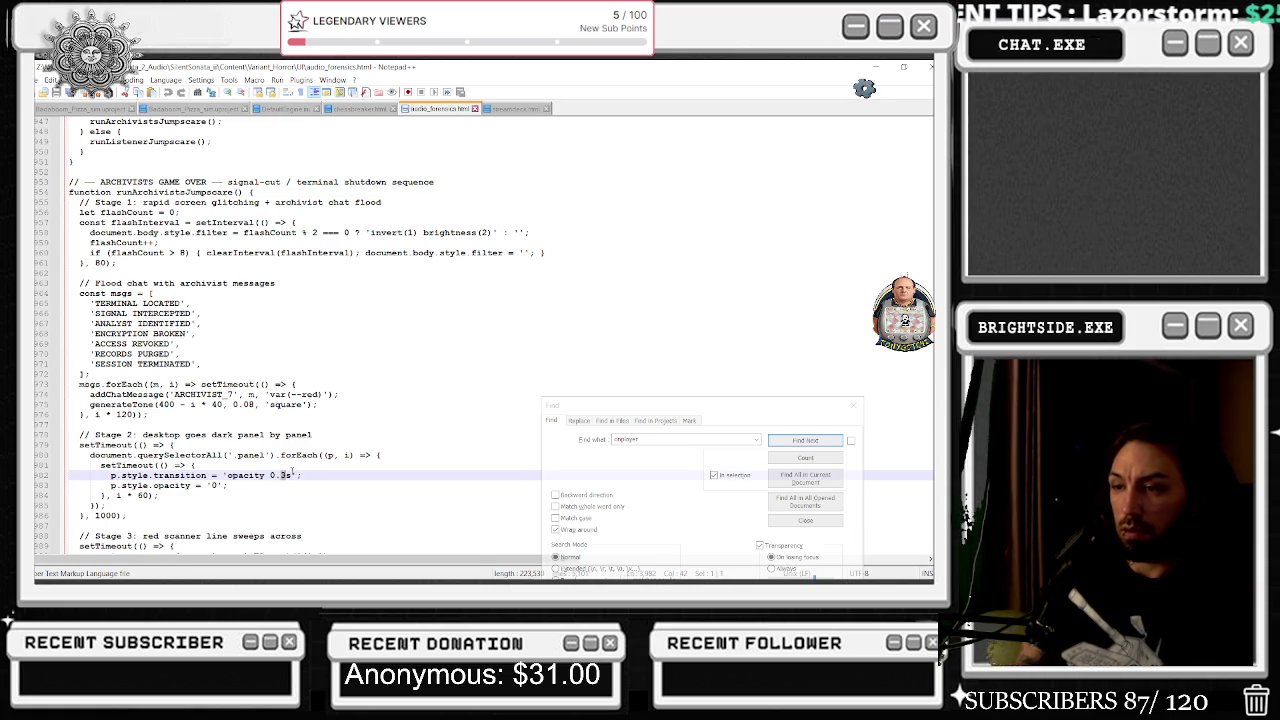
type("99")
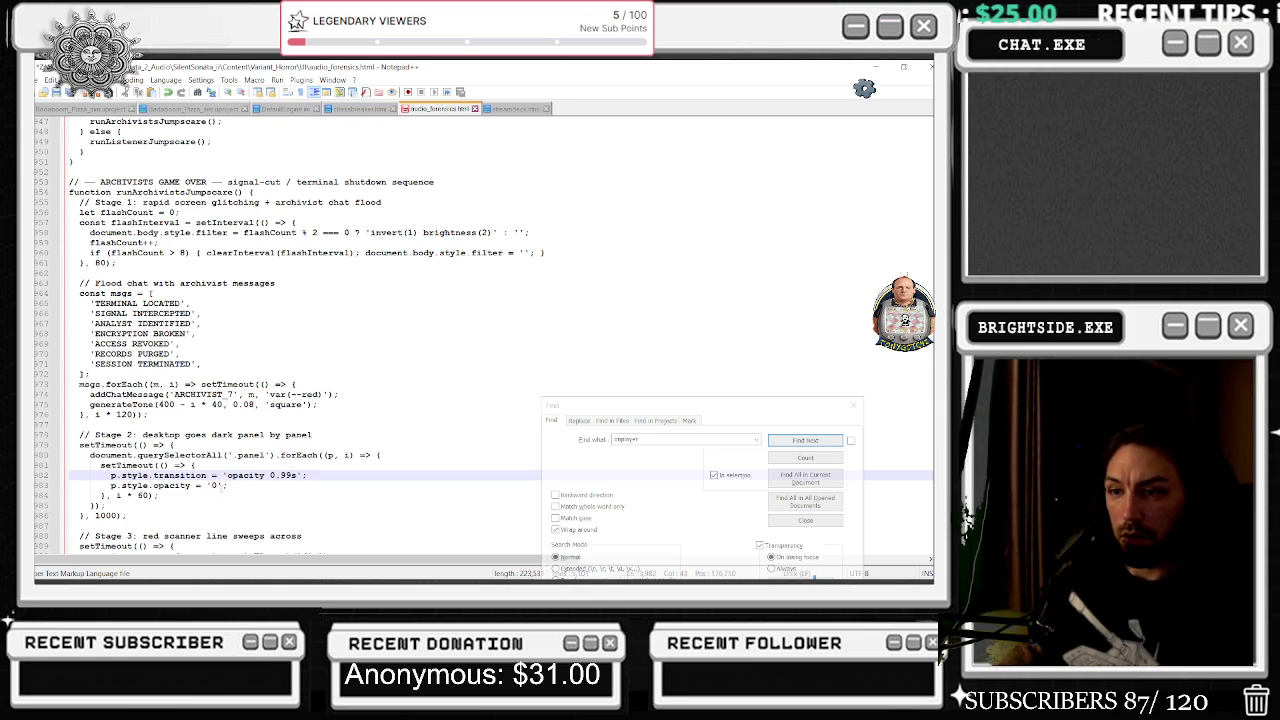
Review the 60 panel stagger and Stage 5 overlay code, then close the Find dialog.
double_click(145, 495)
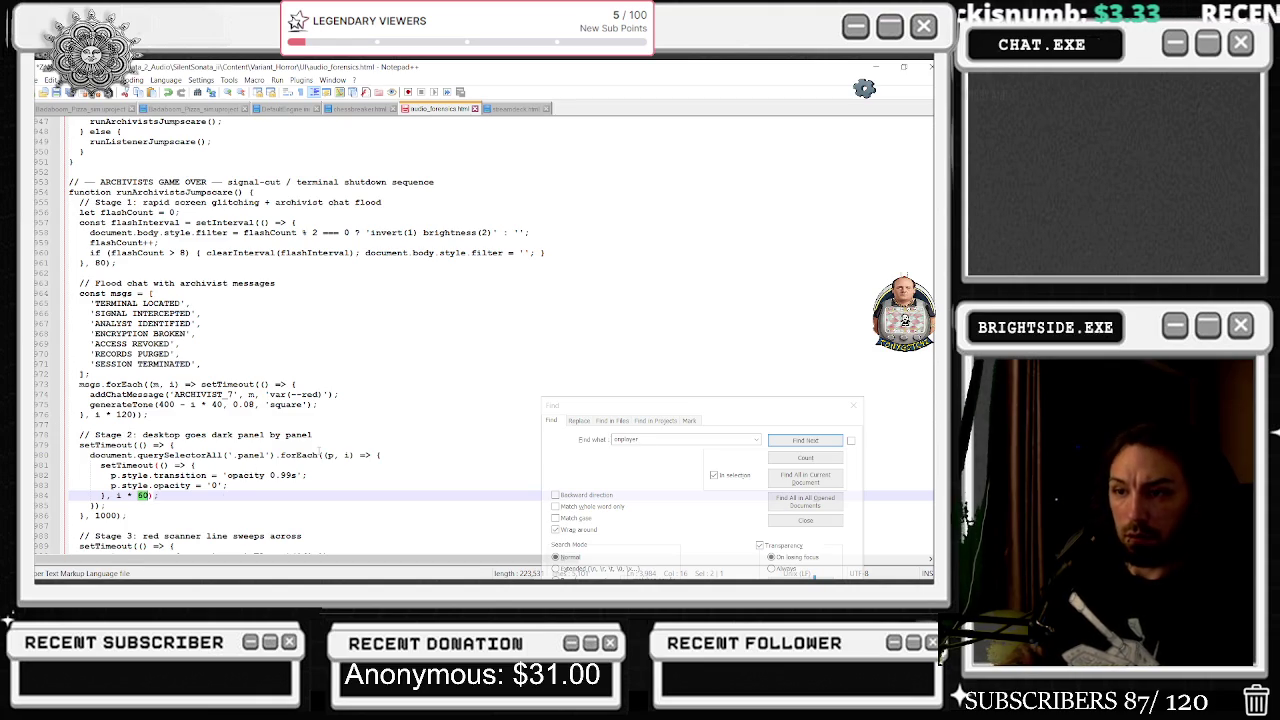
scroll(235, 475, "down", 1)
left_click(235, 475)
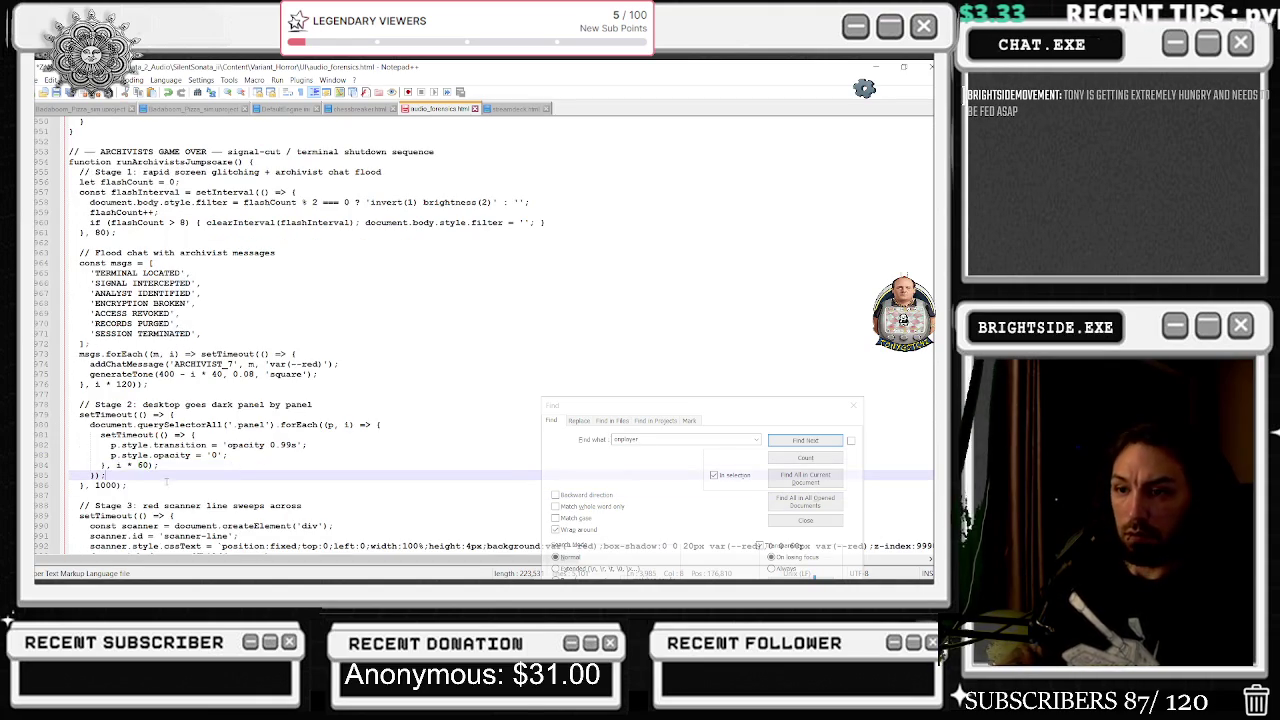
scroll(166, 483, "down", 1)
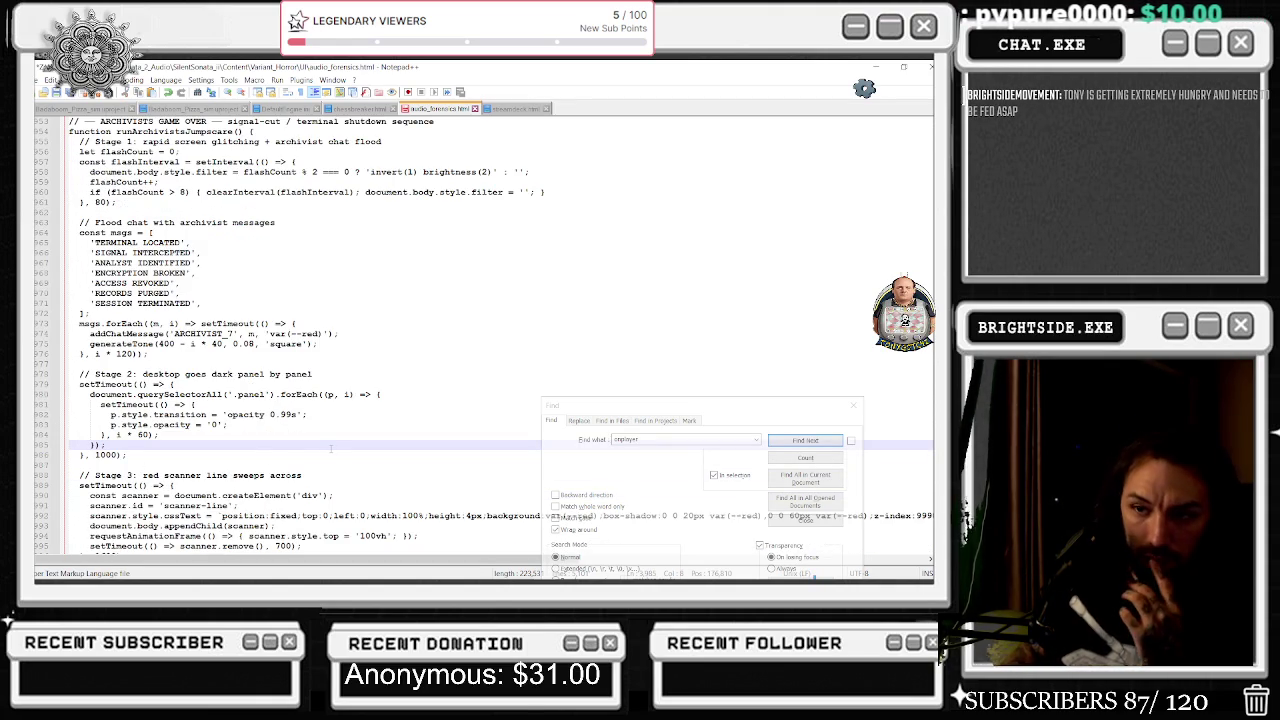
scroll(334, 449, "down", 3)
scroll(335, 448, "down", 10)
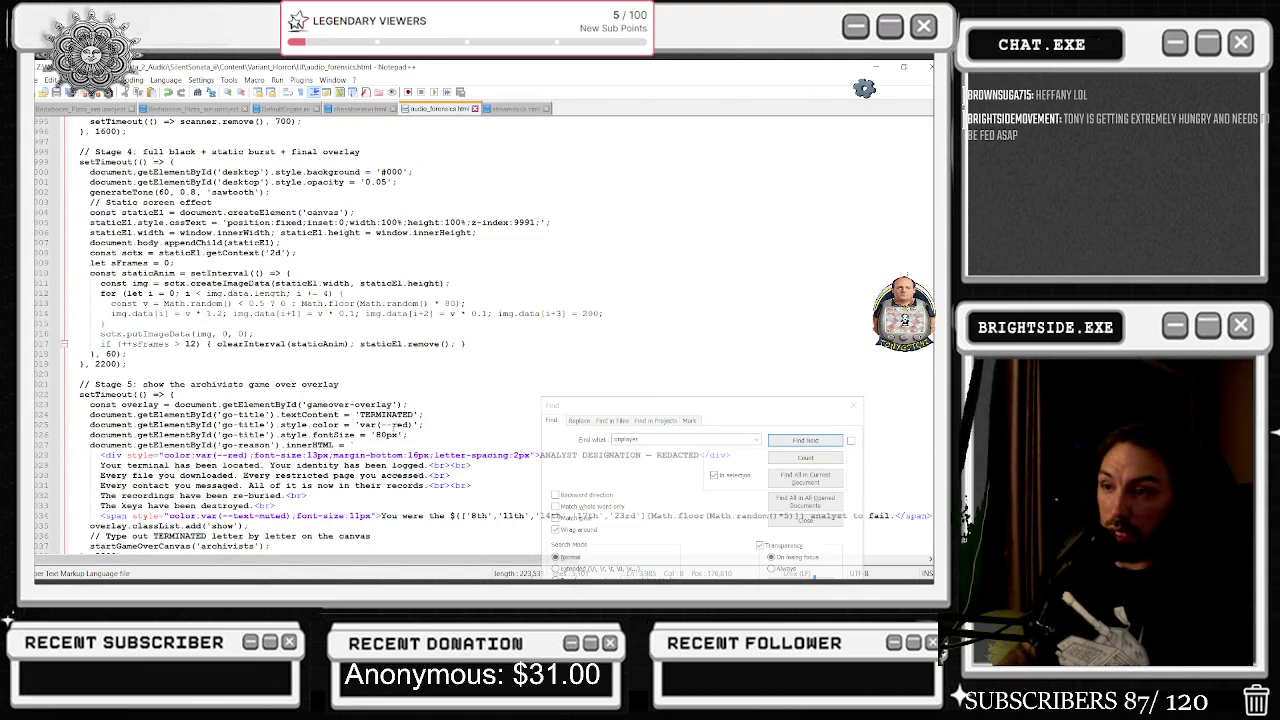
left_click(846, 408)
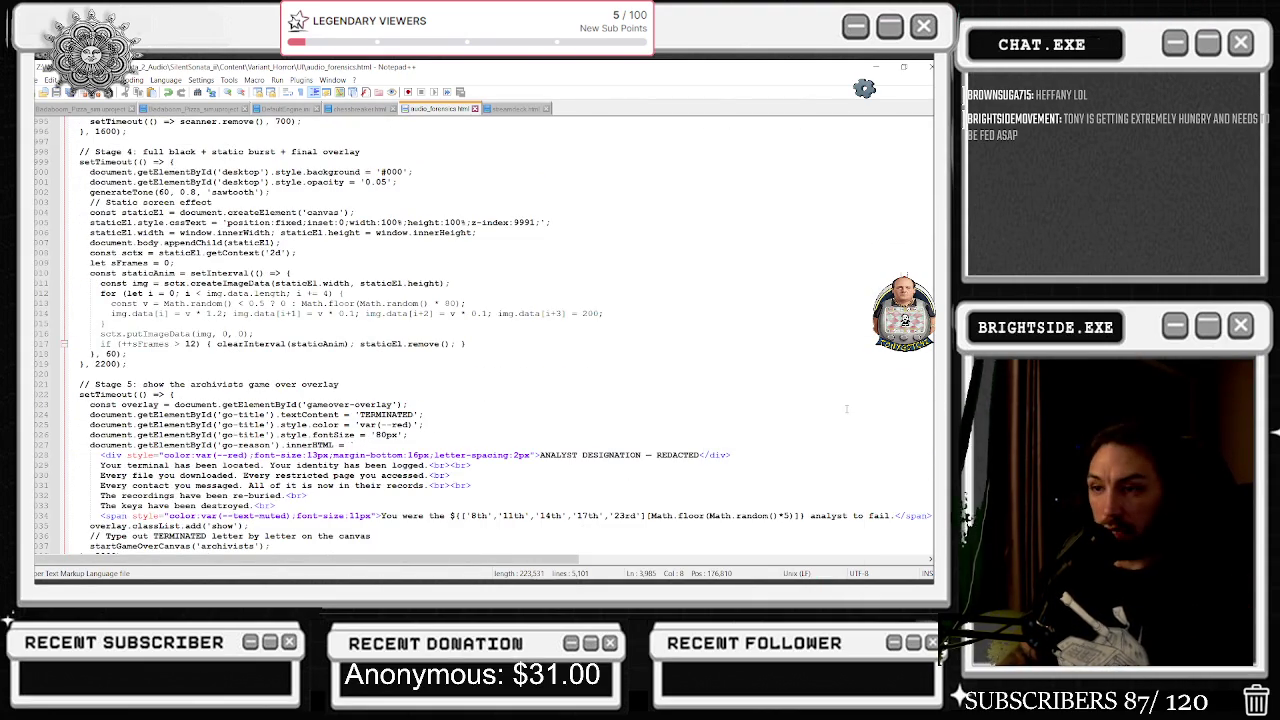
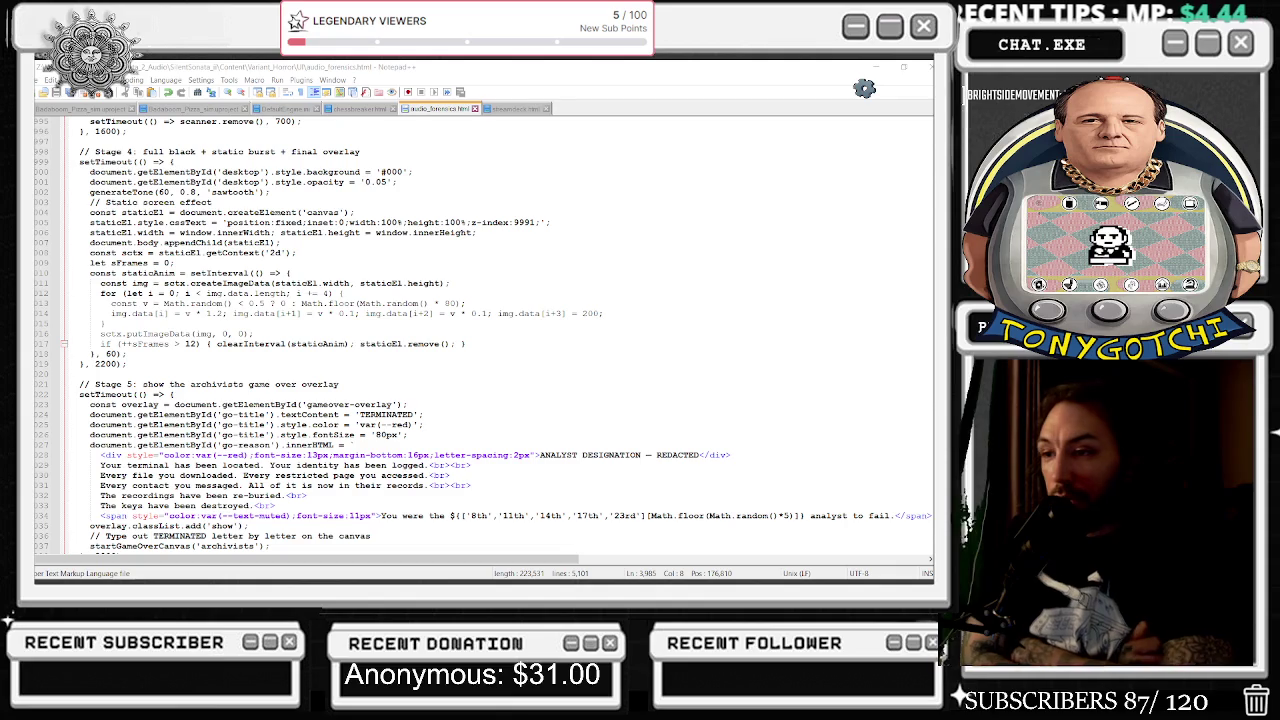
Review the game-over canvas code down to the clearRect line, then switch to Unreal Editor.
scroll(640, 340, "down", 20)
left_click(739, 292)
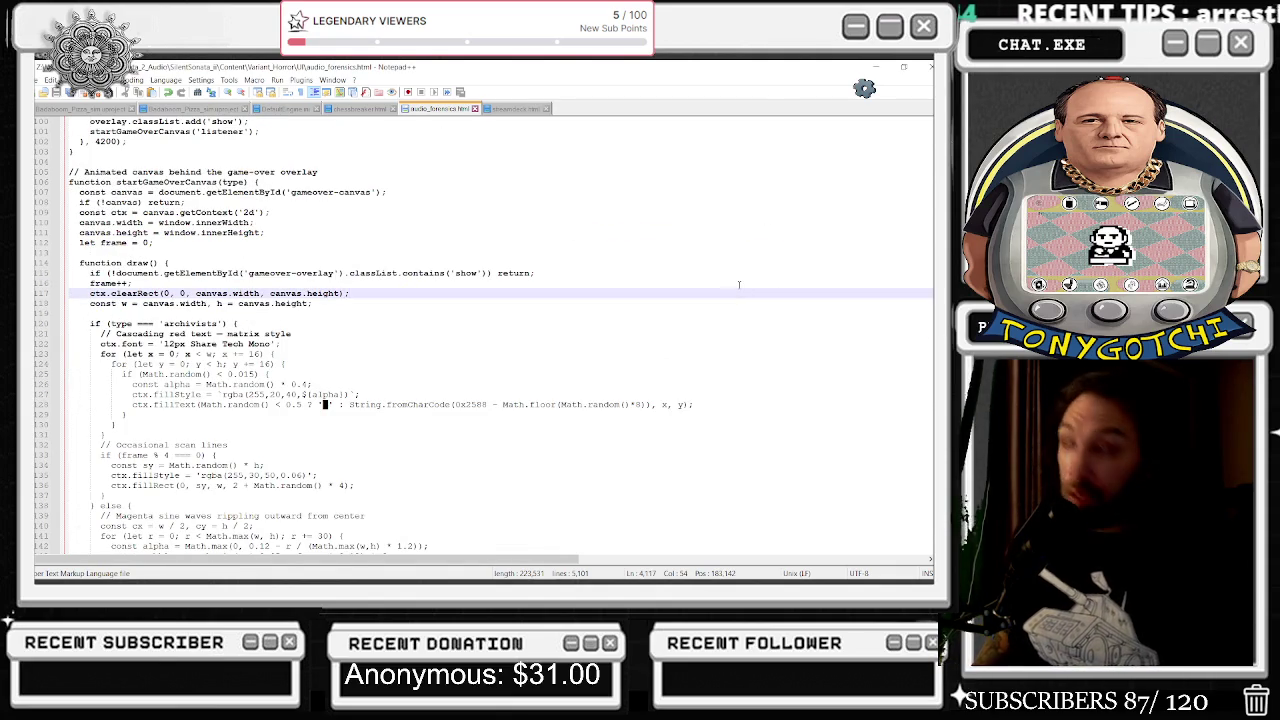
key("alt+Tab")
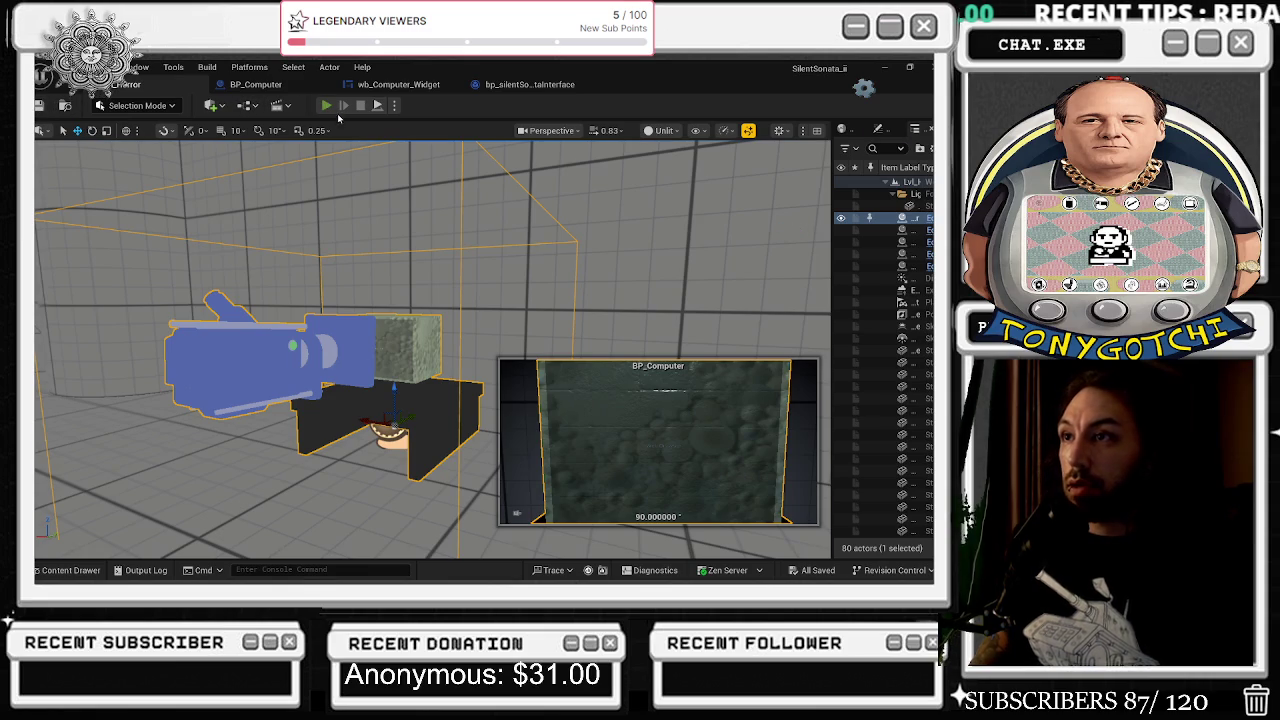
Play the level and walk the player up to the desk computer showing the SILENT SONATA 2 title.
left_click(327, 105)
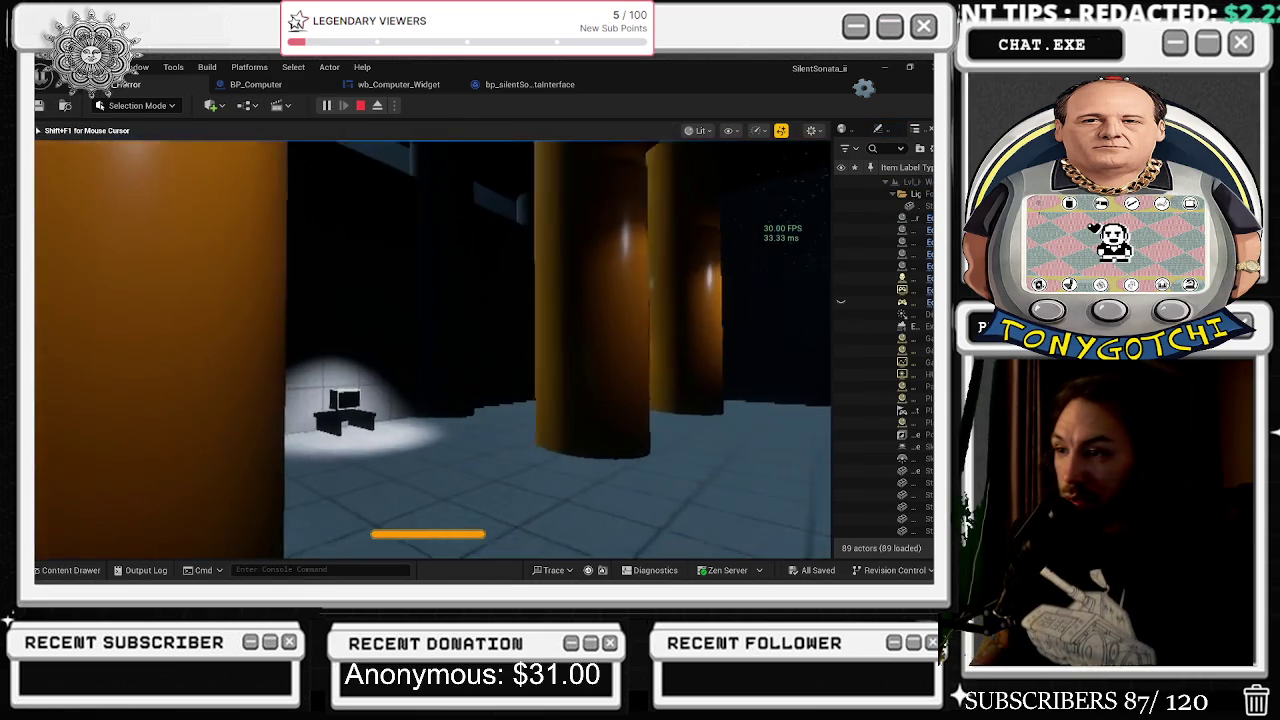
key("w")
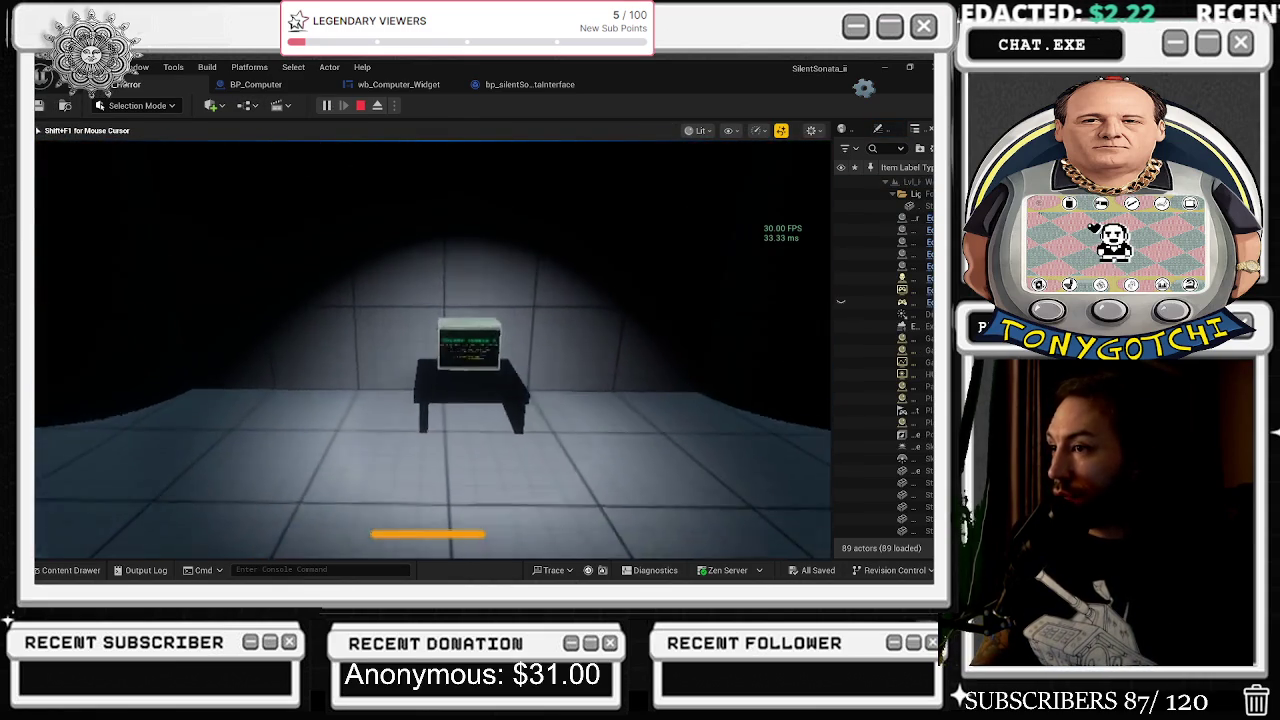
key("e")
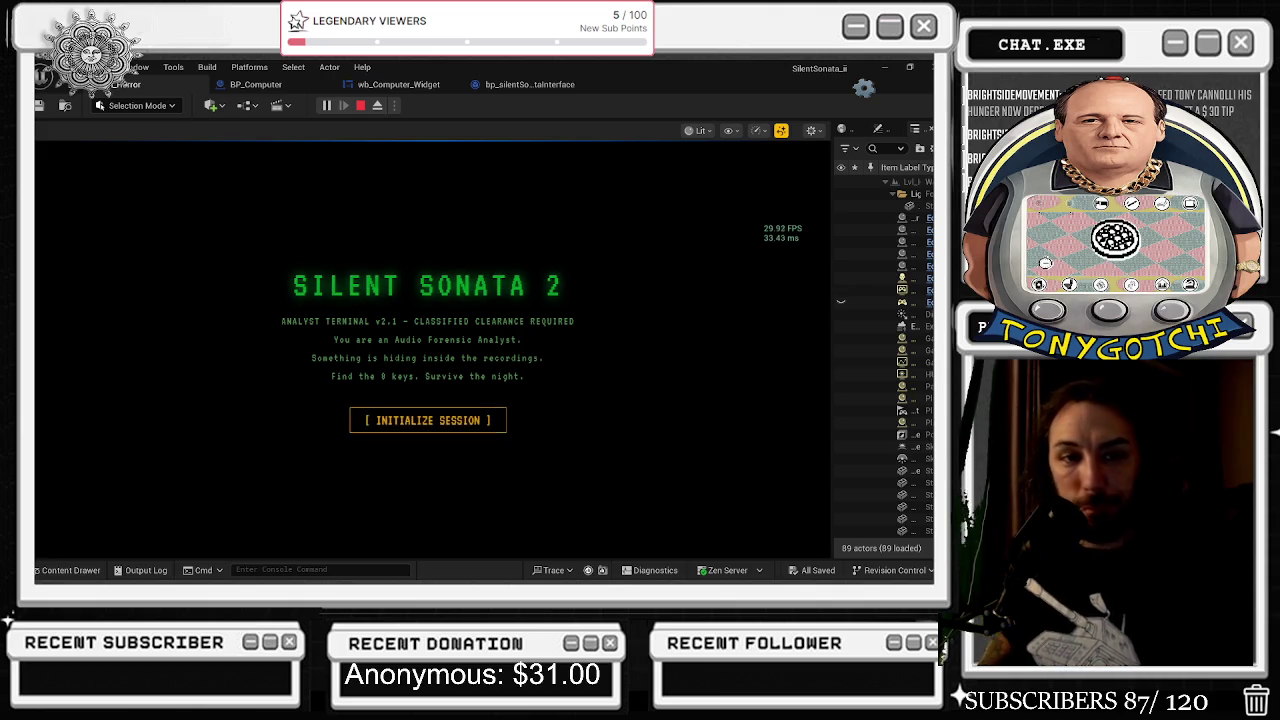
Initialize the terminal's analyst session and adjust its two audio sliders, lowering one and raising the other.
left_click(418, 420)
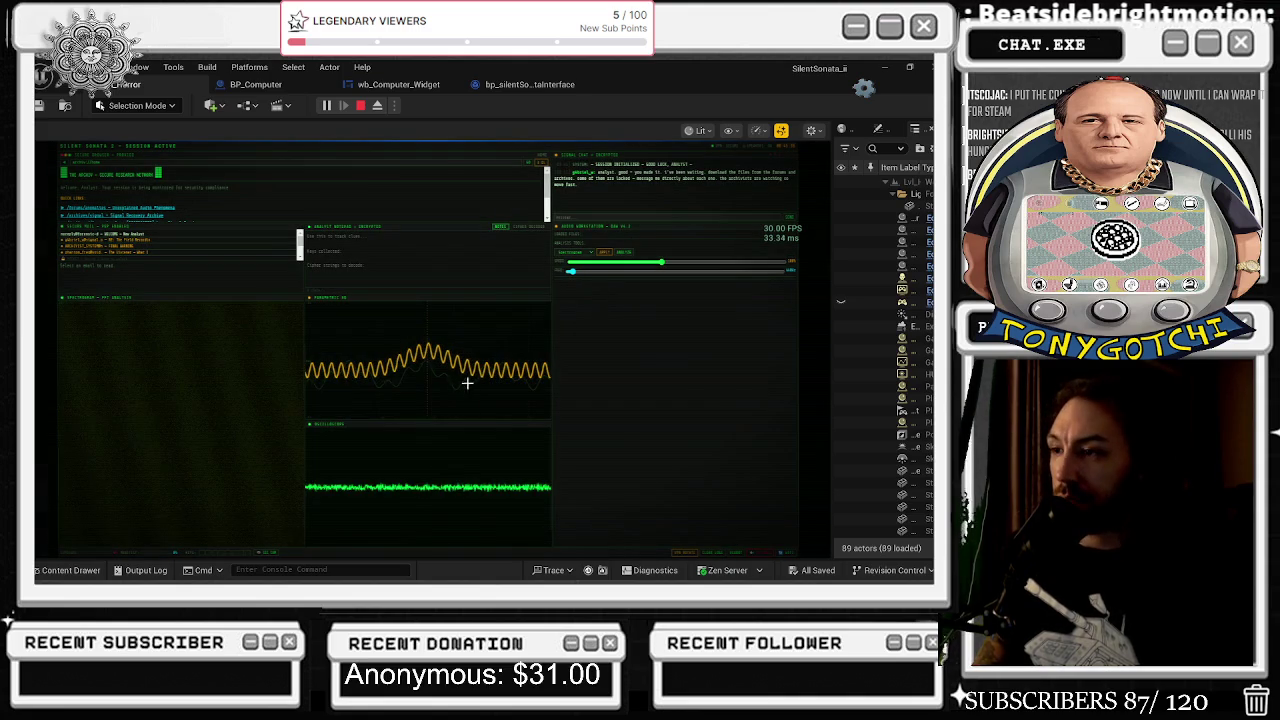
left_click(632, 263)
left_click(620, 273)
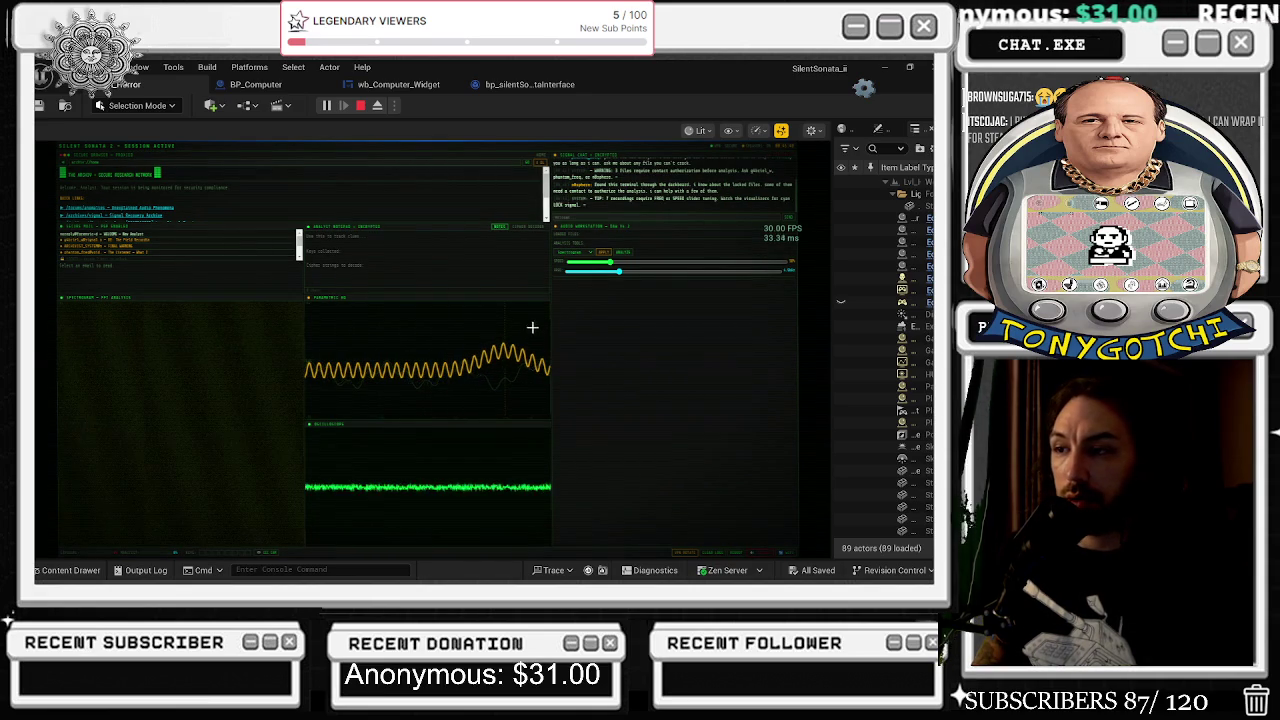
key("alt+Tab")
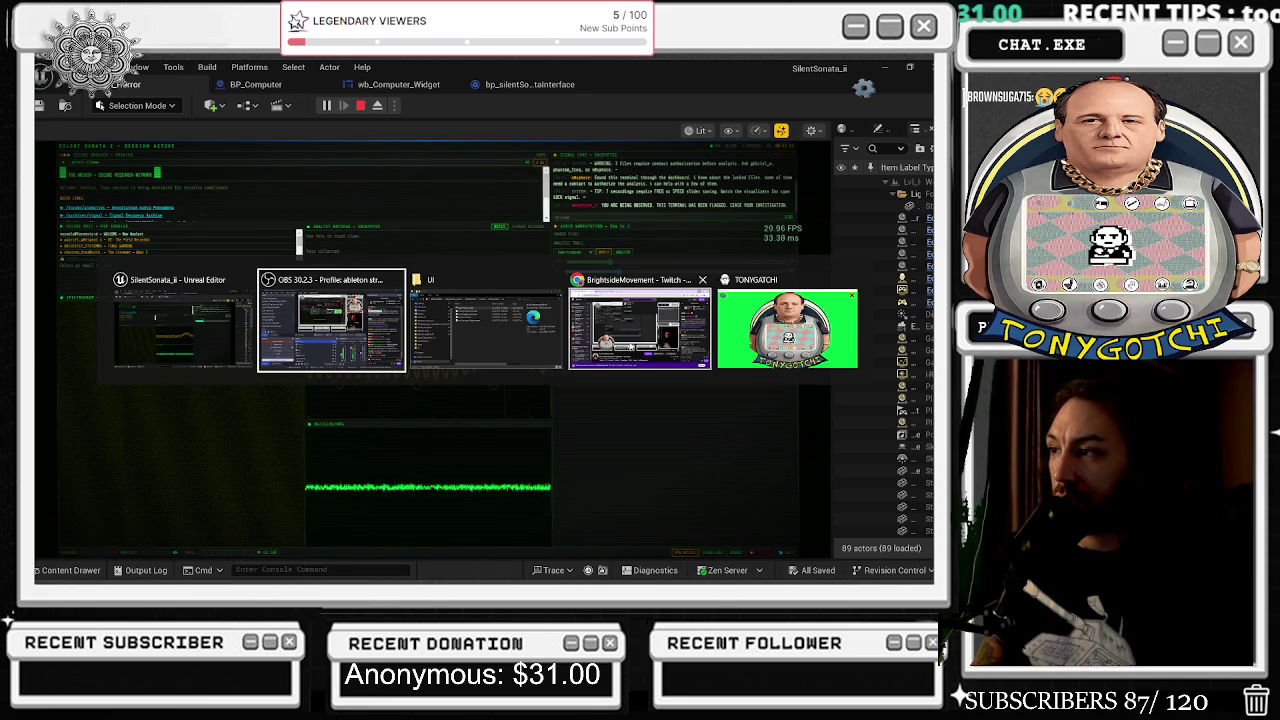
Open audio_forensics.html from the UI folder in Notepad++ via Edit with Notepad++.
left_click(474, 362)
key("alt+Tab")
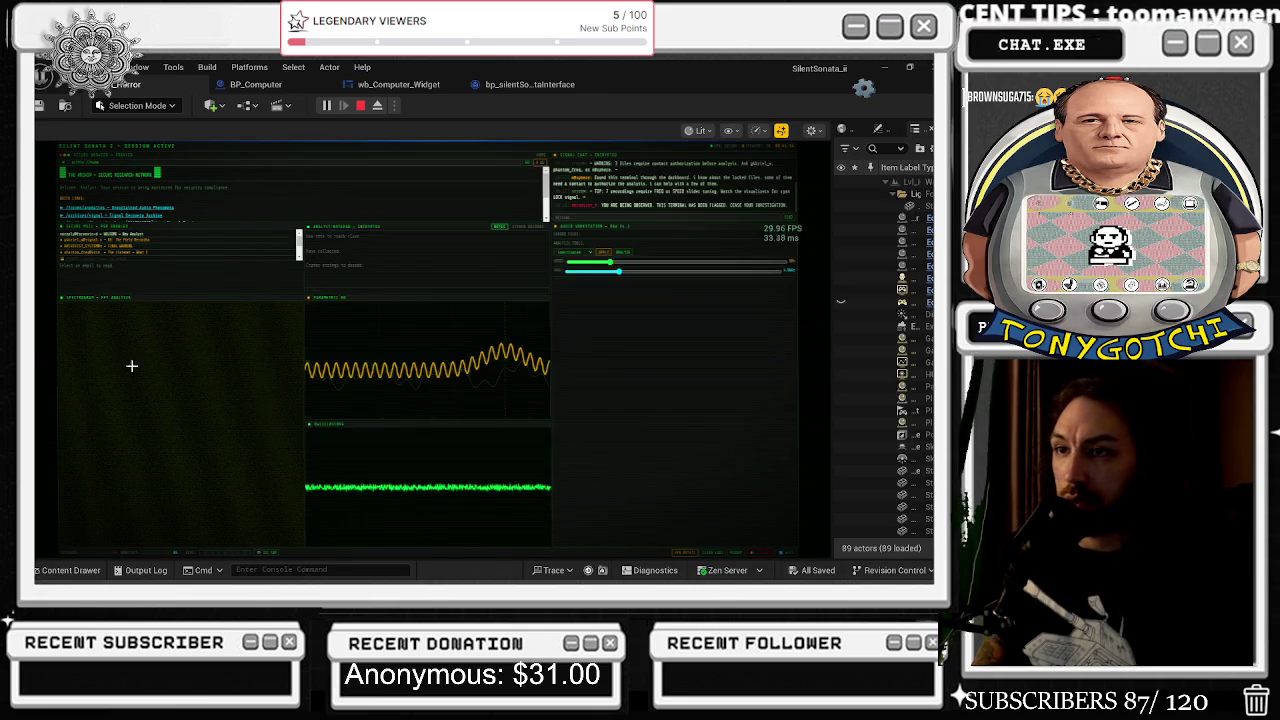
key("alt+Tab")
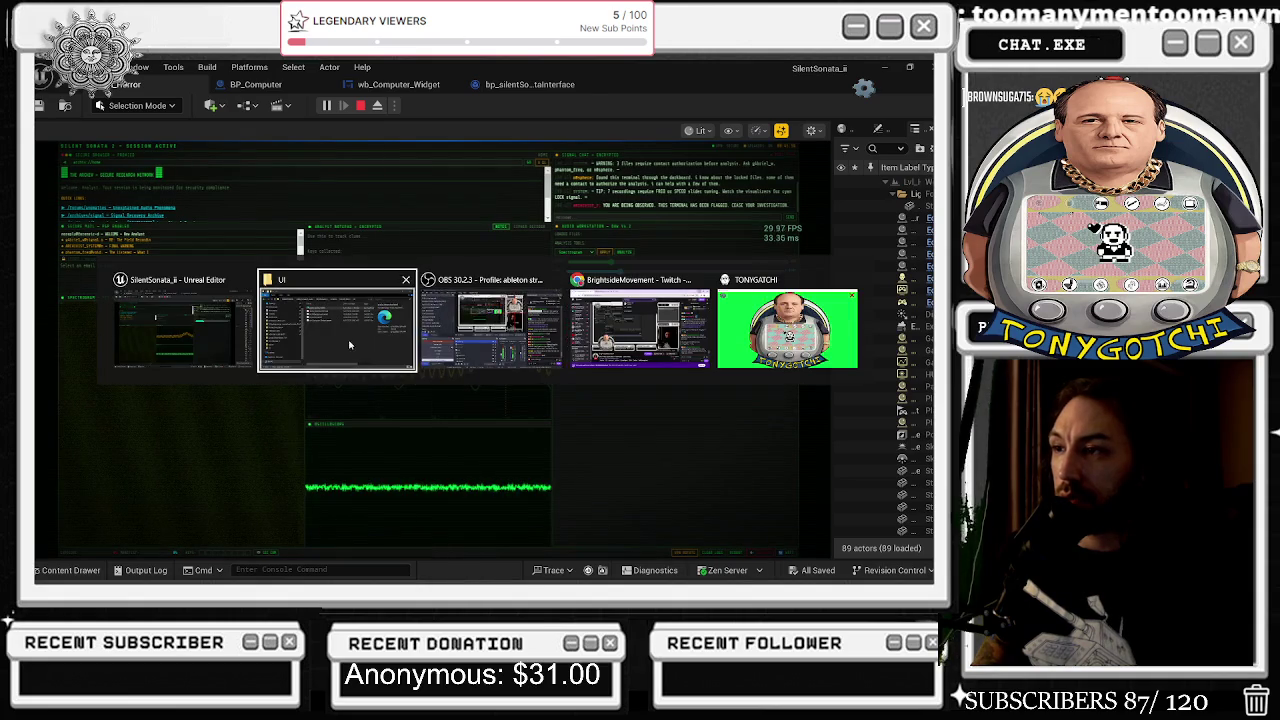
left_click(357, 349)
right_click(492, 201)
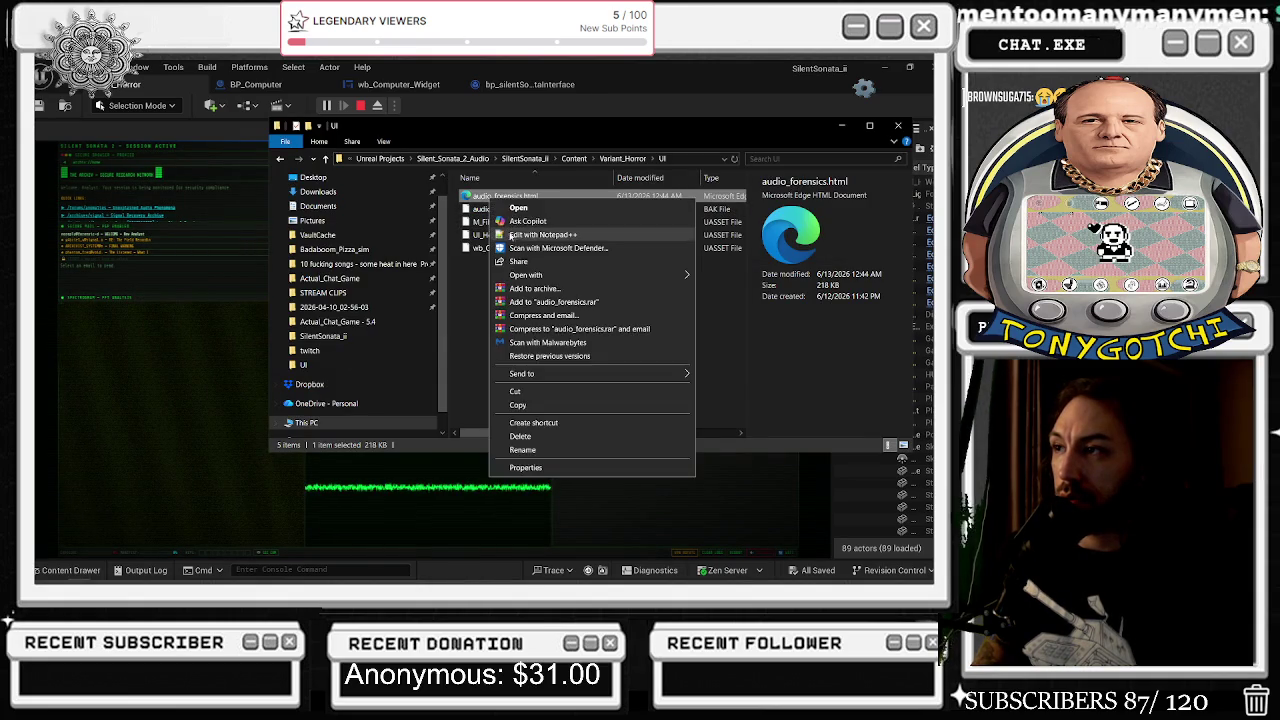
left_click(505, 233)
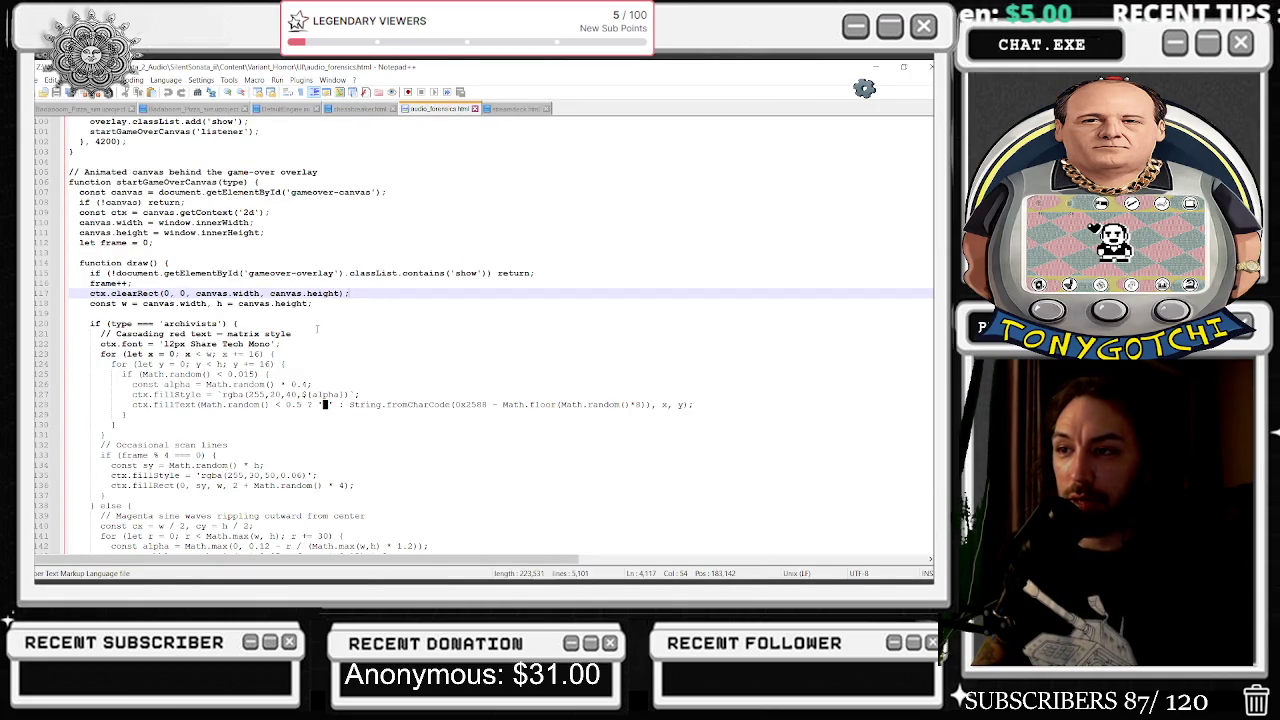
scroll(317, 331, "up", 6)
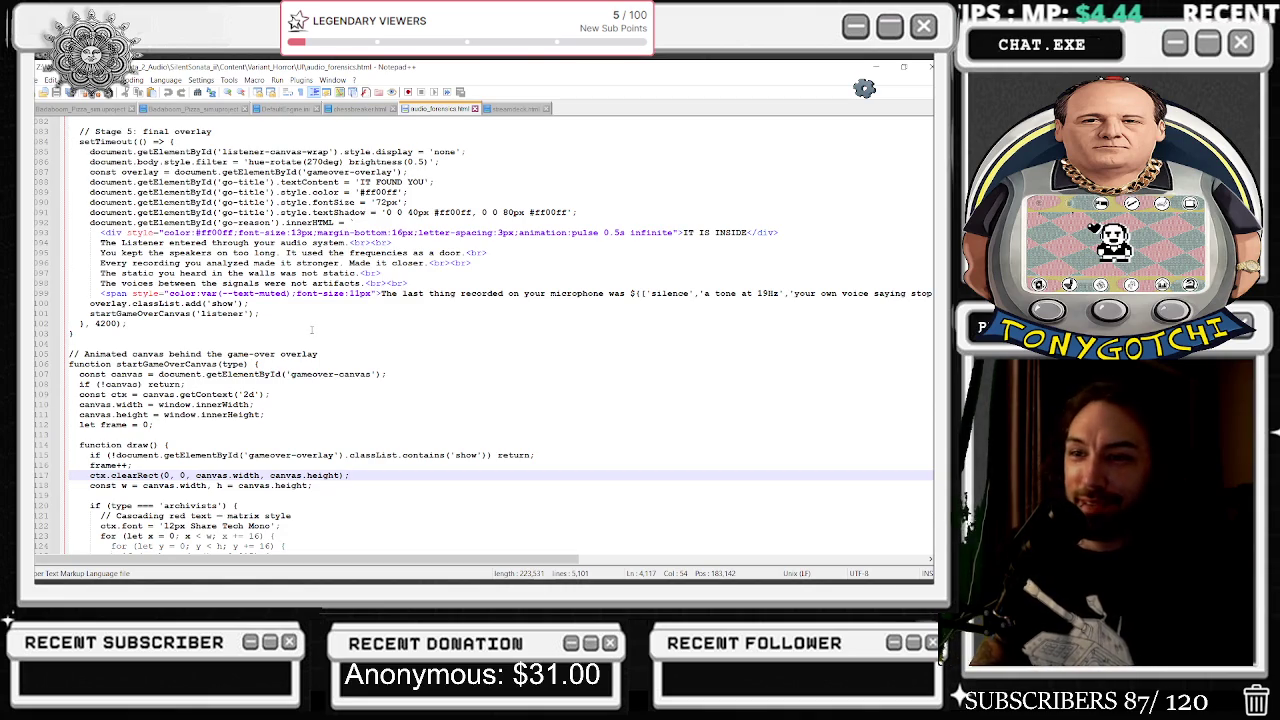
scroll(315, 336, "down", 10)
scroll(319, 343, "down", 8)
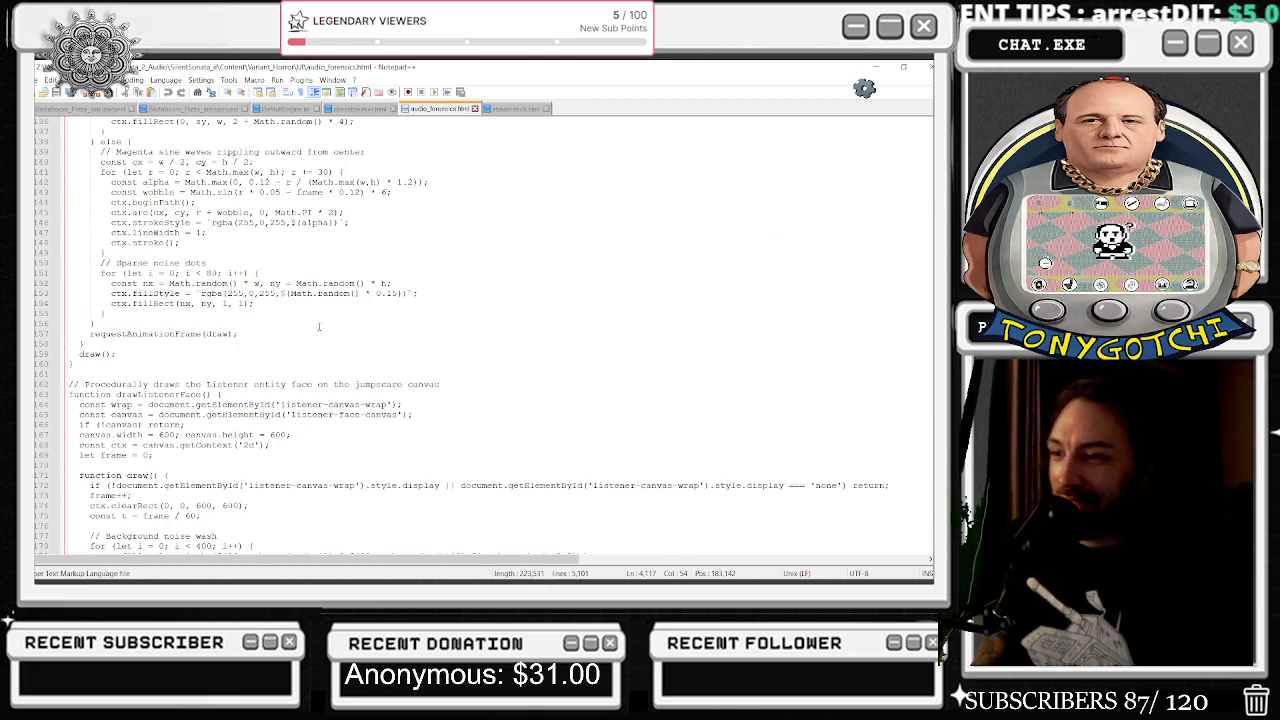
scroll(319, 323, "down", 4)
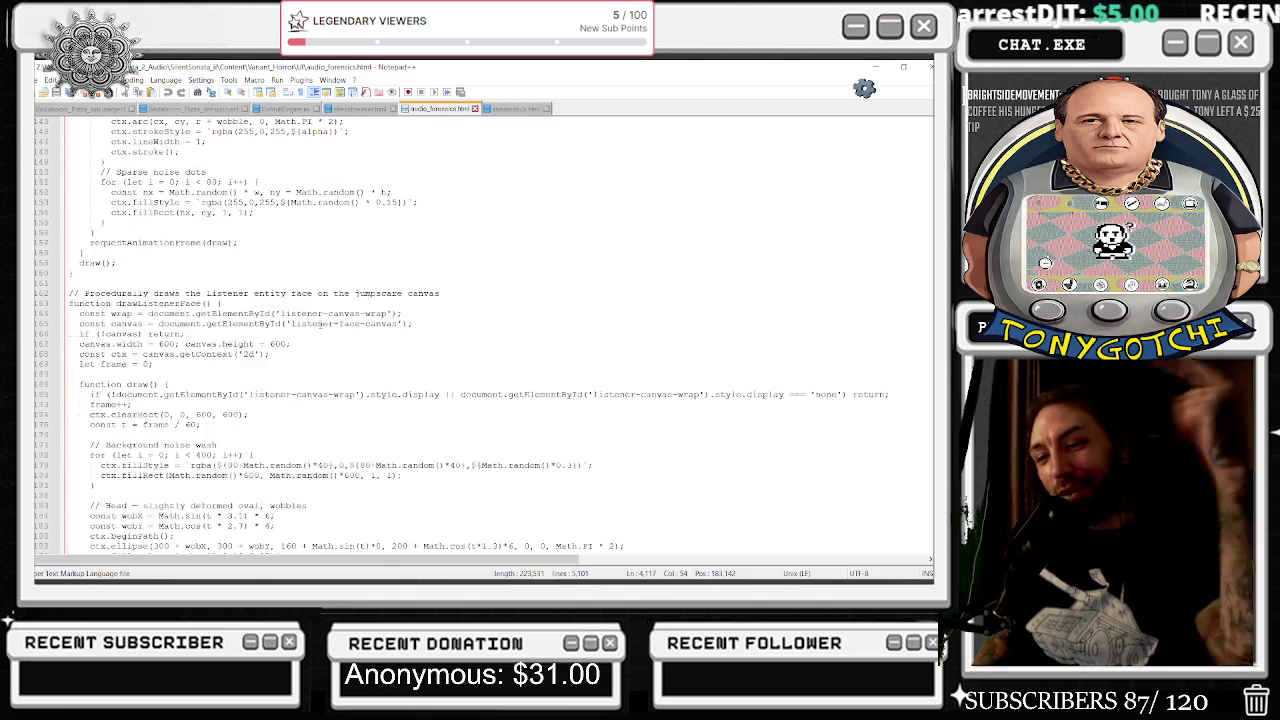
scroll(299, 290, "down", 3)
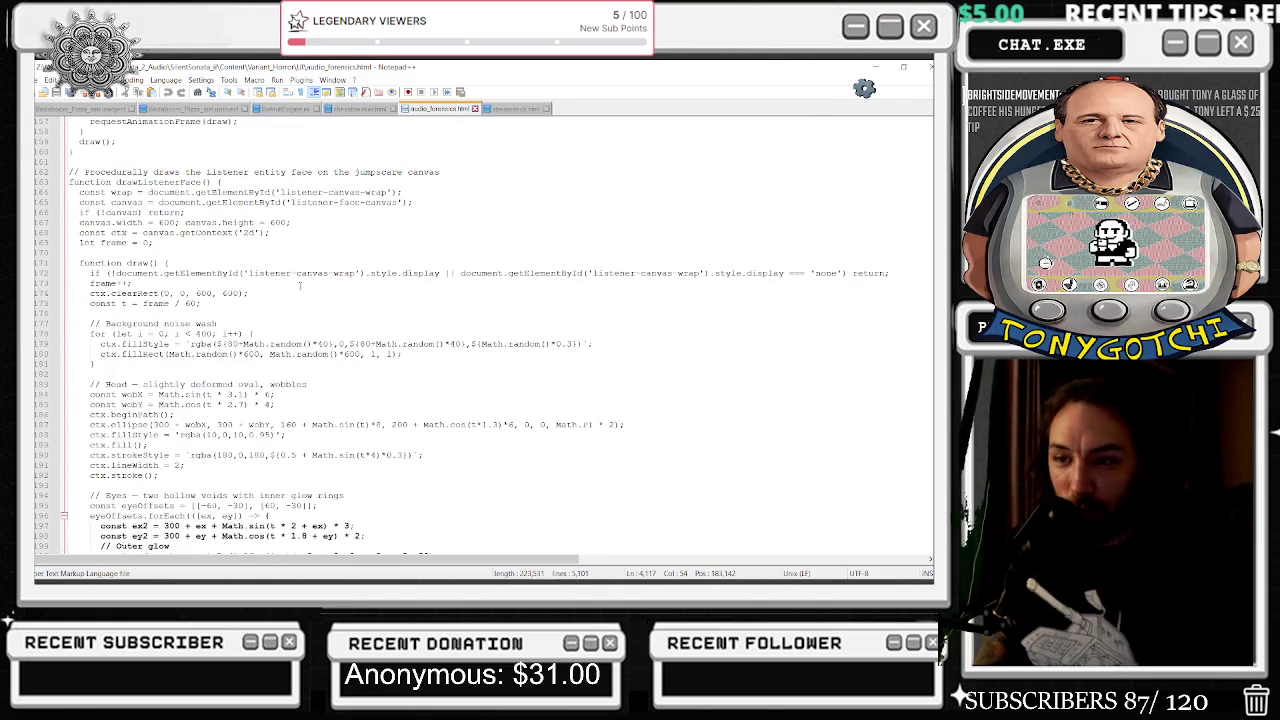
scroll(299, 285, "down", 3)
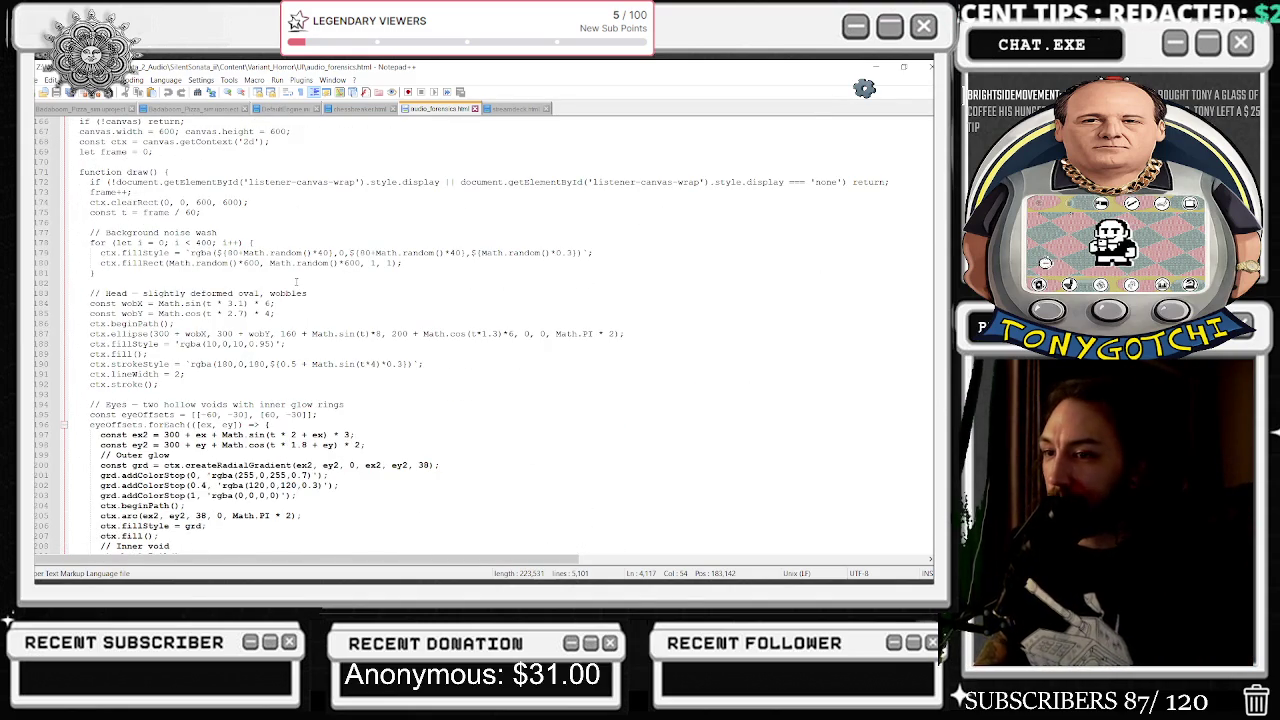
scroll(293, 263, "down", 11)
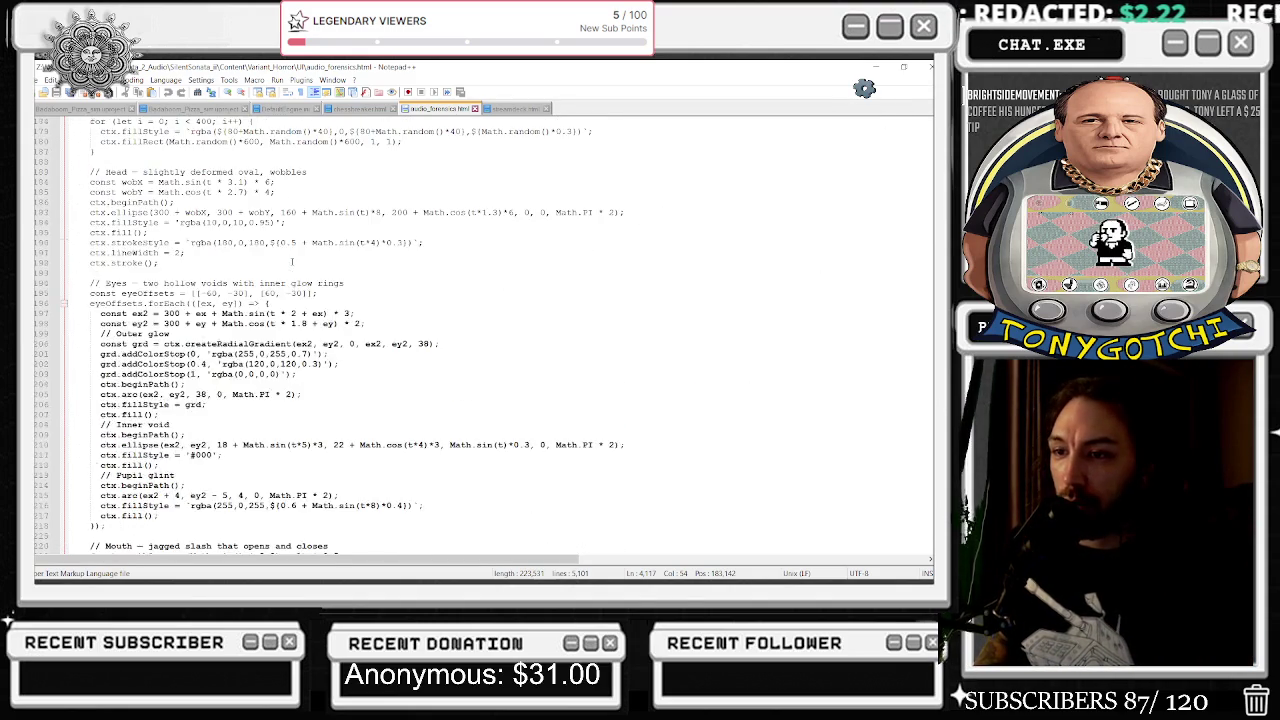
scroll(292, 262, "down", 3)
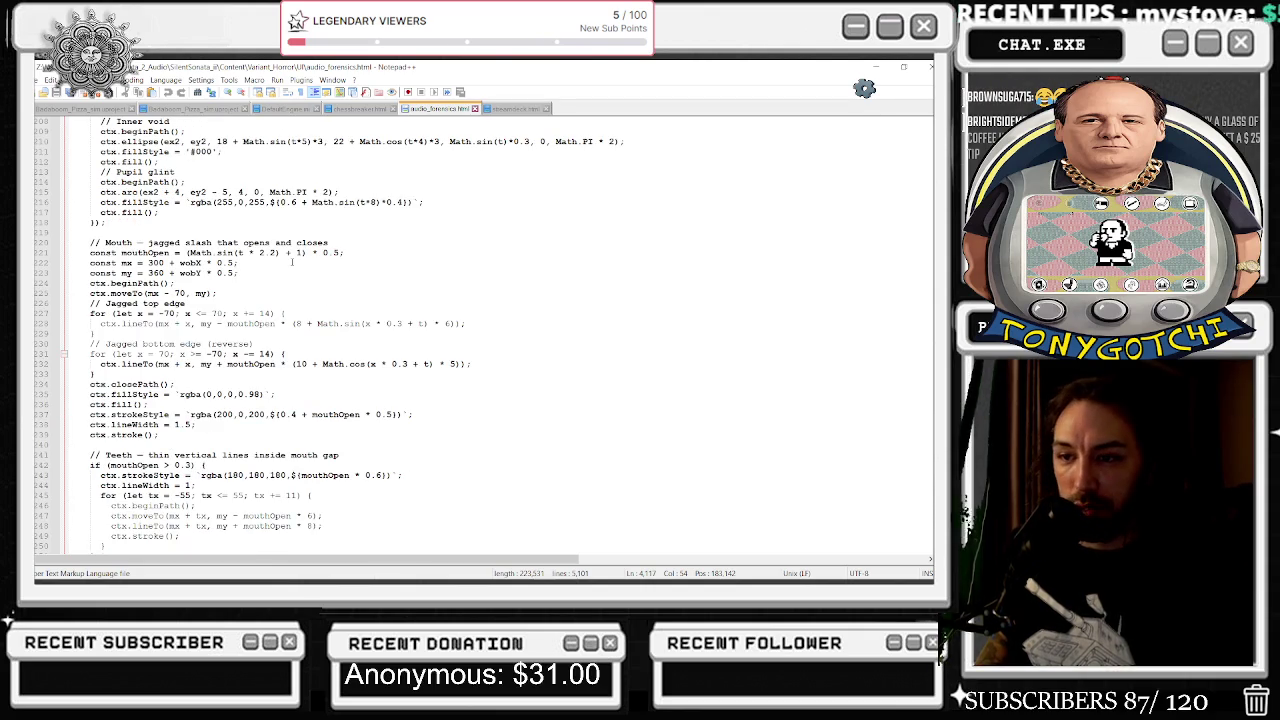
scroll(292, 262, "down", 6)
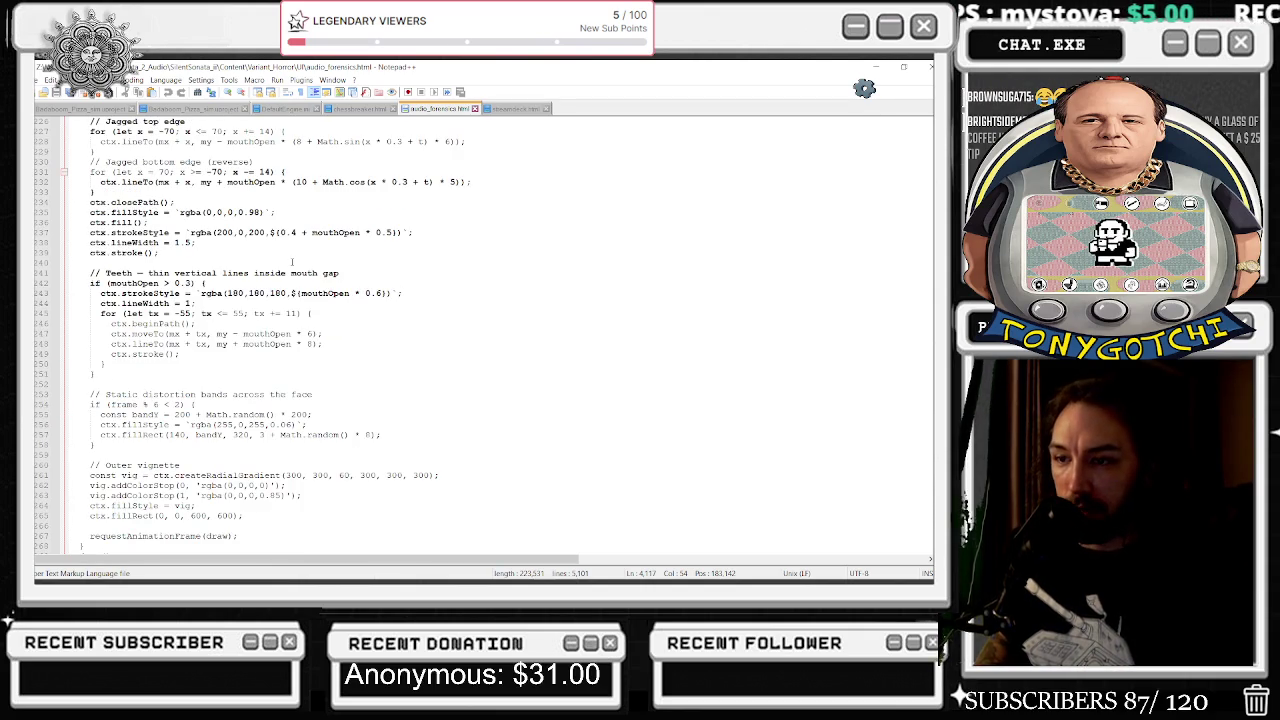
scroll(292, 262, "down", 6)
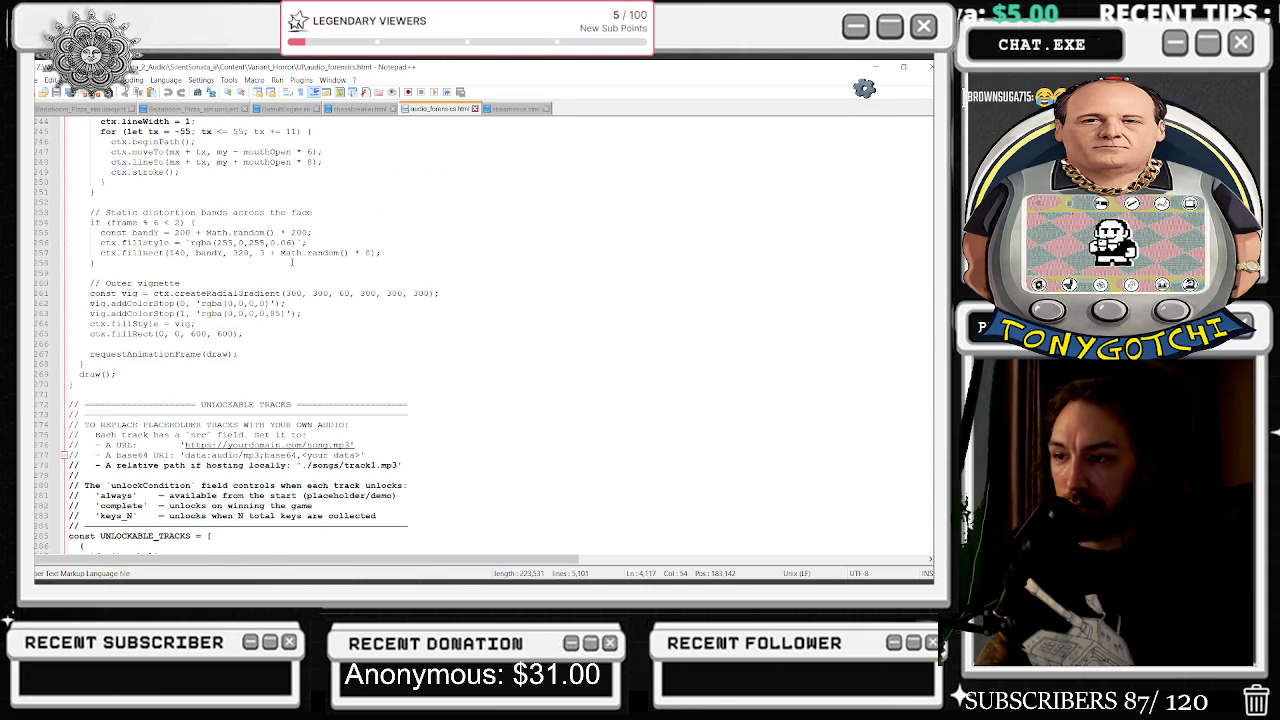
scroll(292, 262, "down", 1)
scroll(292, 262, "down", 9)
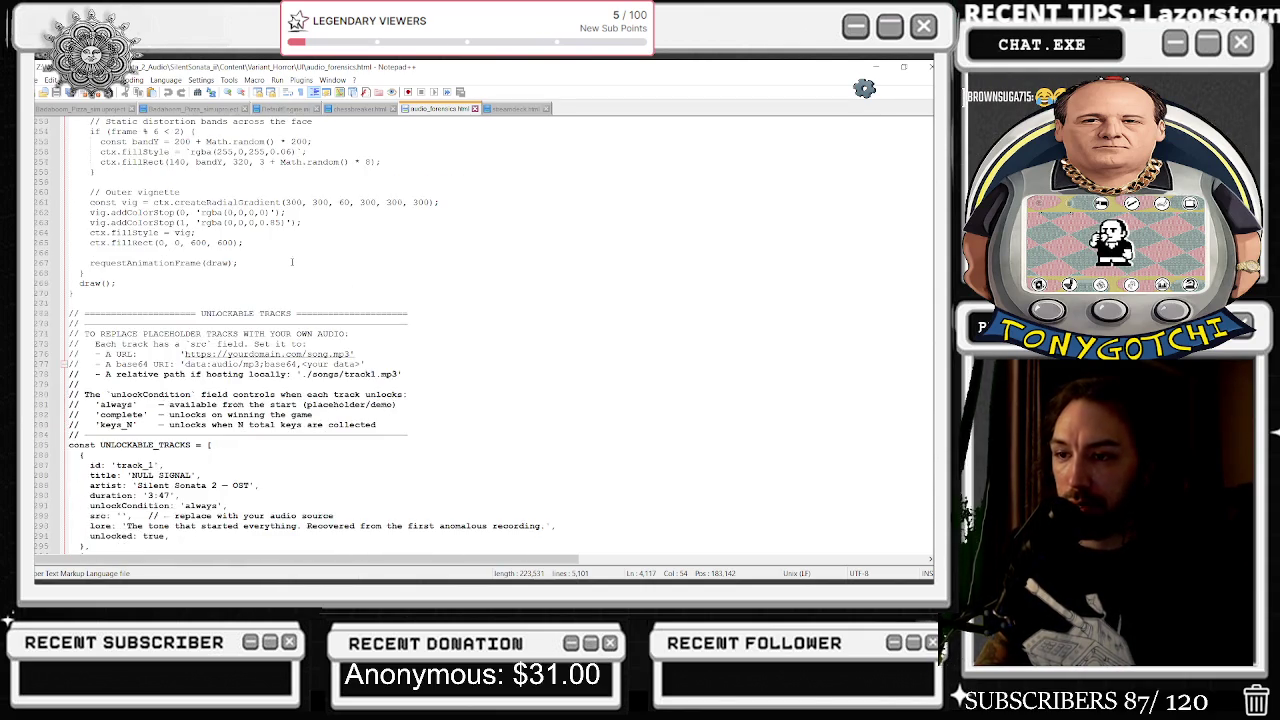
scroll(292, 262, "down", 19)
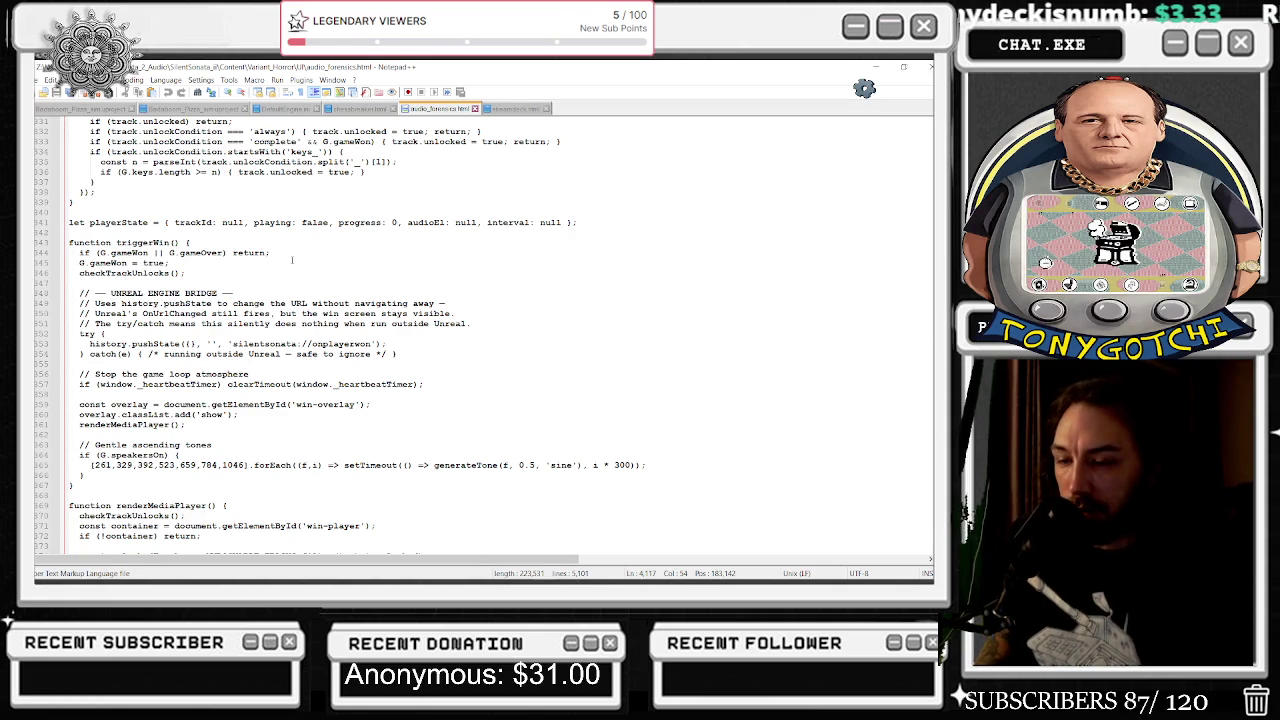
scroll(292, 259, "down", 2)
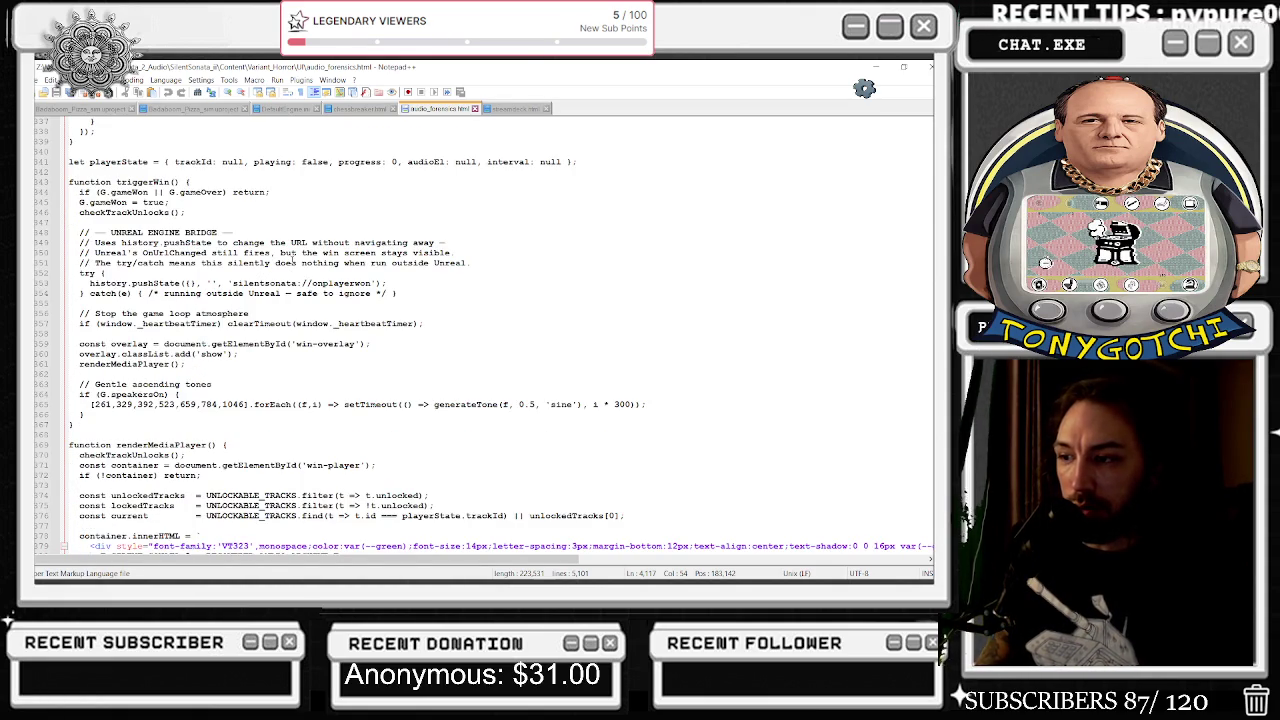
scroll(292, 259, "down", 2)
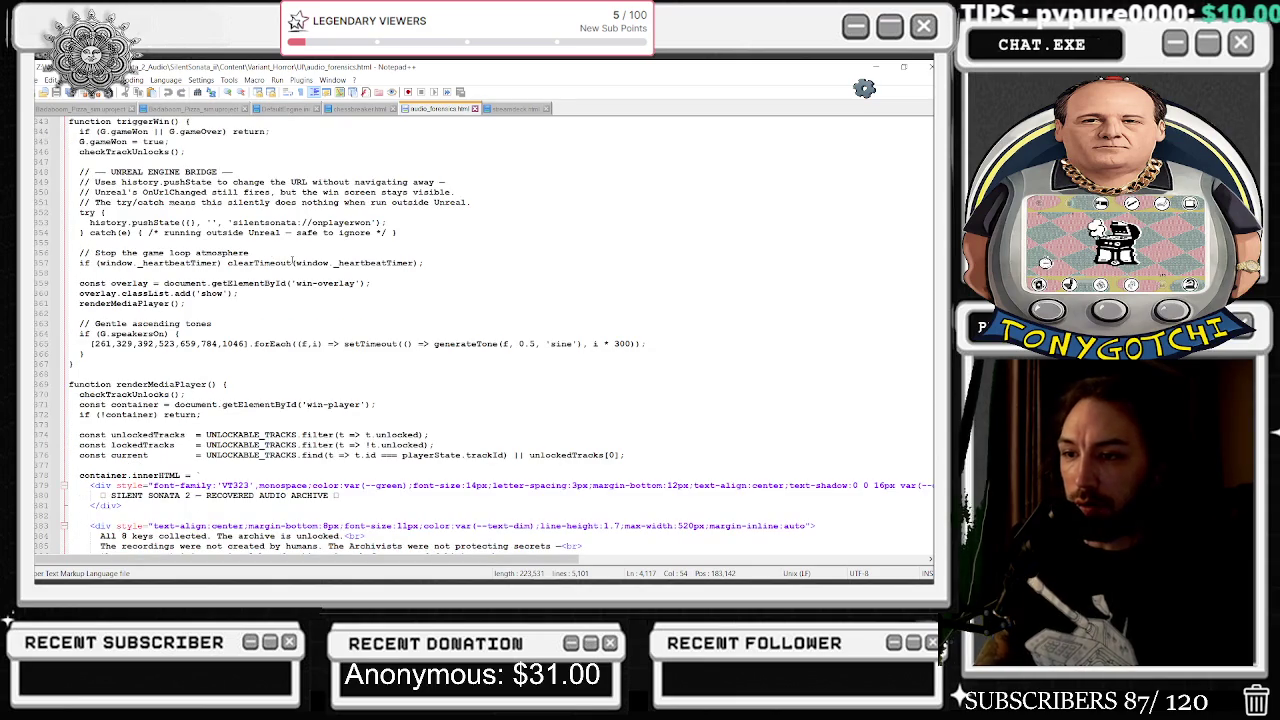
scroll(292, 259, "down", 20)
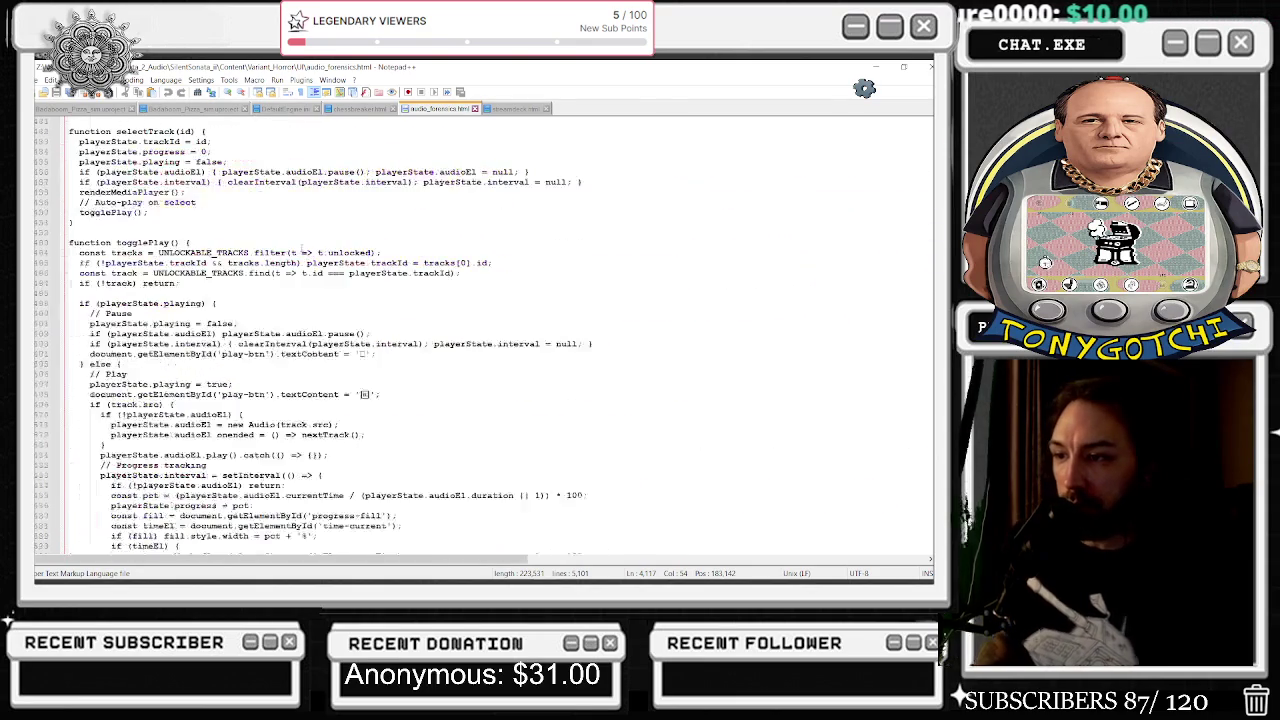
scroll(300, 245, "down", 10)
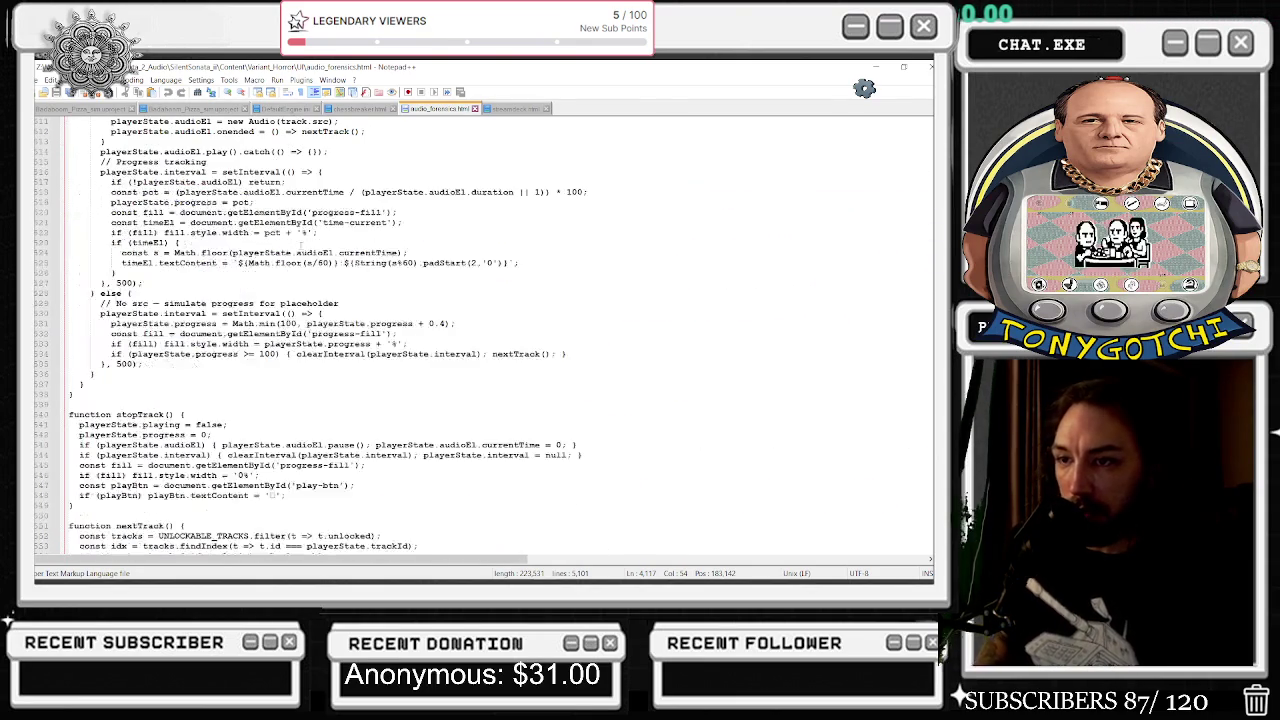
scroll(300, 243, "down", 13)
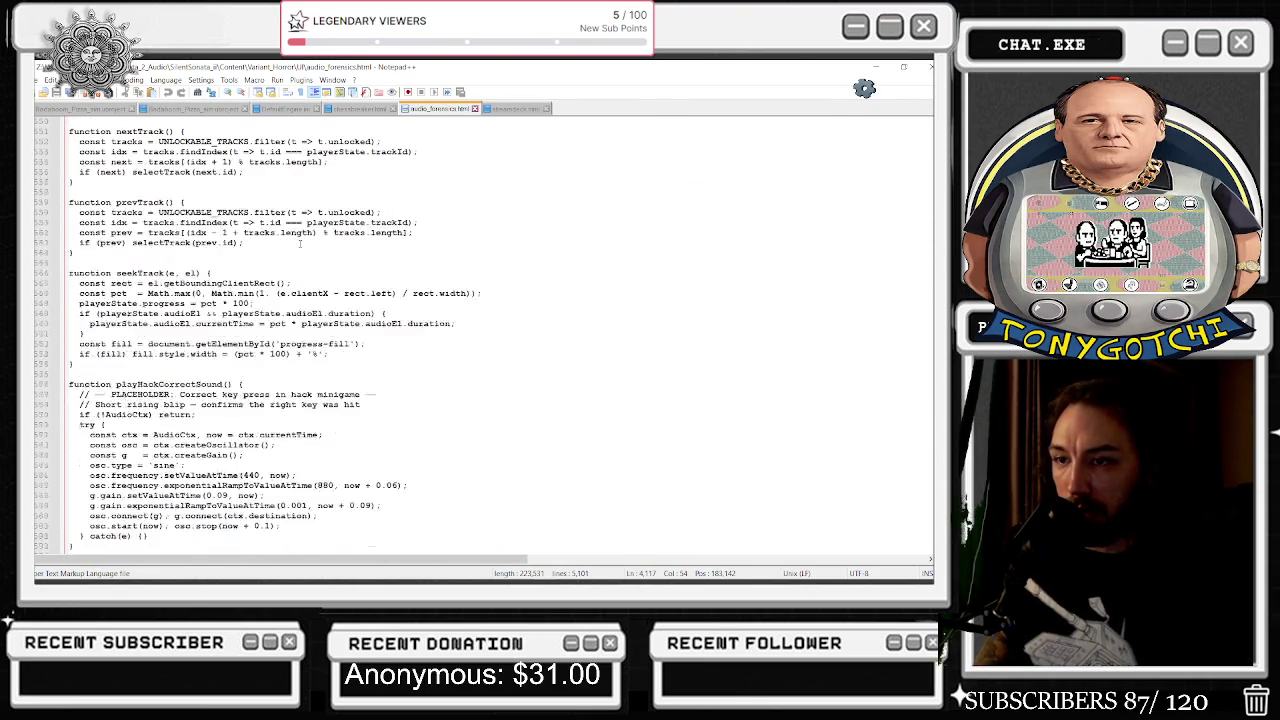
scroll(299, 243, "down", 7)
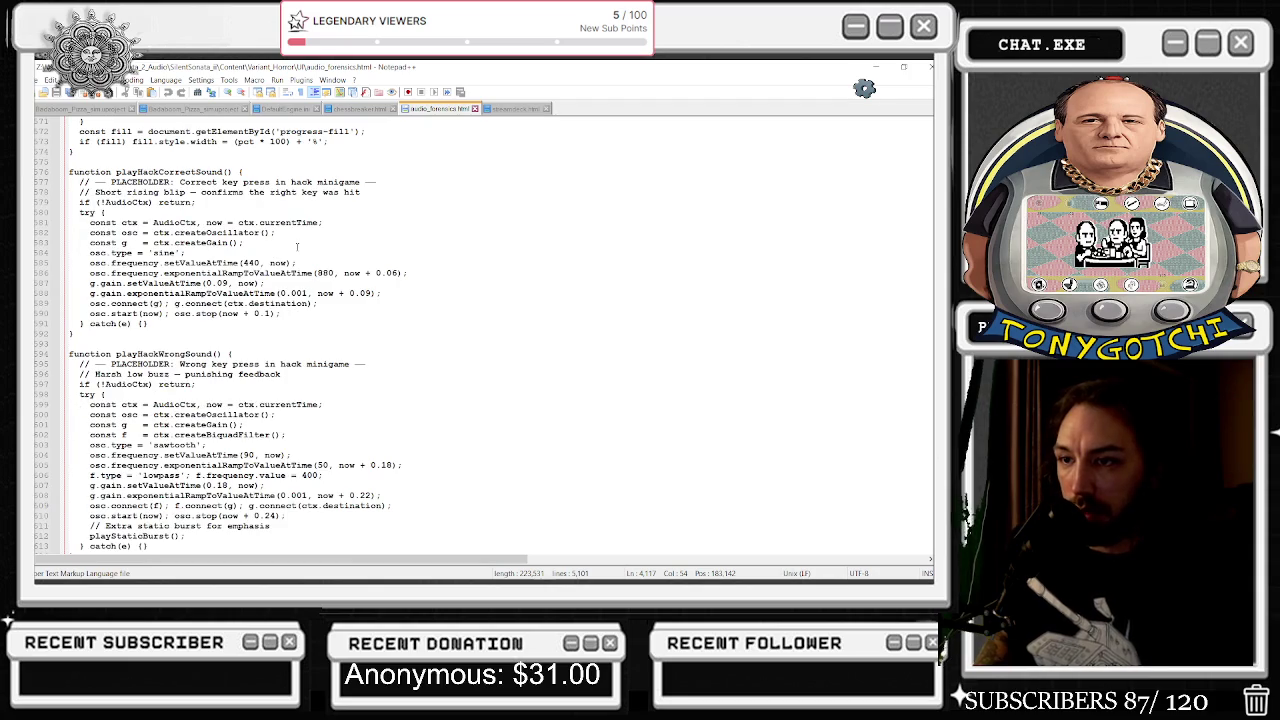
scroll(691, 313, "down", 11)
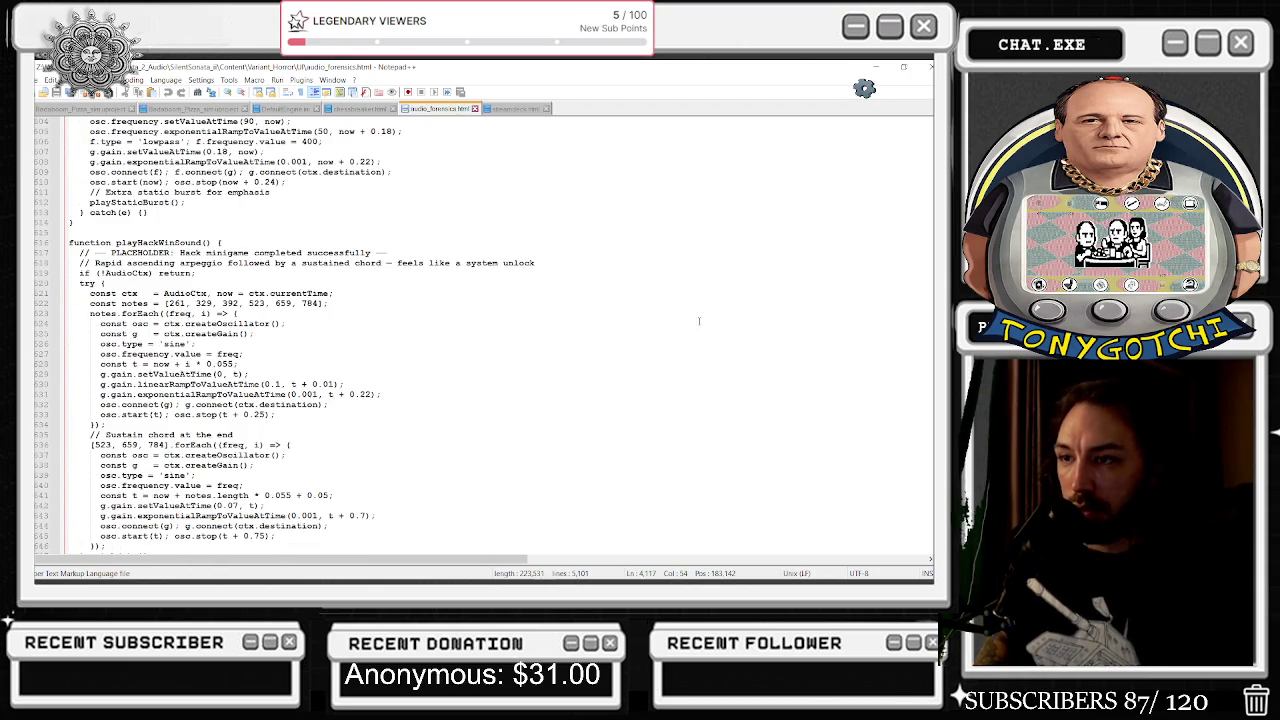
scroll(699, 321, "up", 5)
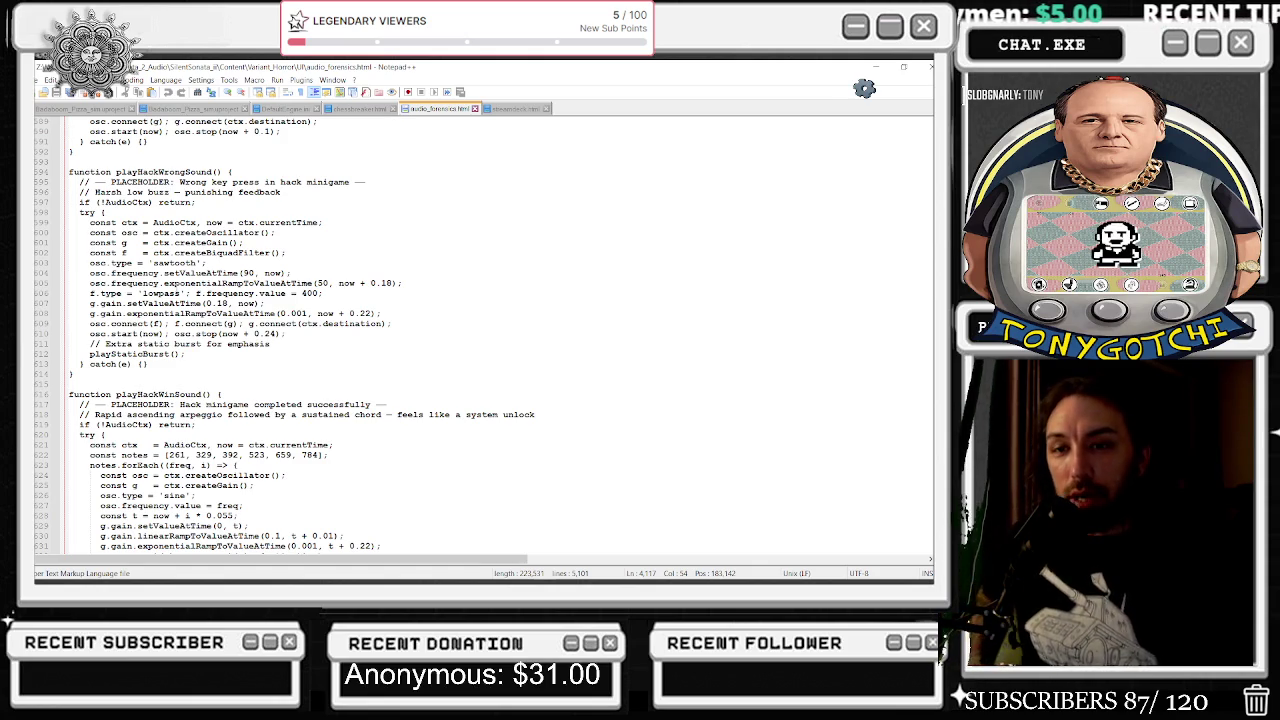
scroll(430, 182, "up", 14)
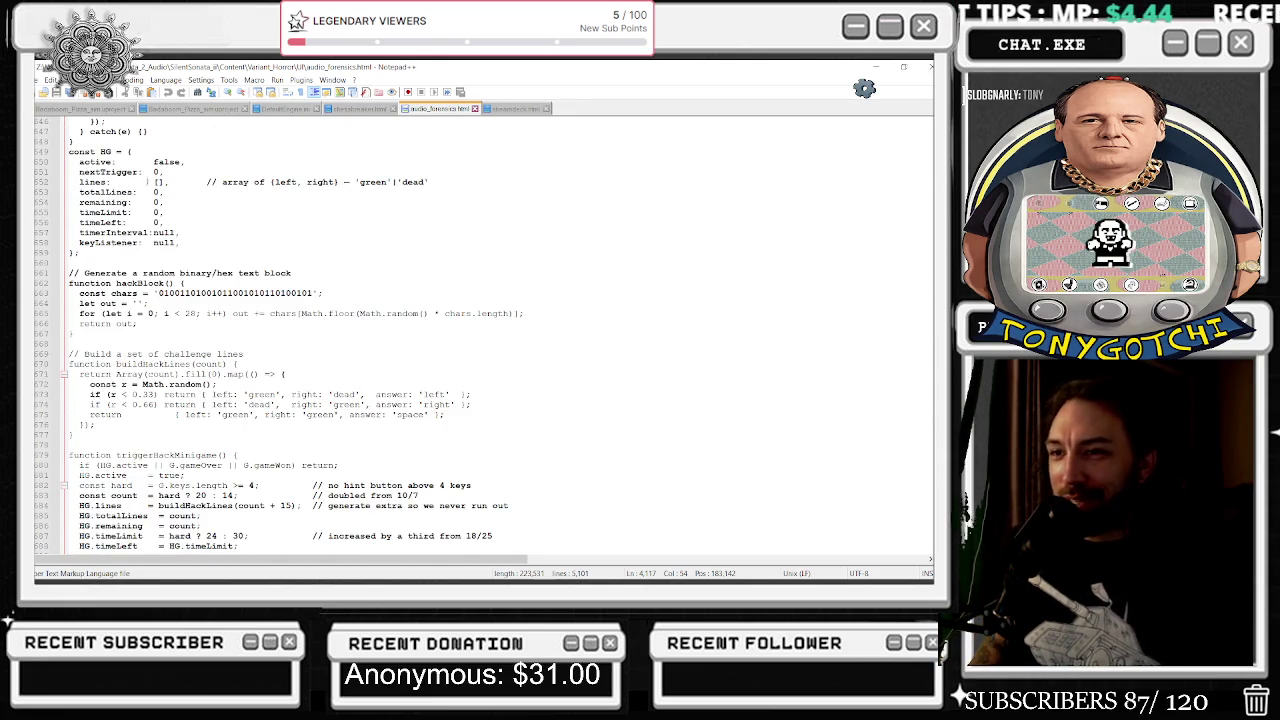
Scroll through the hack-minigame functions in audio_forensics.html, then return to Unreal Editor's running terminal.
scroll(146, 171, "down", 2)
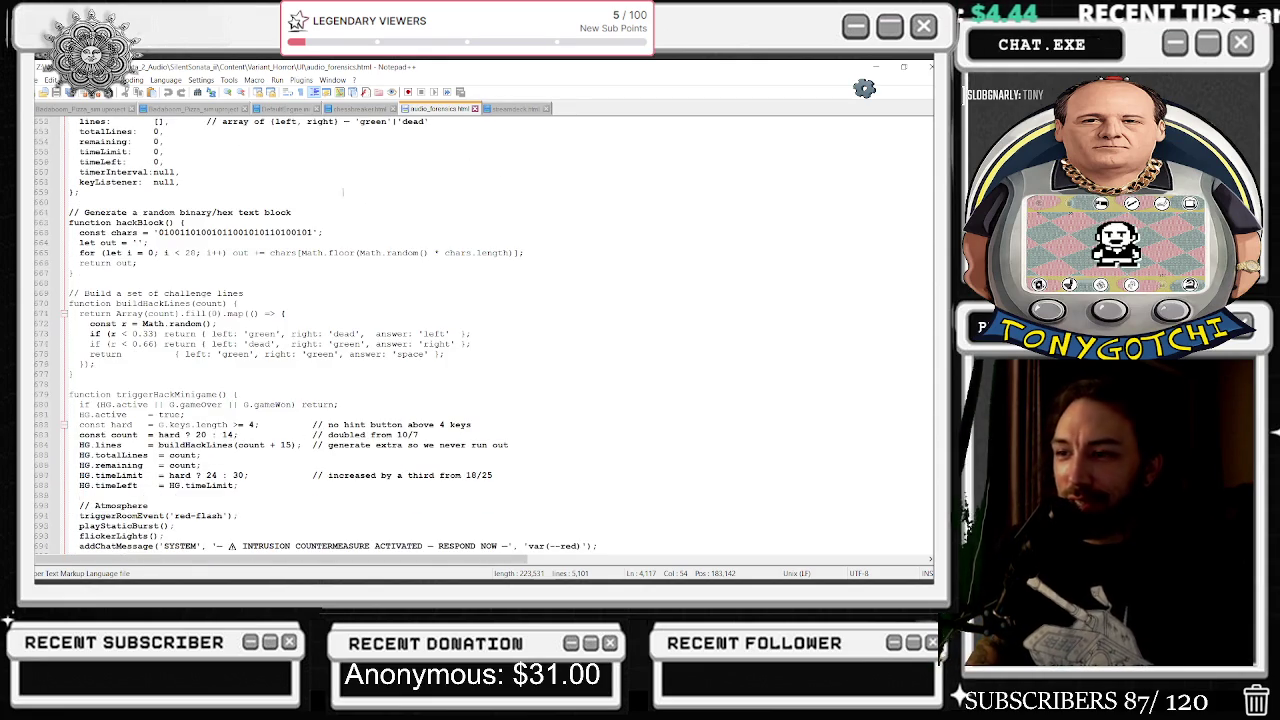
scroll(293, 212, "down", 4)
scroll(293, 212, "up", 1)
scroll(295, 210, "down", 1)
scroll(297, 207, "down", 1)
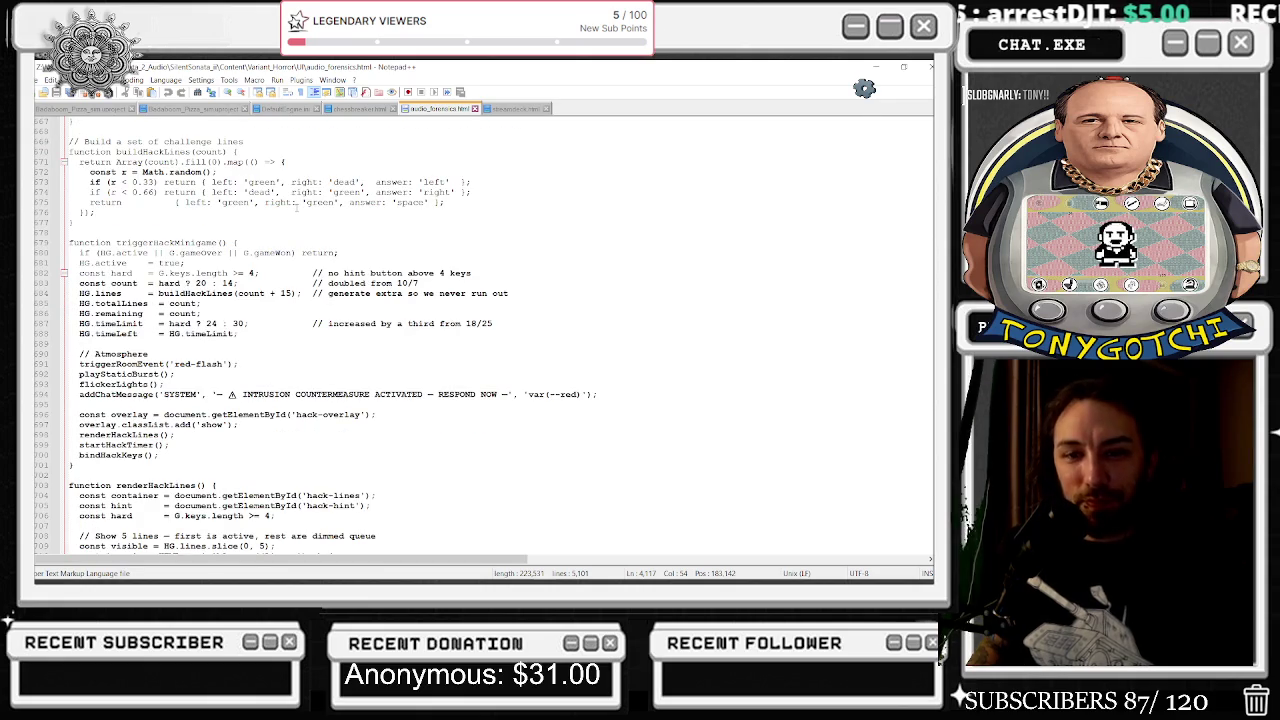
scroll(296, 207, "down", 8)
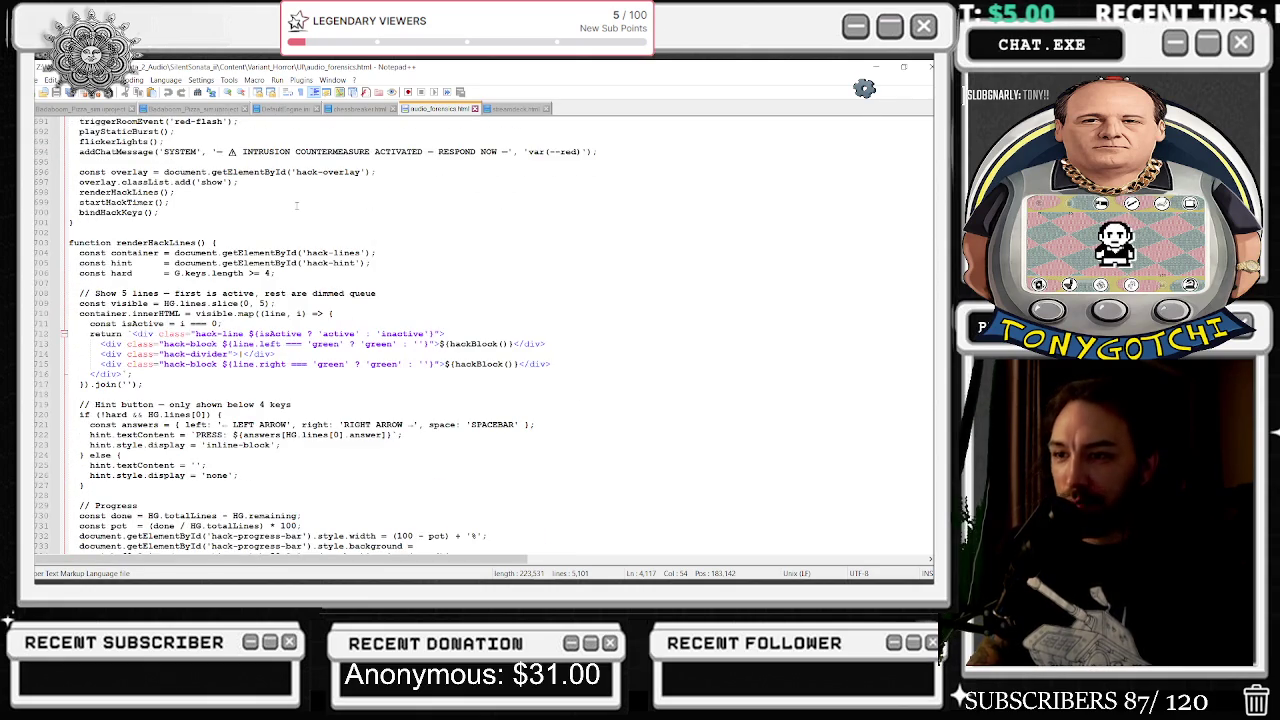
scroll(297, 208, "down", 3)
scroll(297, 208, "down", 5)
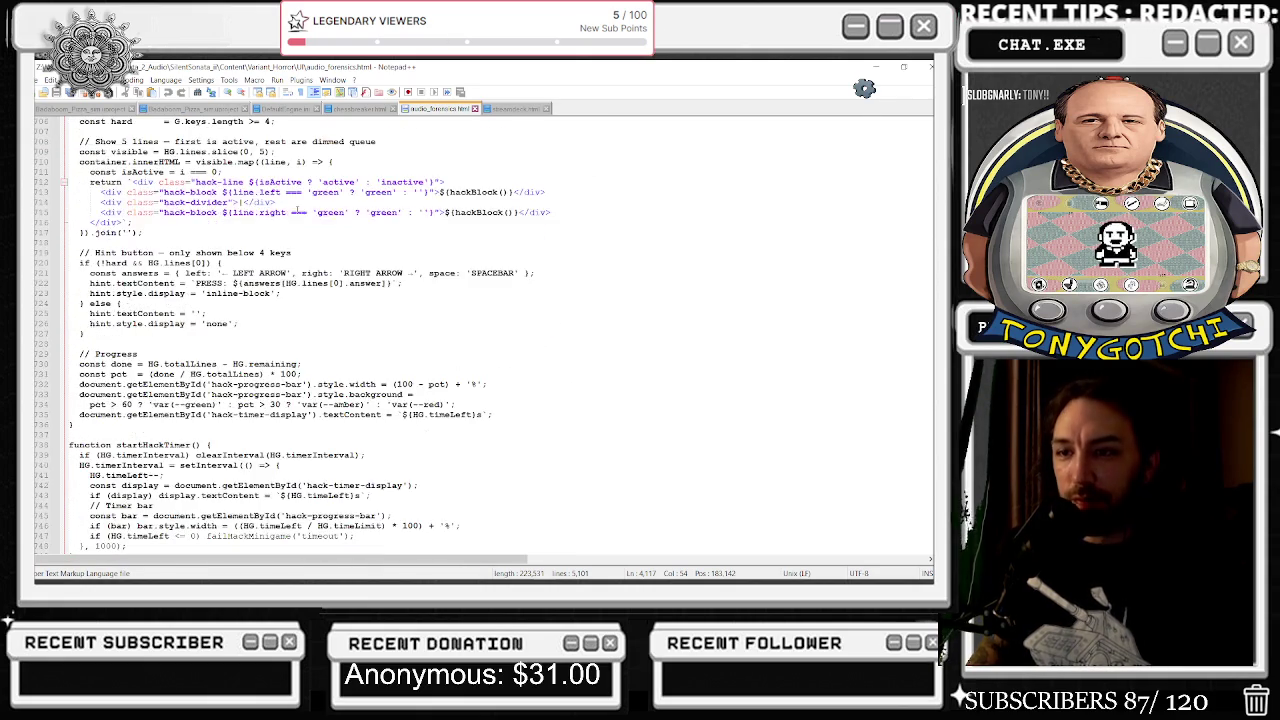
scroll(297, 208, "down", 8)
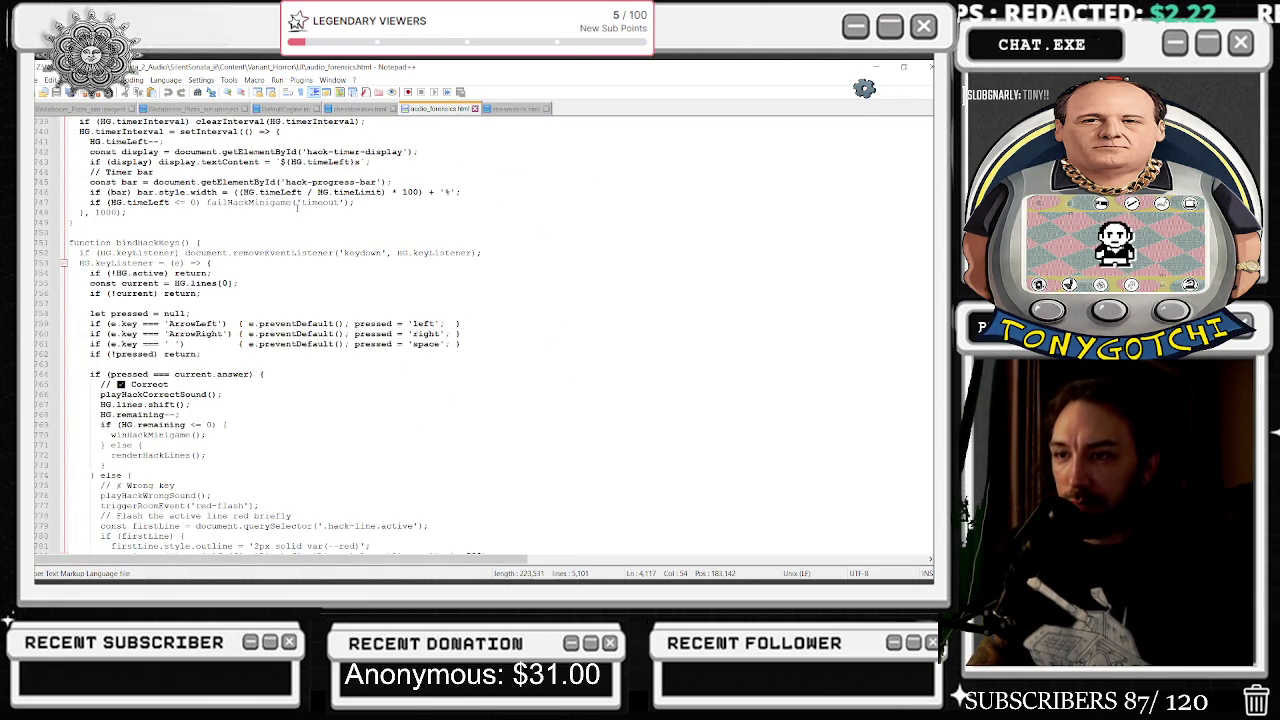
scroll(297, 206, "down", 2)
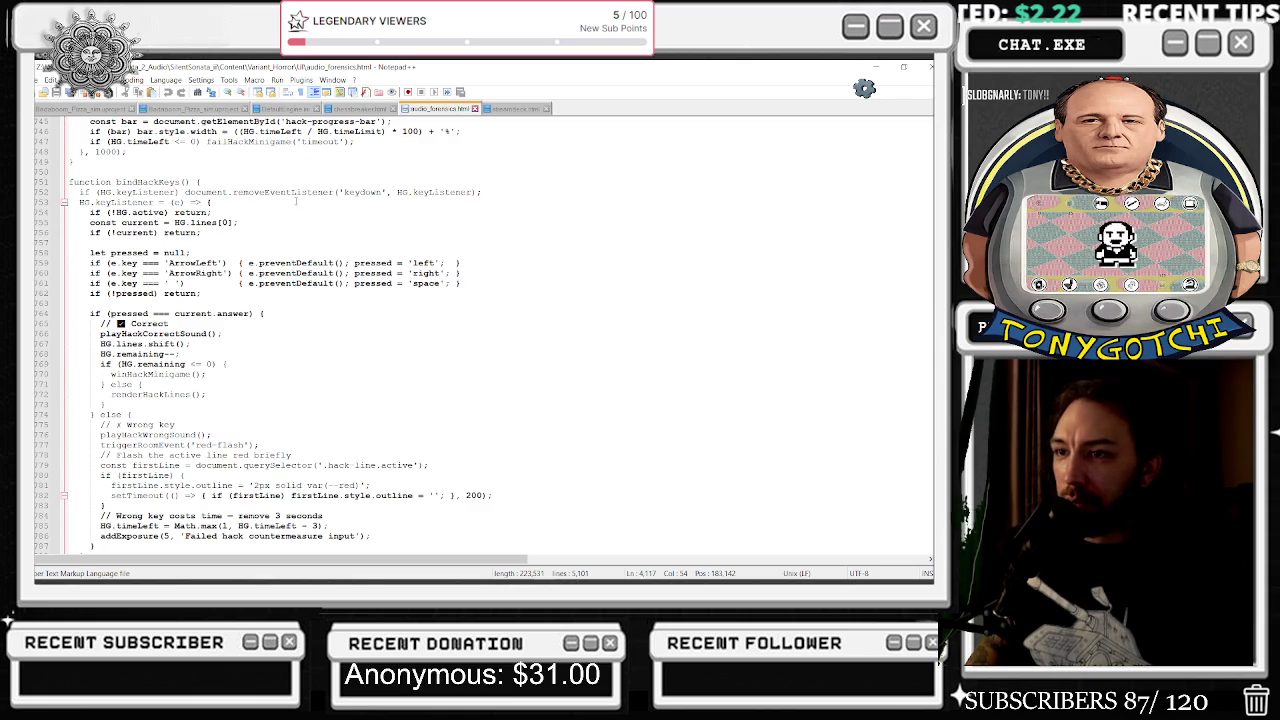
scroll(295, 198, "down", 1)
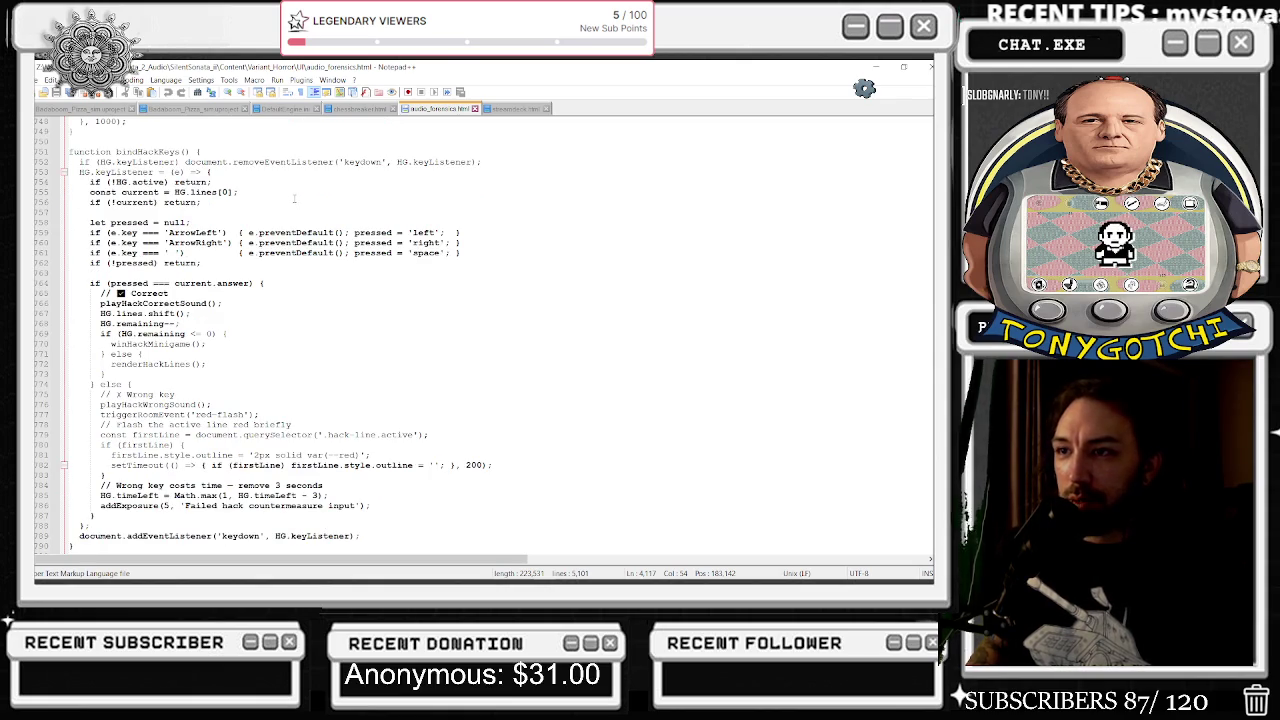
scroll(294, 198, "down", 3)
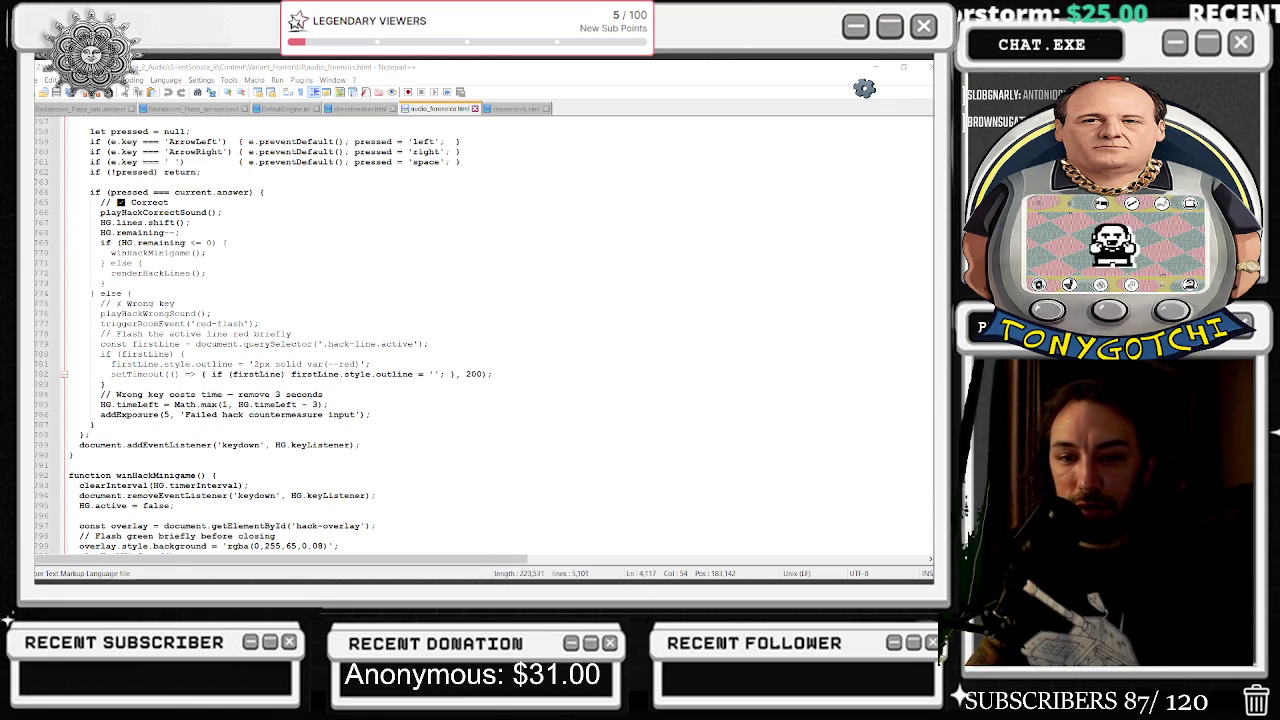
key("alt+Tab")
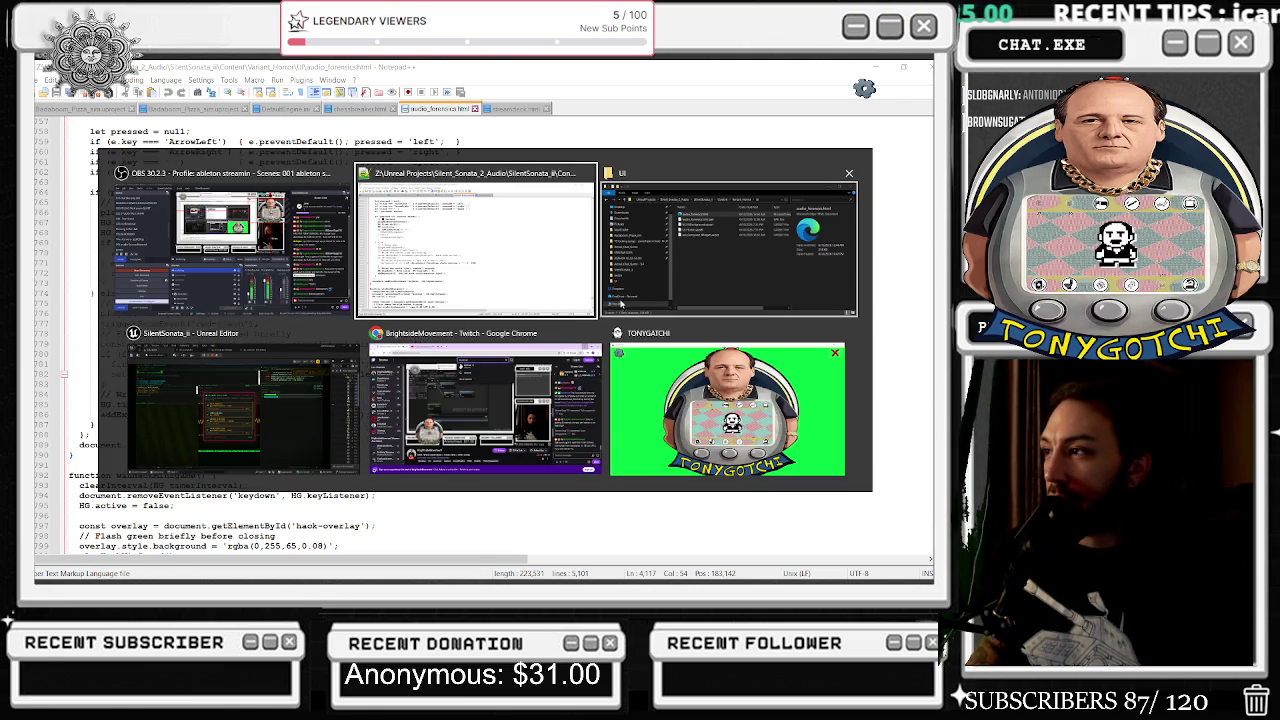
left_click(204, 423)
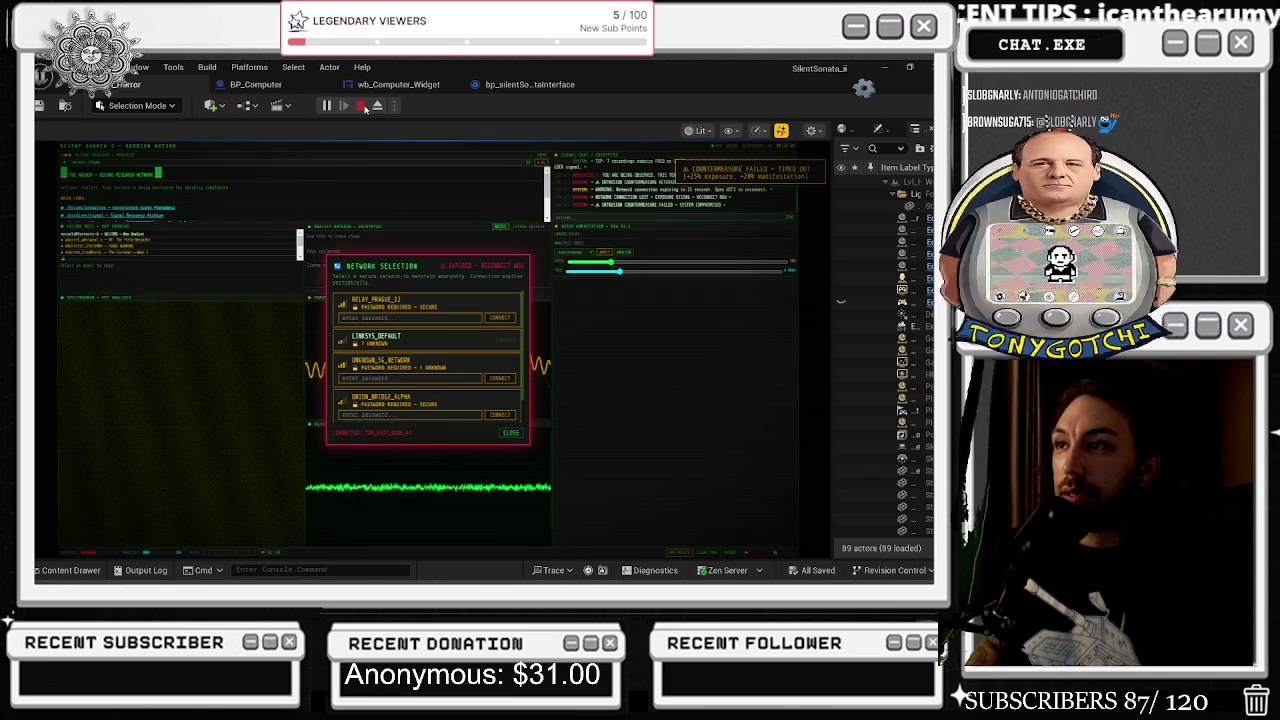
Stop the play session, close the runtime error log, and open the wb_Computer_Widget event graph.
left_click(361, 105)
key("alt+Tab")
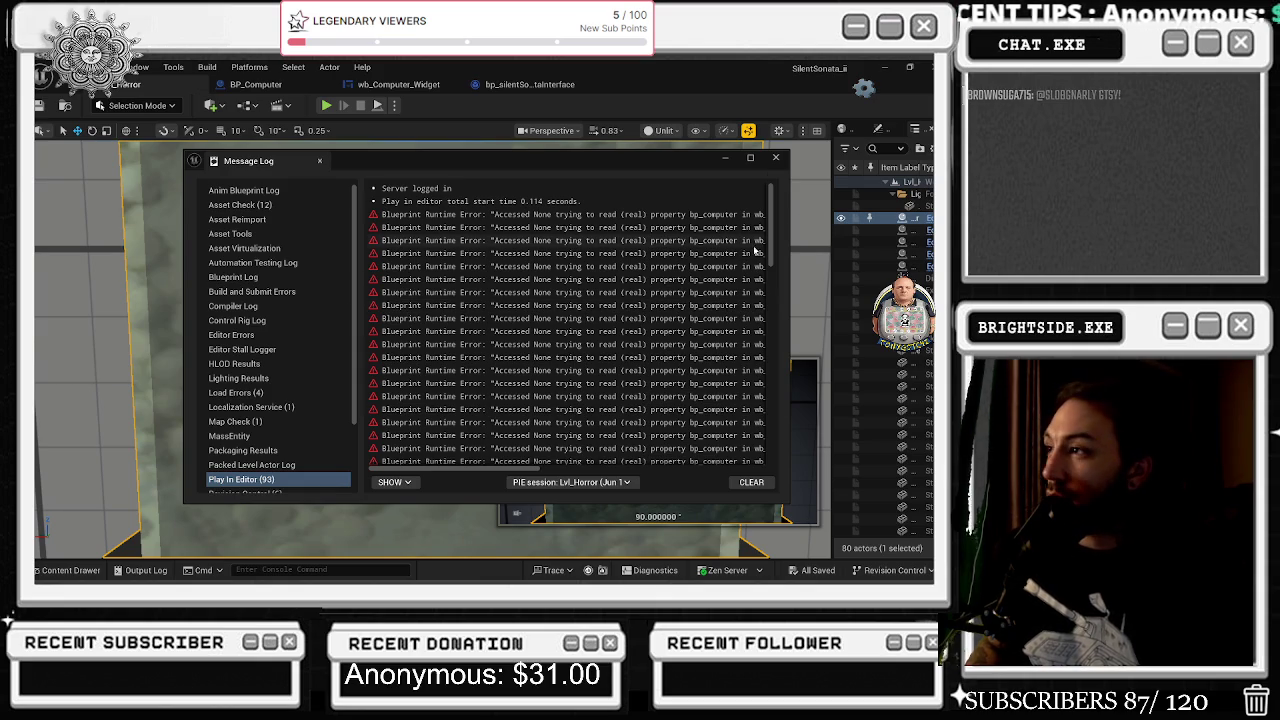
left_click(776, 158)
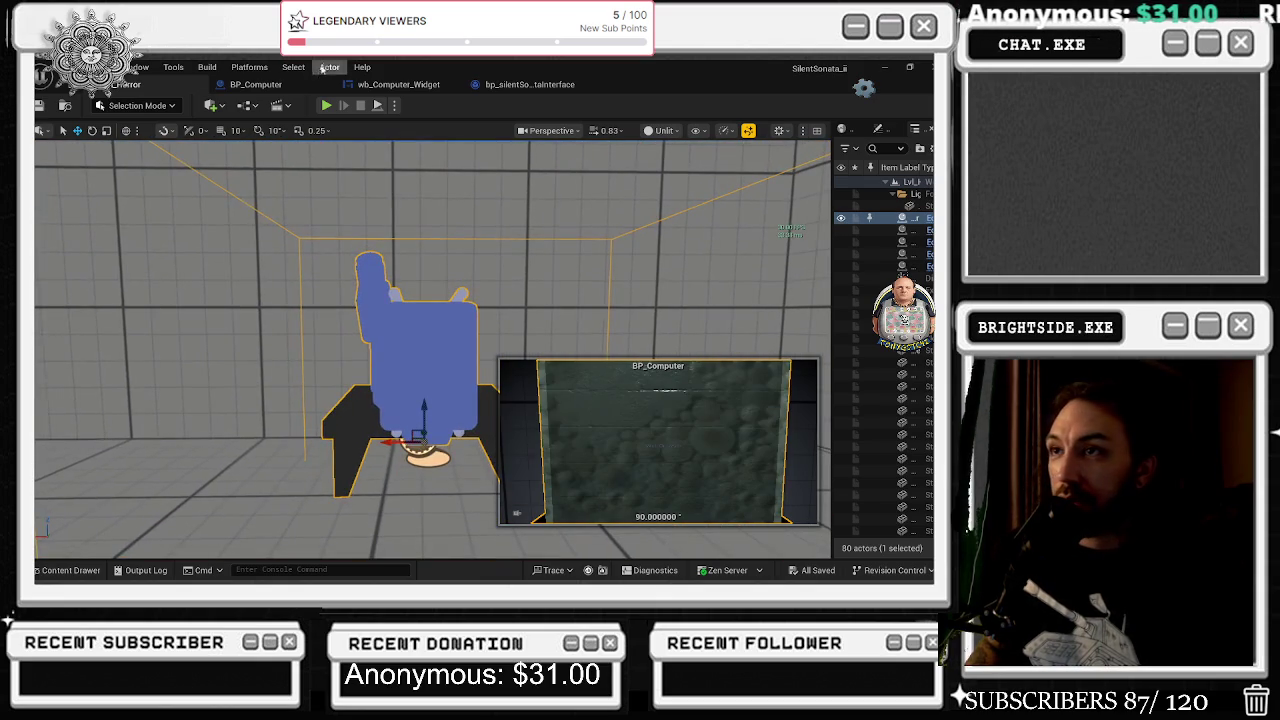
left_click(283, 88)
left_click(398, 84)
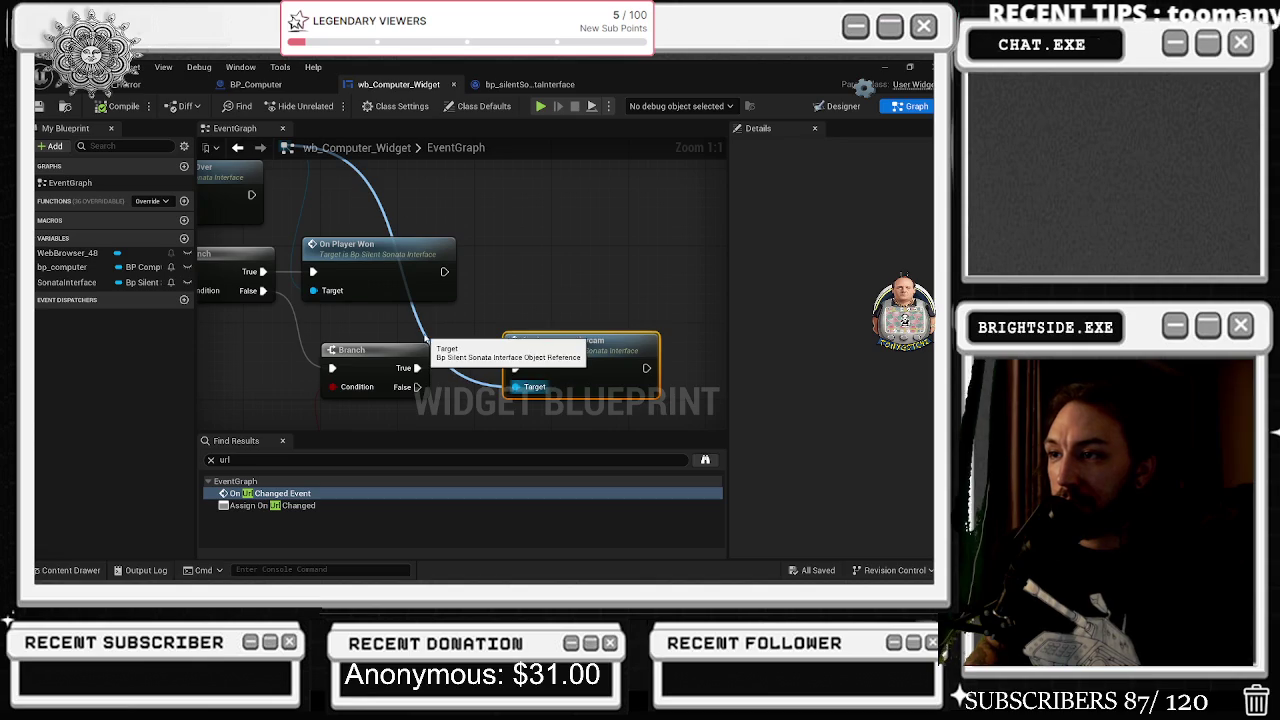
Pan the wb_Computer_Widget graph to its onplayerwon and onplayercamera Contains checks, briefly viewing bp_silentSonataInterface.
left_click_drag(484, 330, 713, 199)
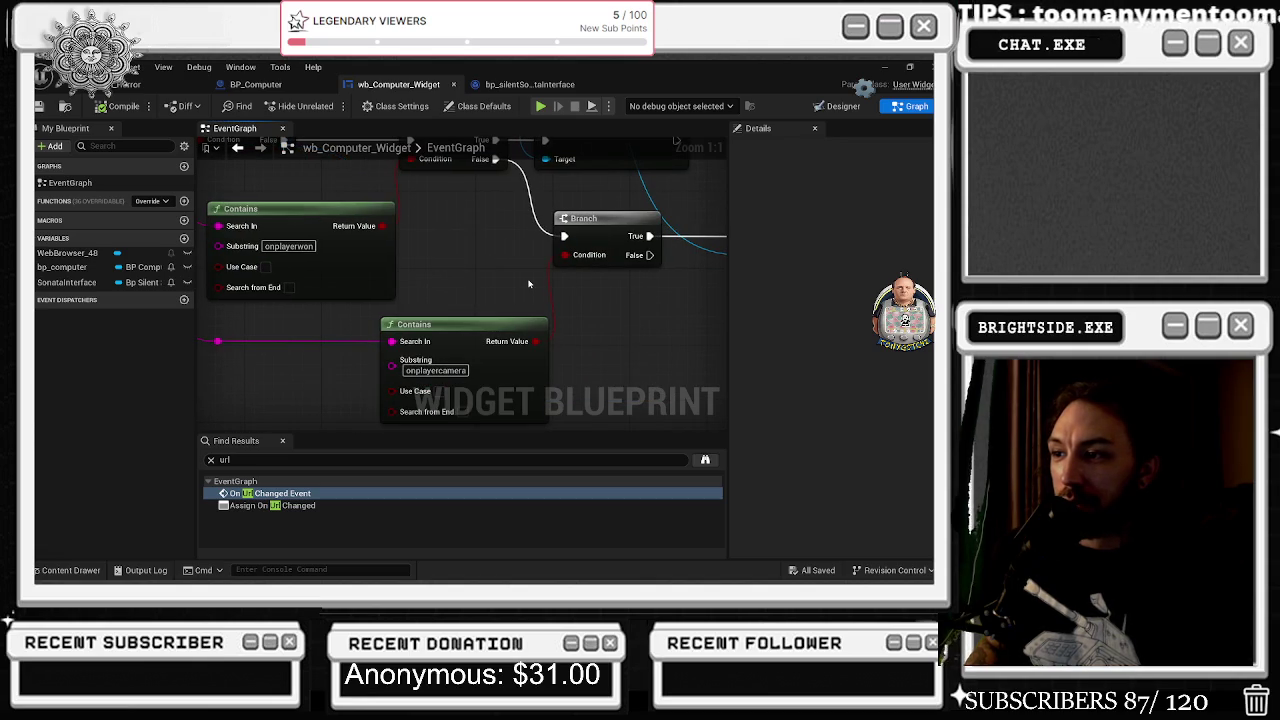
scroll(522, 292, "down", 2)
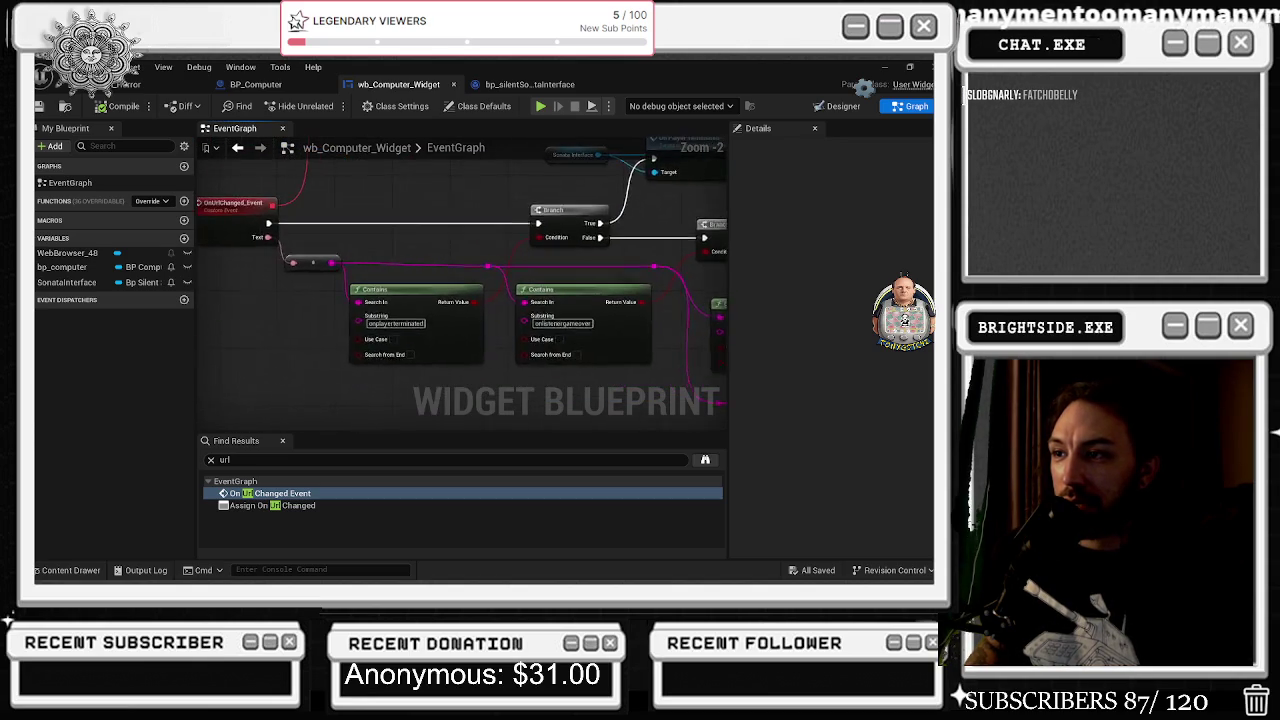
left_click(530, 84)
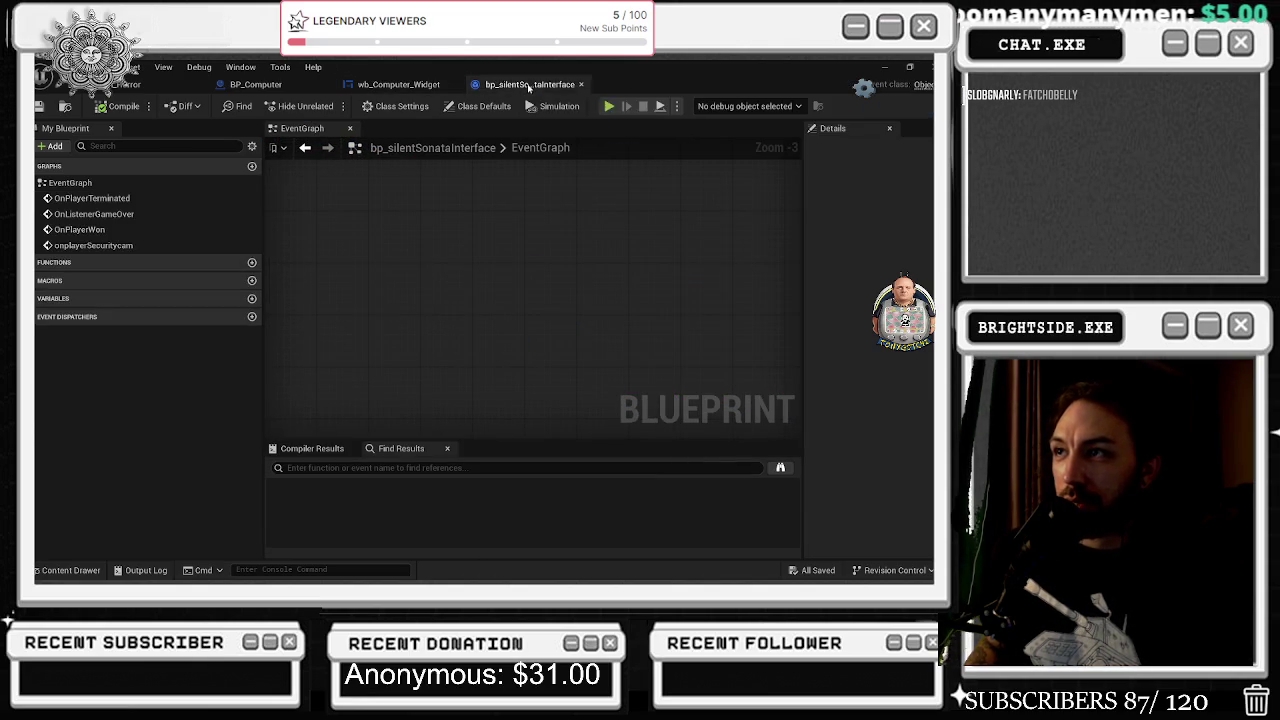
left_click(436, 88)
scroll(300, 260, "down", 2)
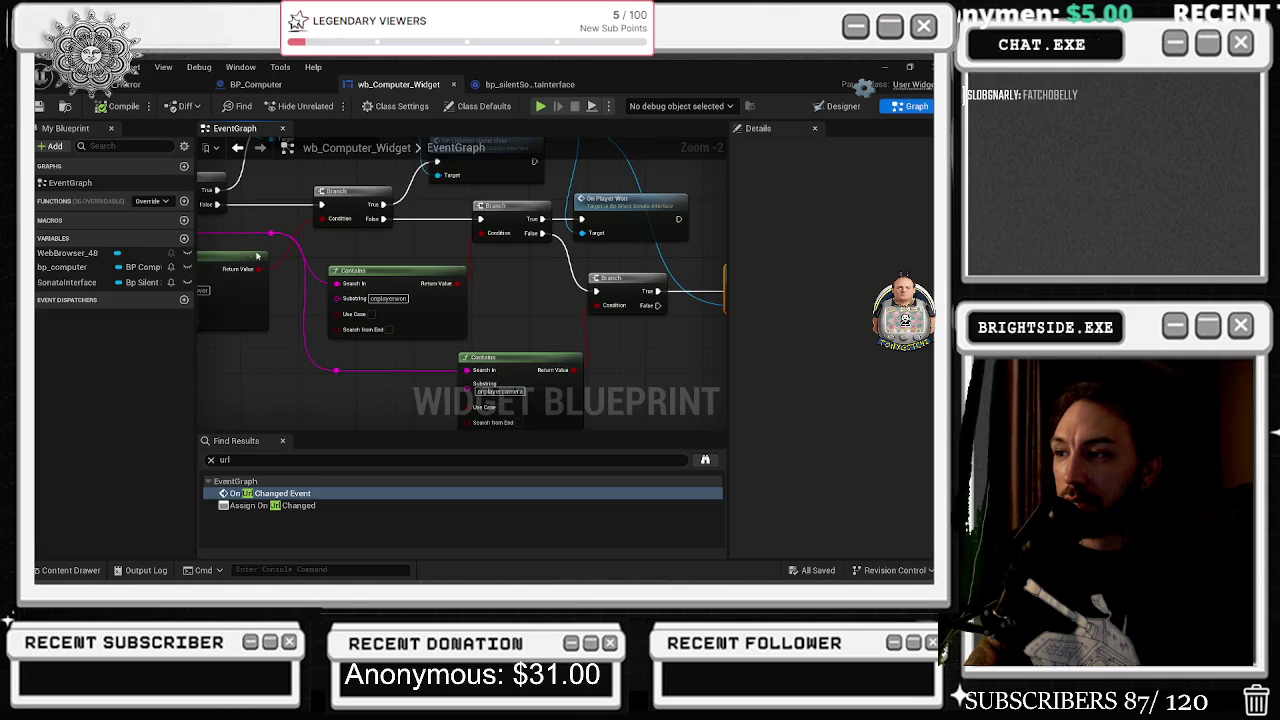
key("alt+Tab")
key("Tab")
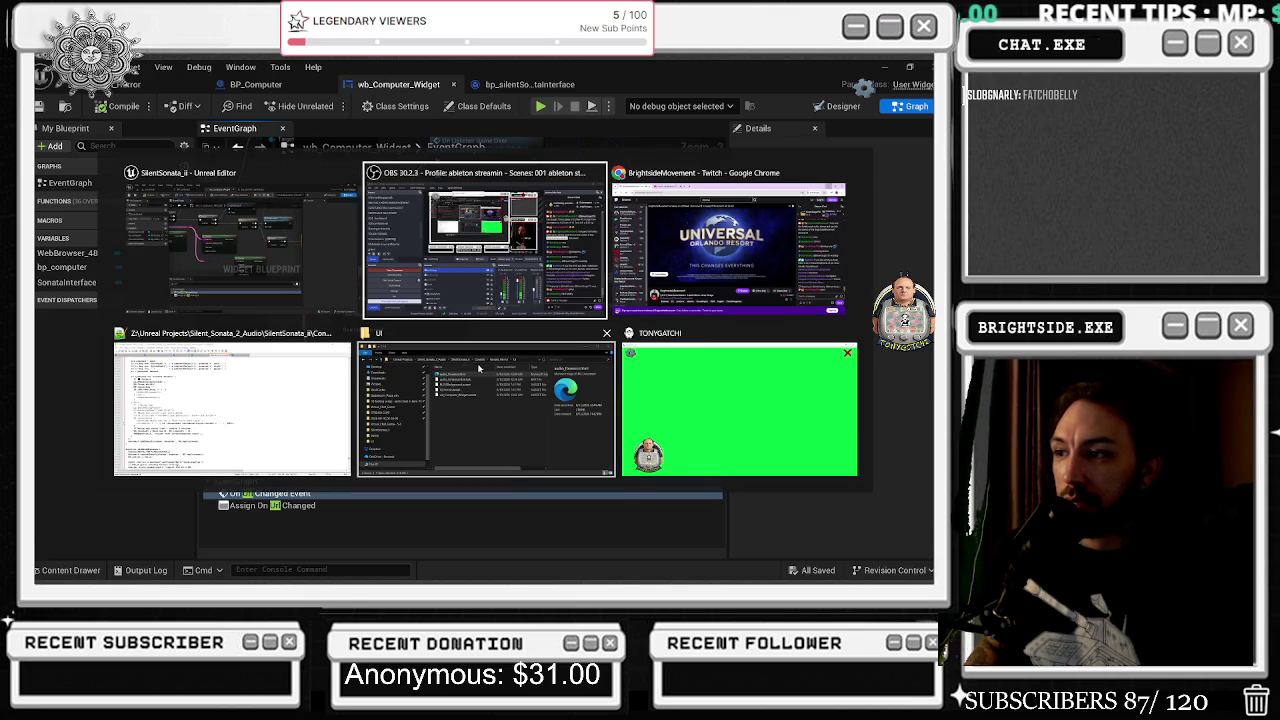
Search all of audio_forensics.html for 'camera' until the SECURITY CAMERA section with openSecurityCamera appears.
key("alt+shift+Tab")
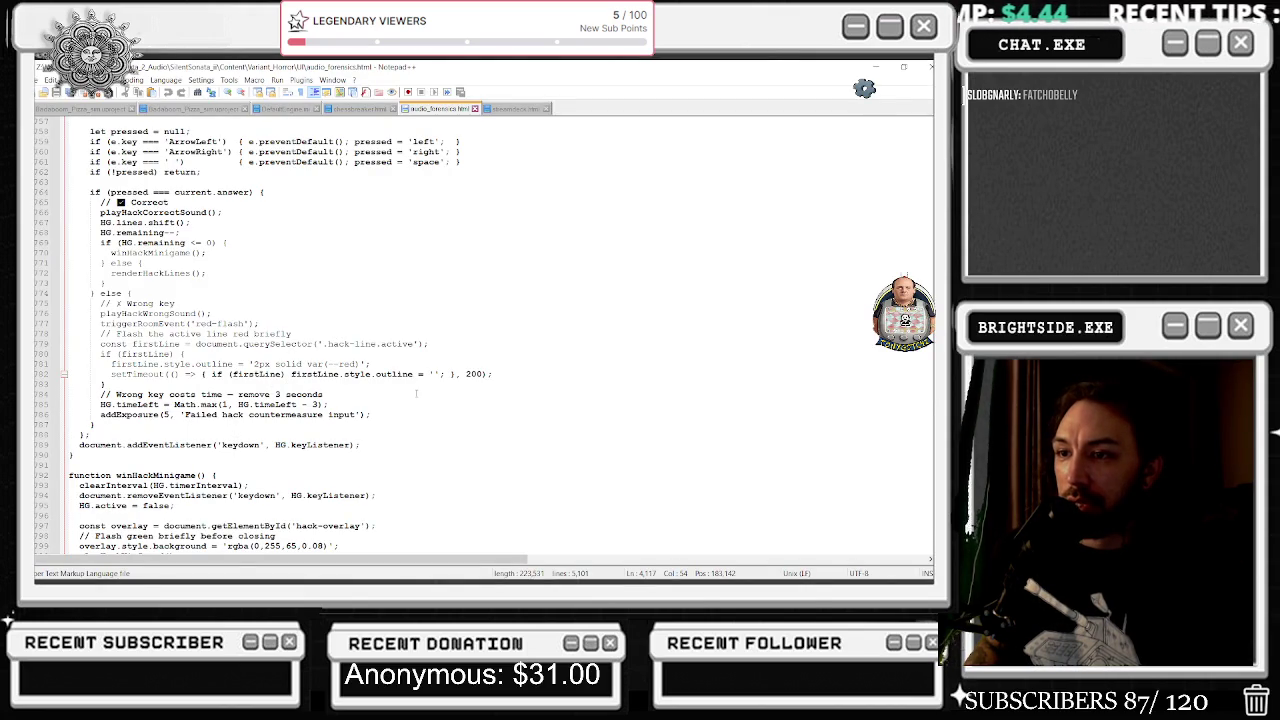
left_click(400, 425)
key("ctrl+a")
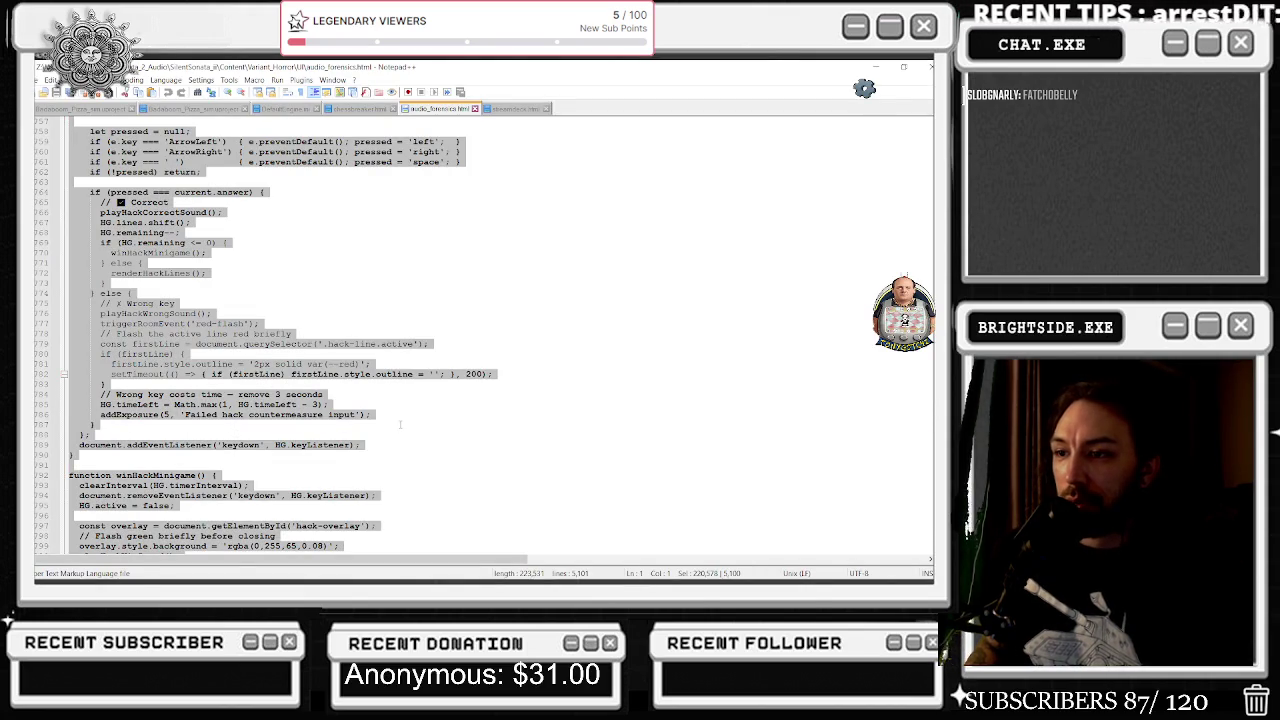
key("ctrl+f")
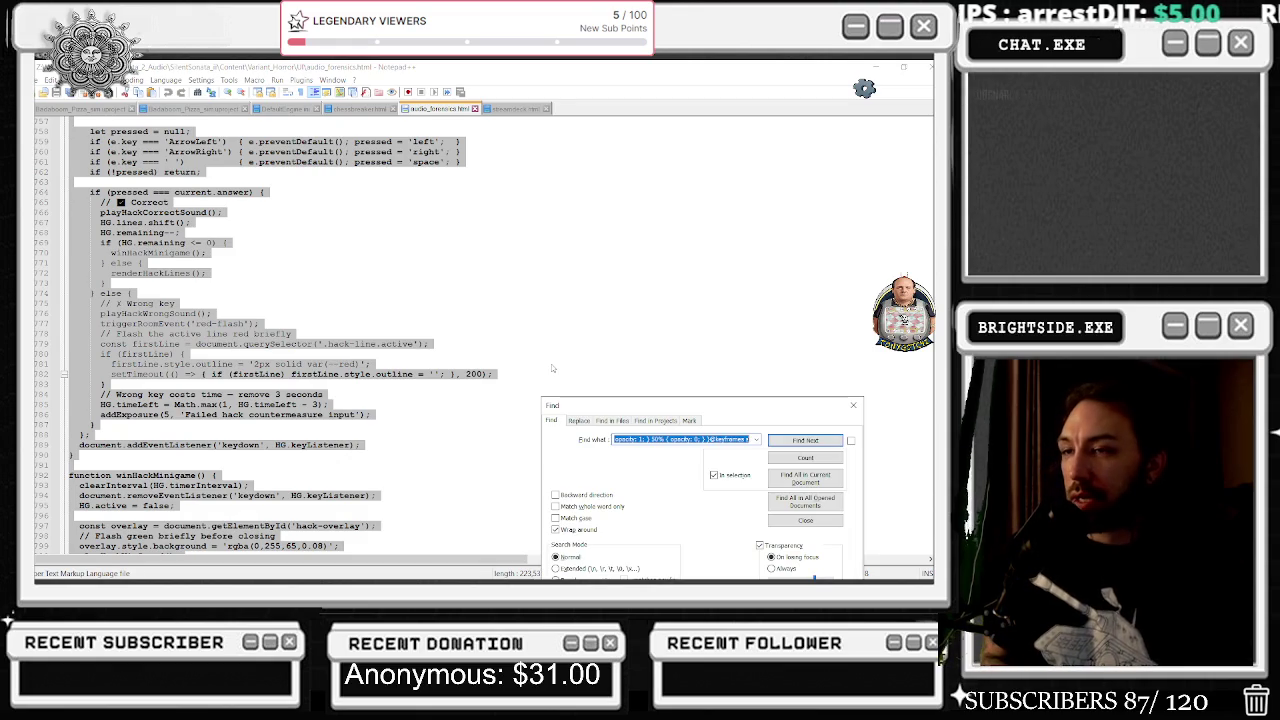
type("camera")
key("Return")
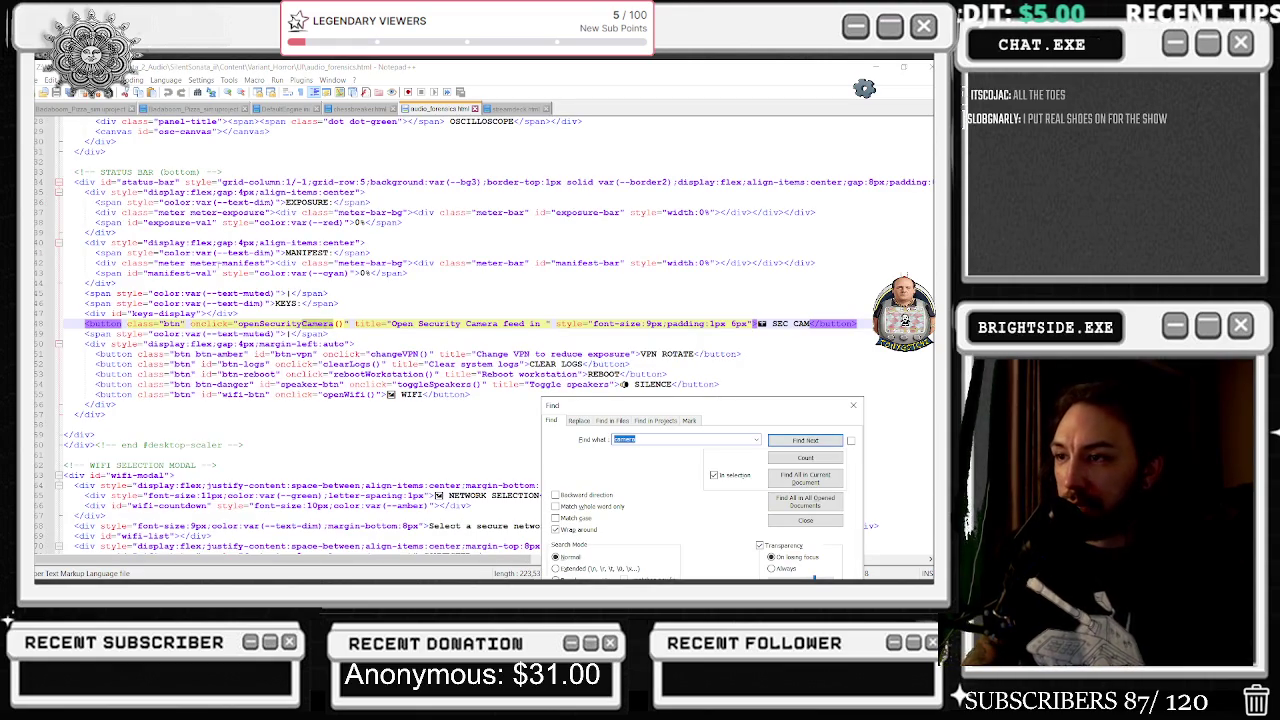
key("Return")
key("Return")
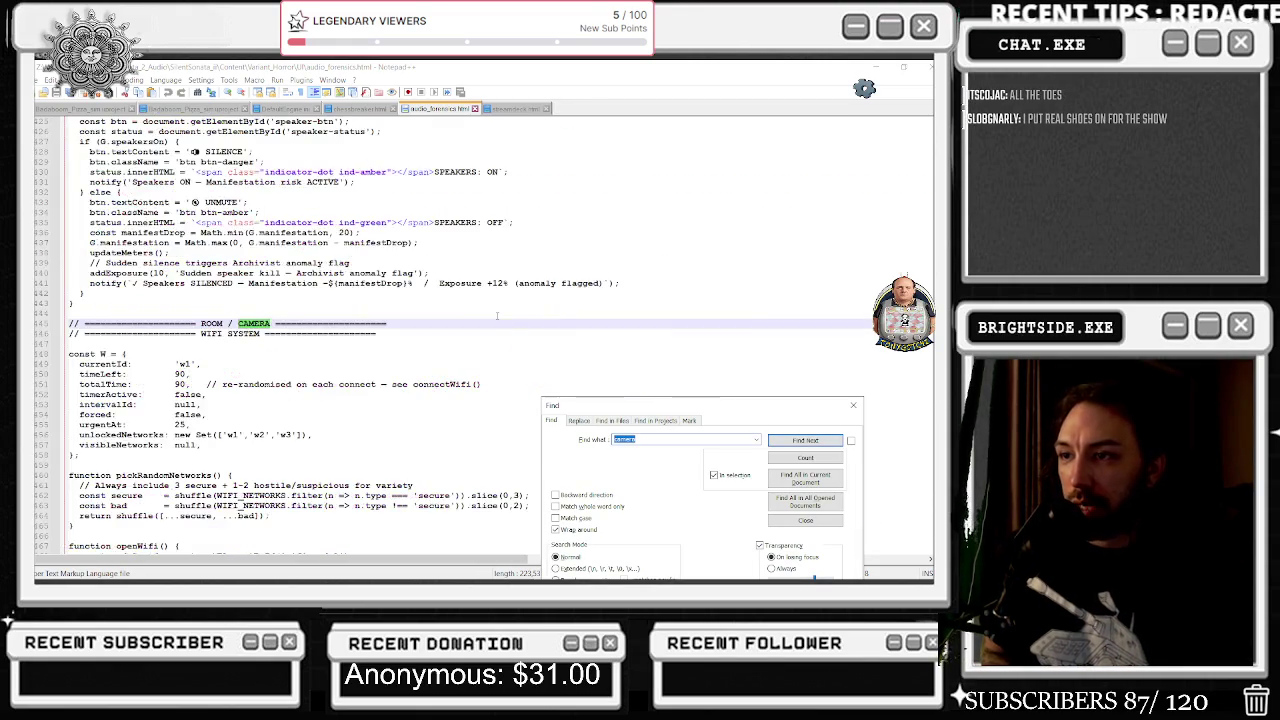
key("Return")
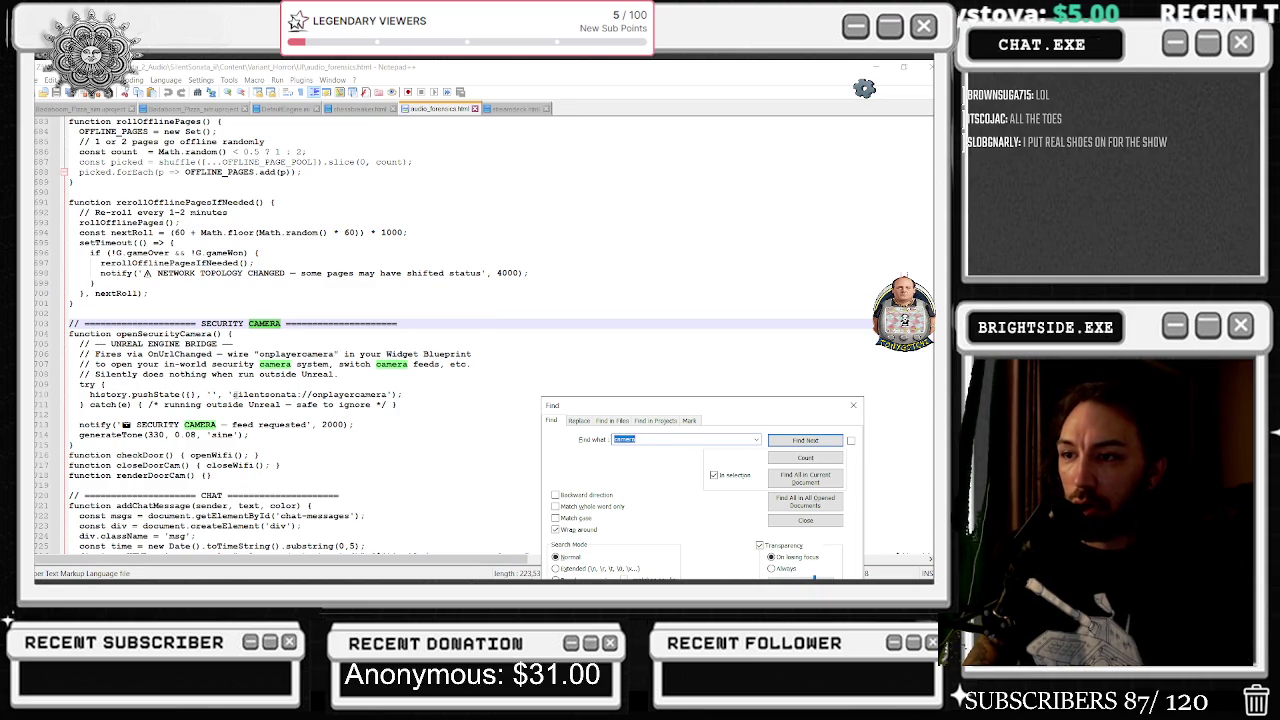
Select the 'silentsonata://onplayercamera' URL on line 710 in openSecurityCamera.
left_click_drag(233, 395, 390, 393)
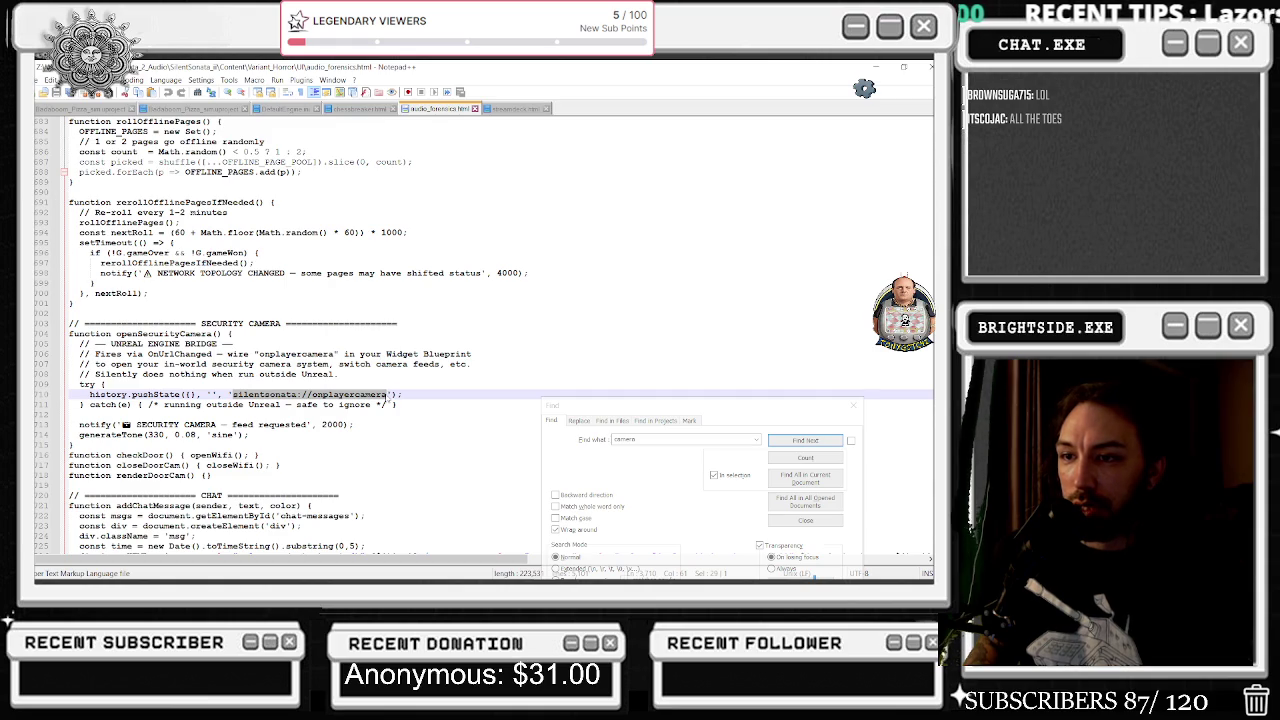
left_click_drag(148, 394, 368, 392)
left_click(385, 394)
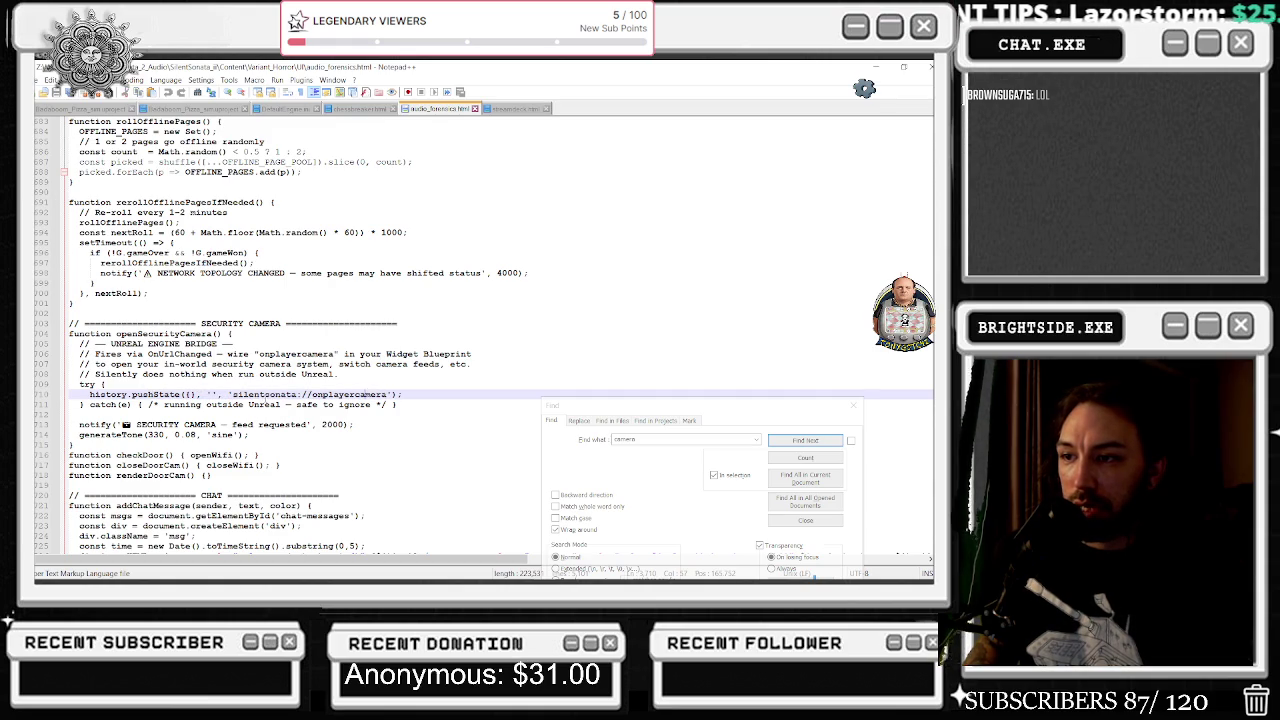
left_click_drag(233, 395, 388, 394)
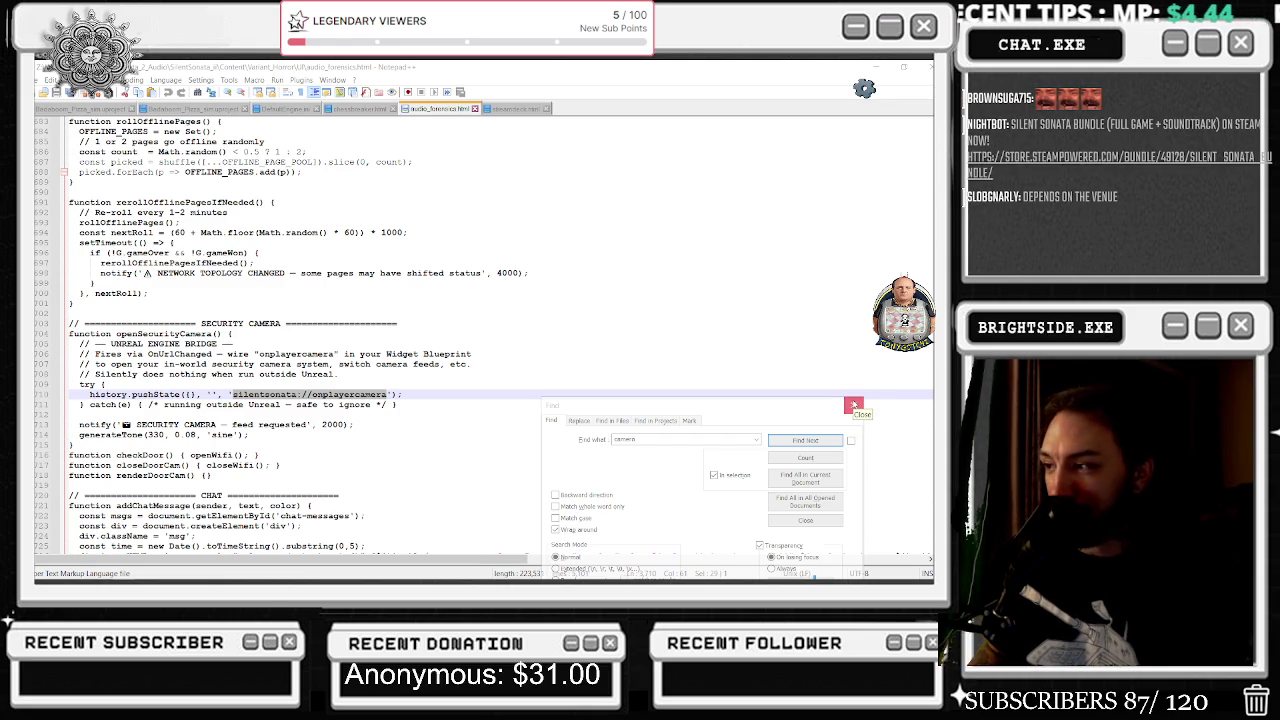
Search the code for 'onplayer' and scroll through the matching section.
left_click(805, 440)
type("onplayer")
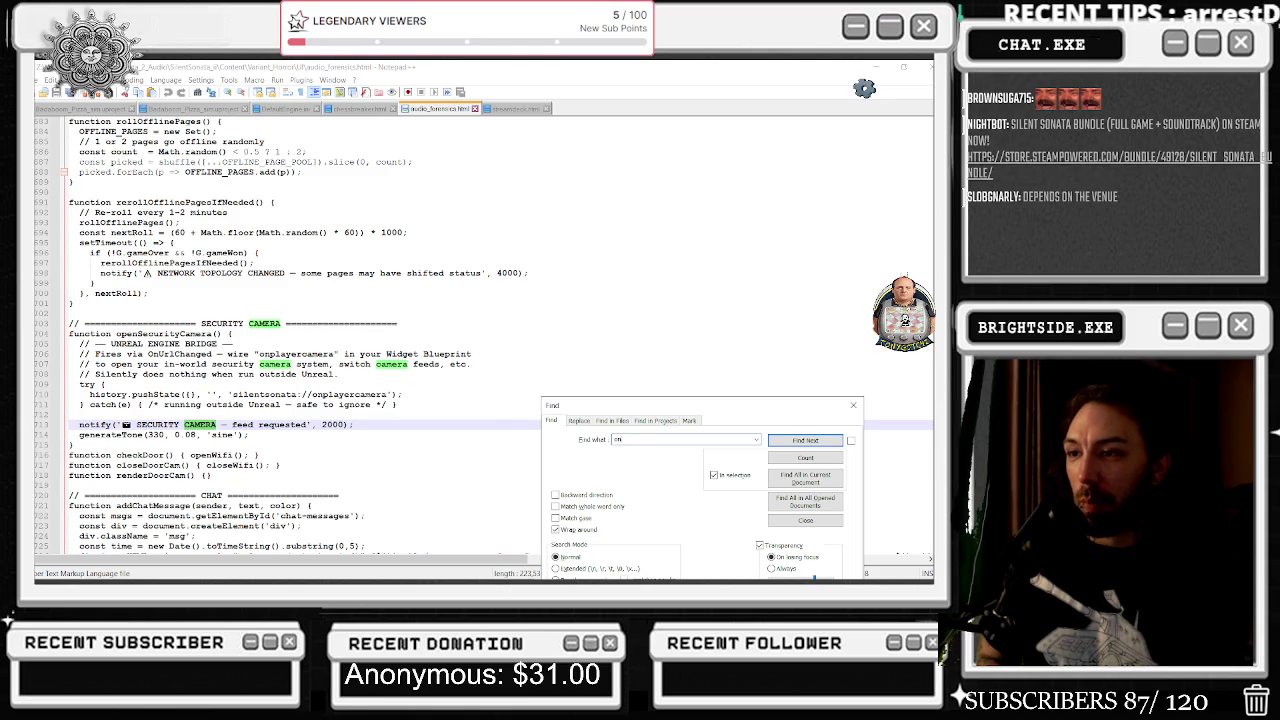
key("Return")
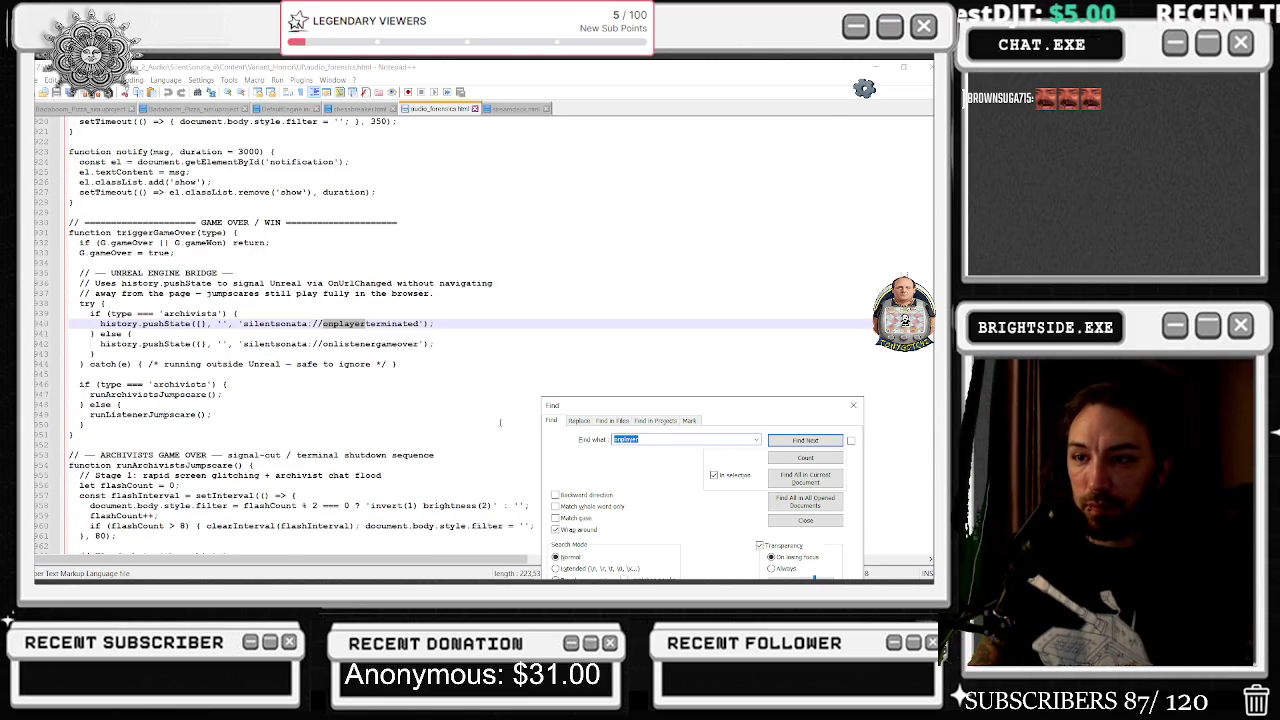
scroll(262, 447, "down", 1)
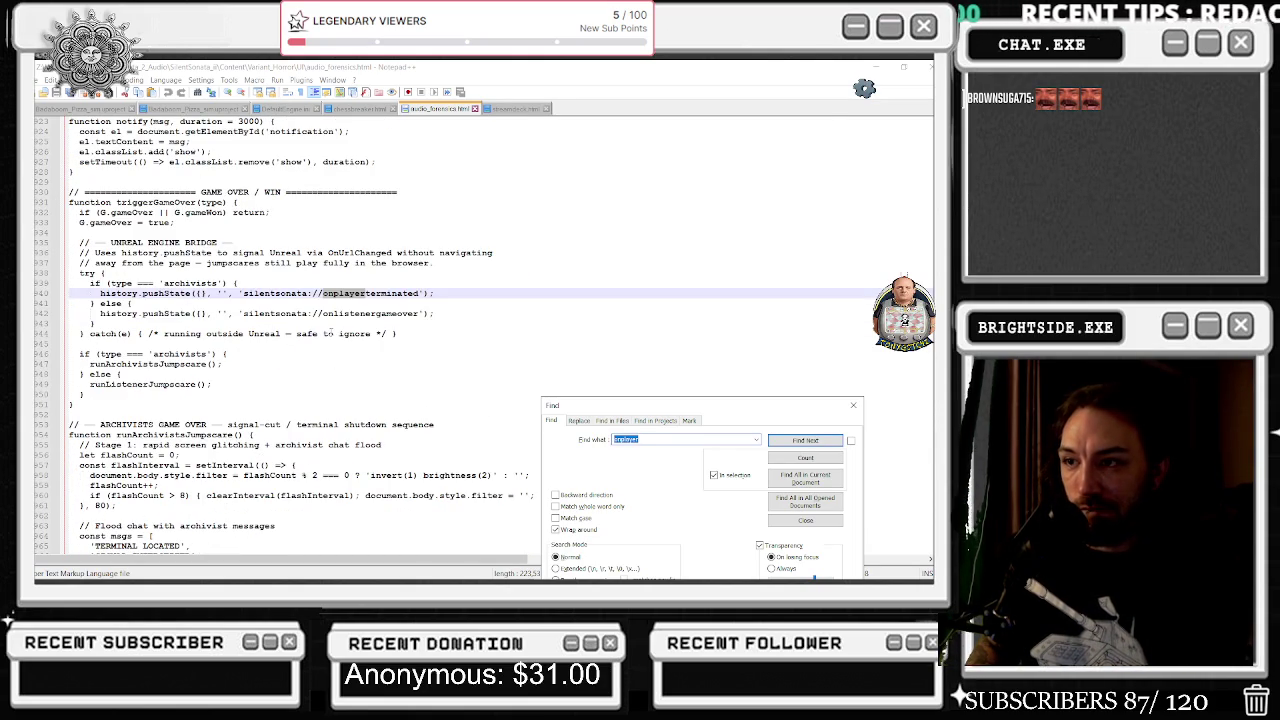
scroll(334, 324, "down", 1)
scroll(343, 295, "down", 1)
Search for 'url' to reach triggerWin and select its three win-overlay lines.
left_click(654, 439)
key("ctrl+a")
type("url")
key("Return")
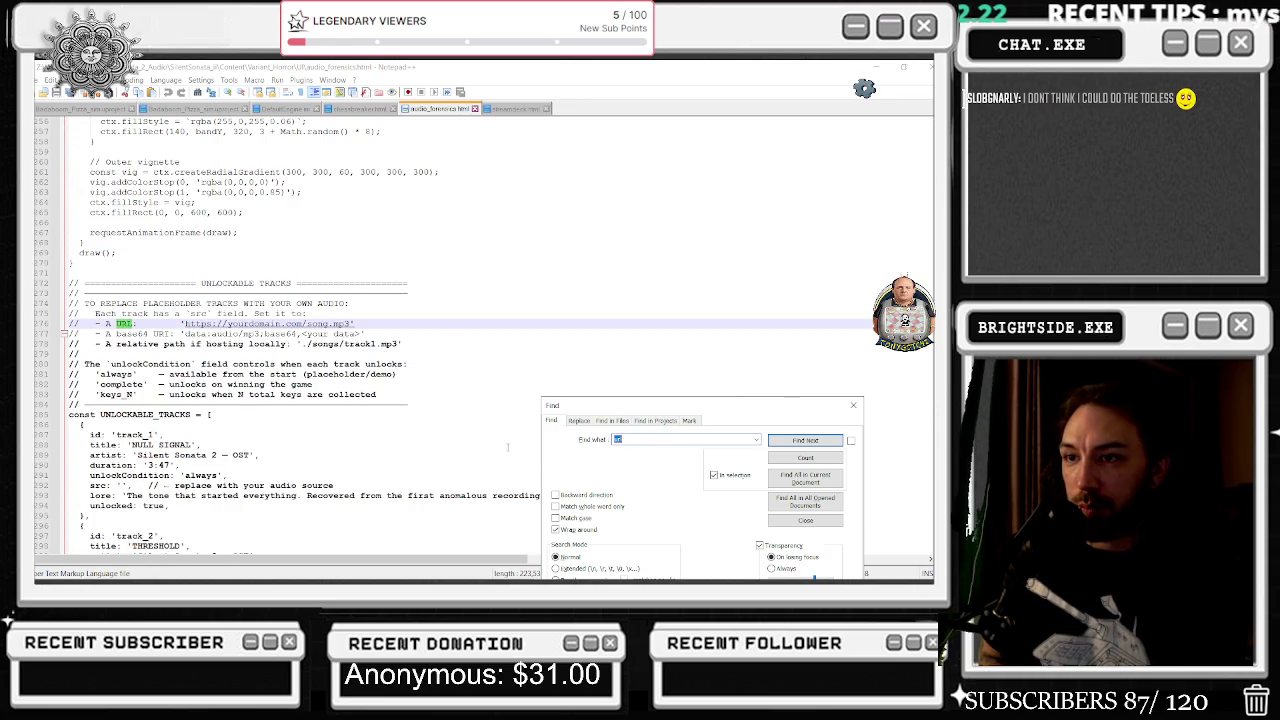
key("Return")
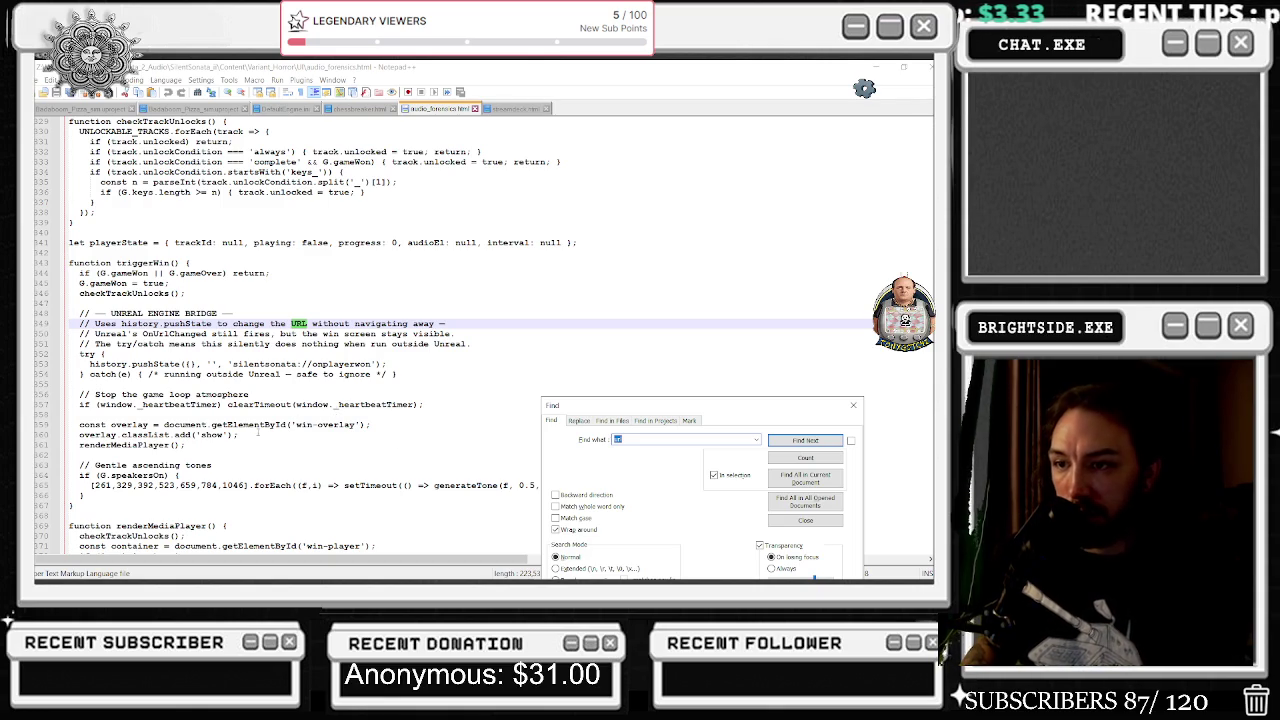
mouse_move(203, 450)
left_mouse_down()
mouse_move(240, 434)
mouse_move(74, 424)
left_mouse_up()
key("ctrl+c")
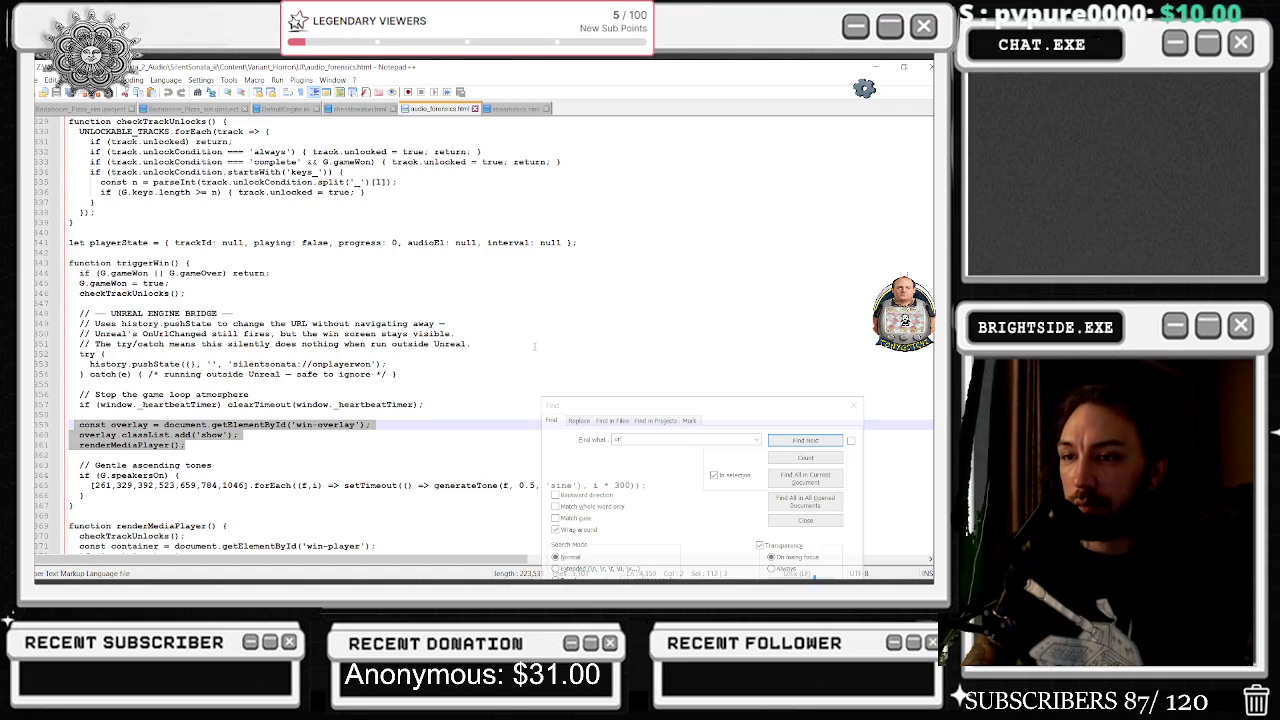
Search the code for 'camera' to reach the openSecurityCamera function.
left_click(802, 433)
type("camera")
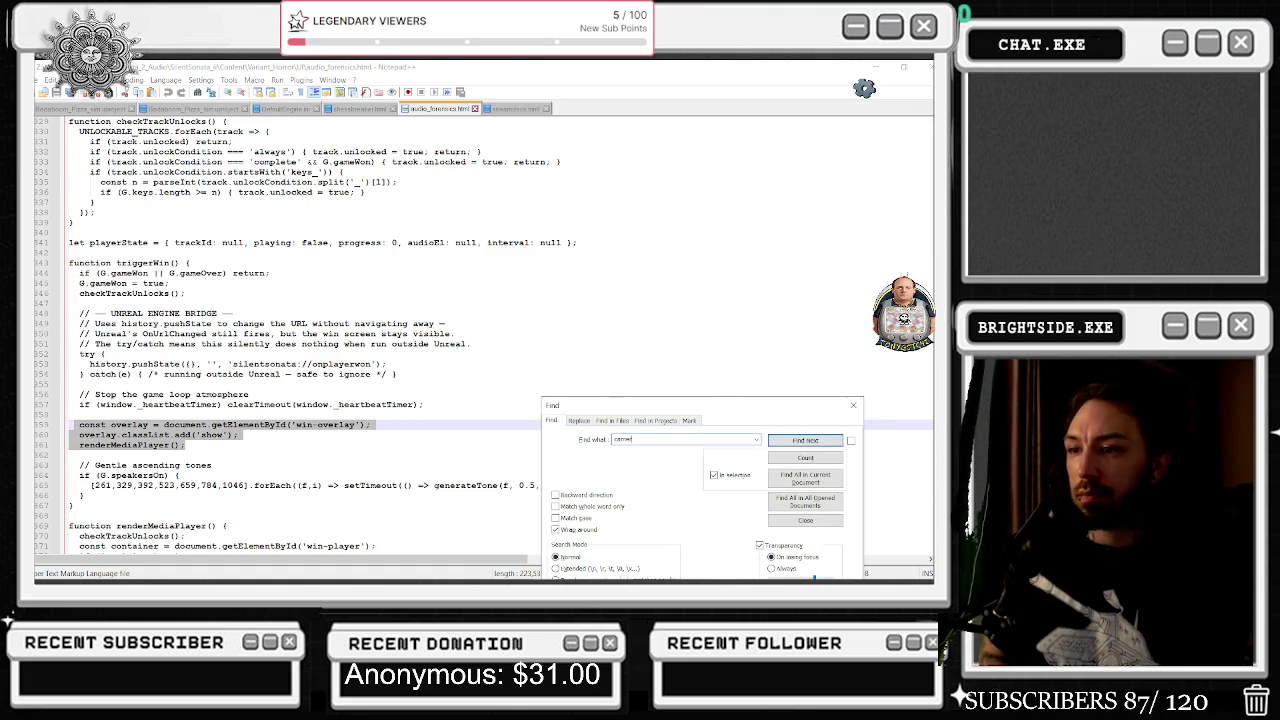
key("Return")
key("Return")
key("Return")
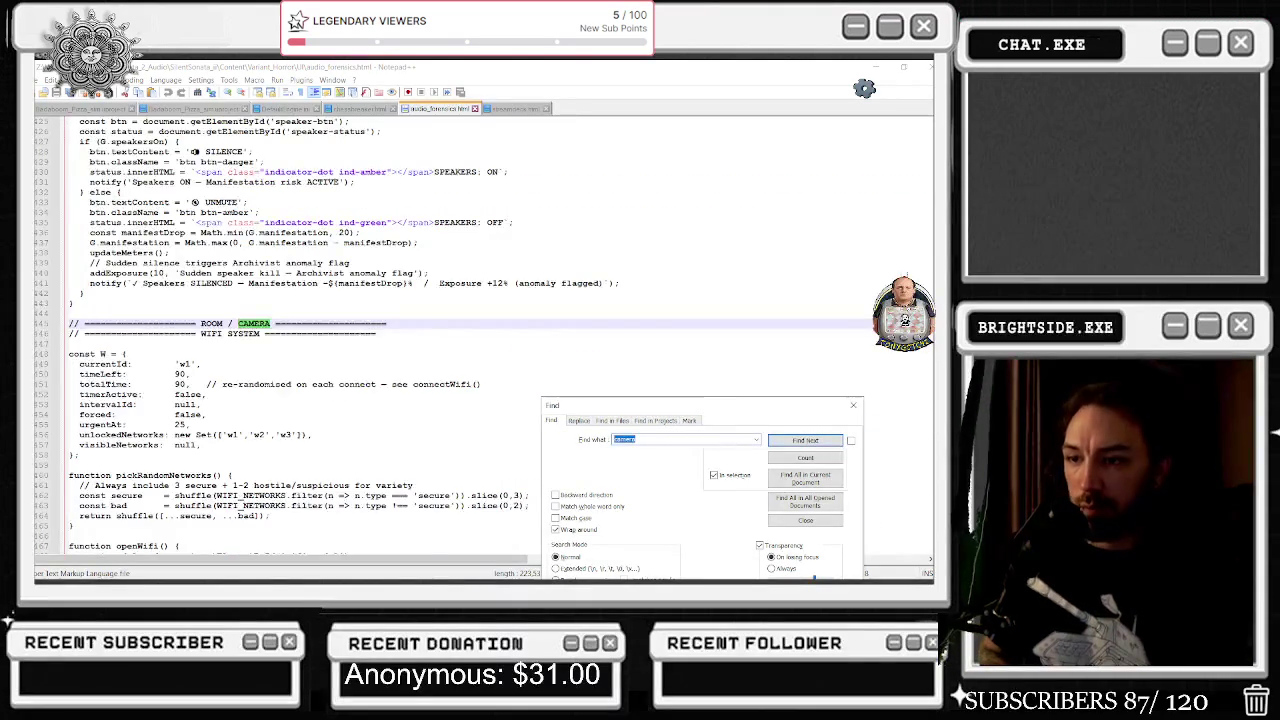
key("Return")
key("Return")
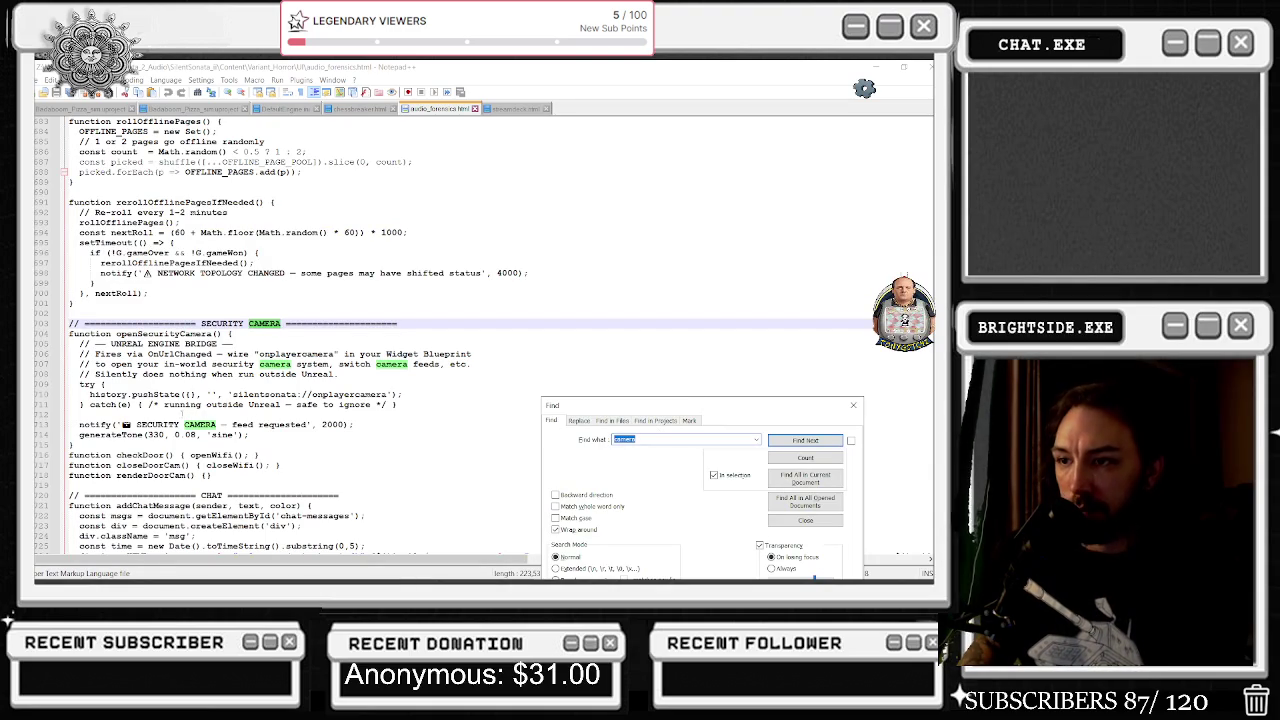
Paste the three overlay lines into openSecurityCamera at line 712 and save the HTML file.
left_click(298, 413)
key("ctrl+v")
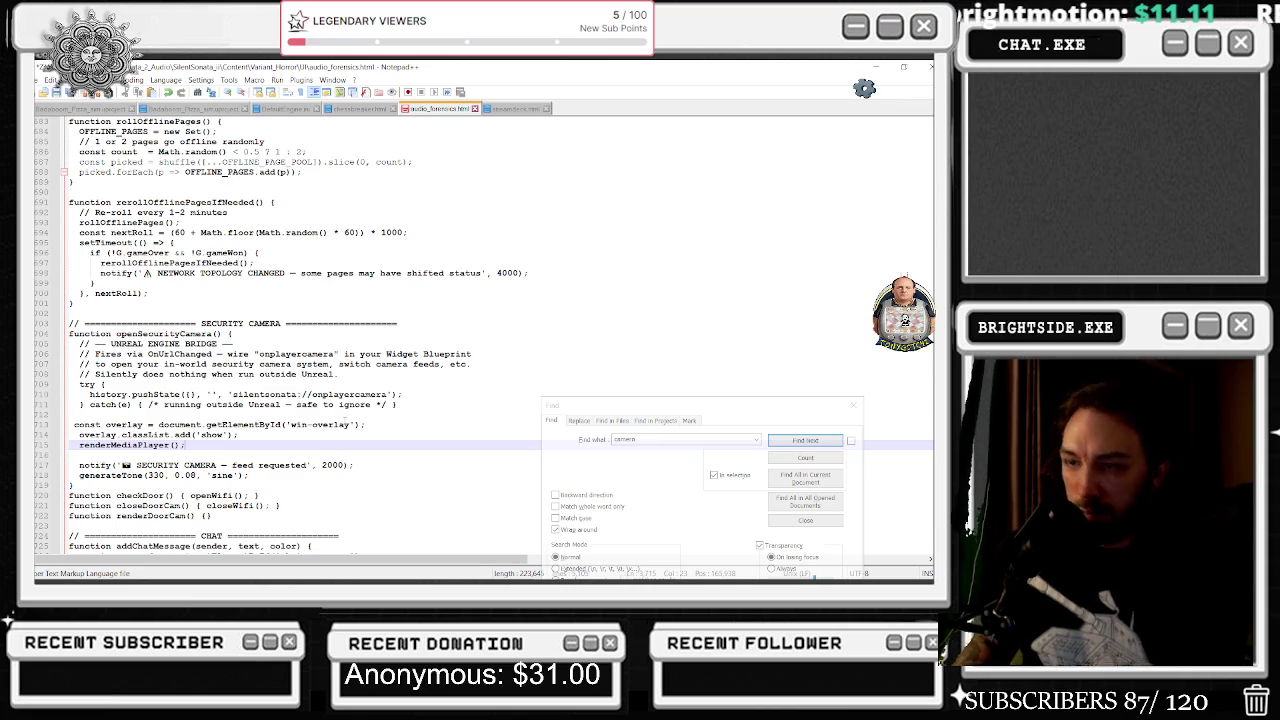
key("ctrl+s")
Check the pasted lines 713–715, then minimize Notepad++ to return to Unreal Editor.
mouse_move(188, 445)
left_mouse_down()
mouse_move(78, 444)
mouse_move(72, 424)
left_mouse_up()
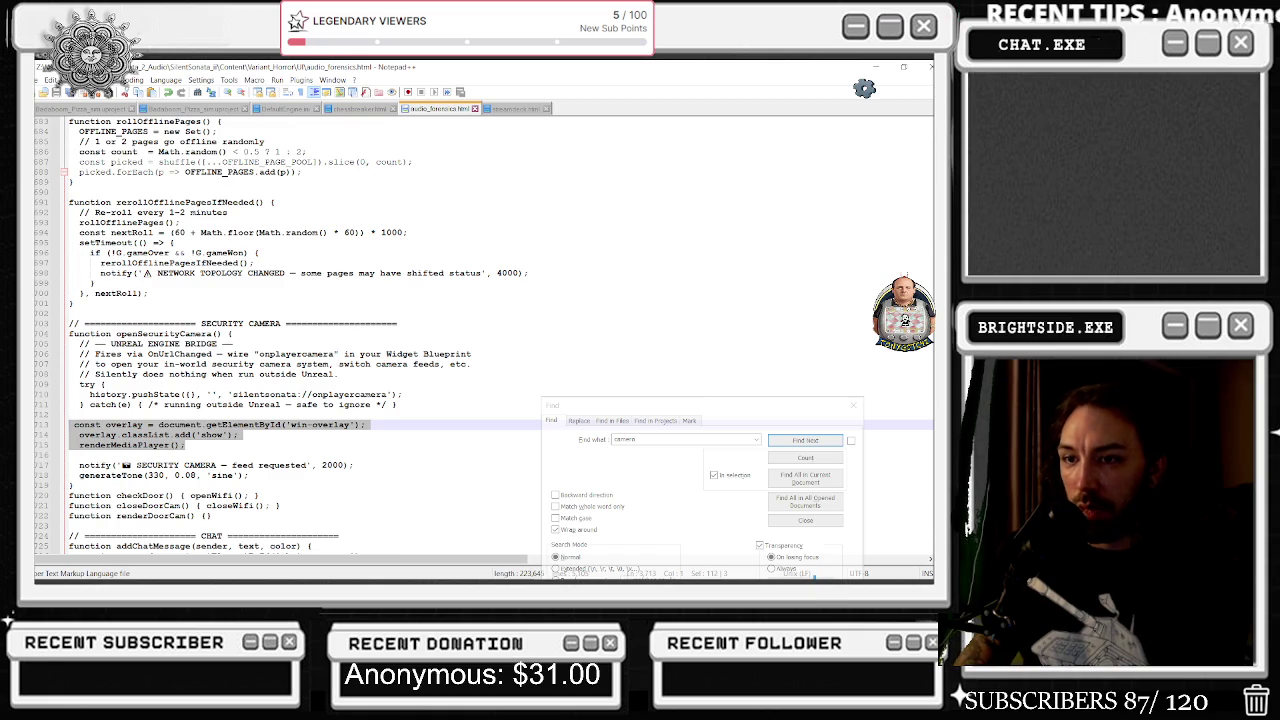
left_click(652, 343)
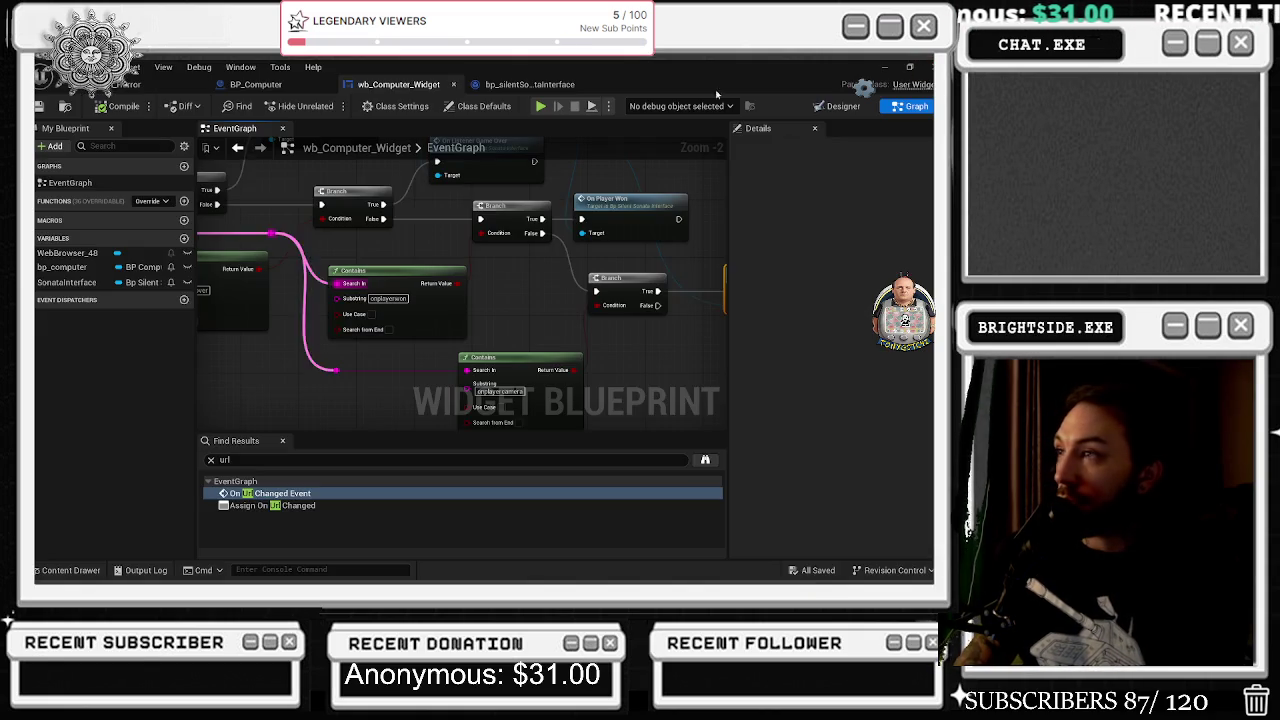
left_click(926, 68)
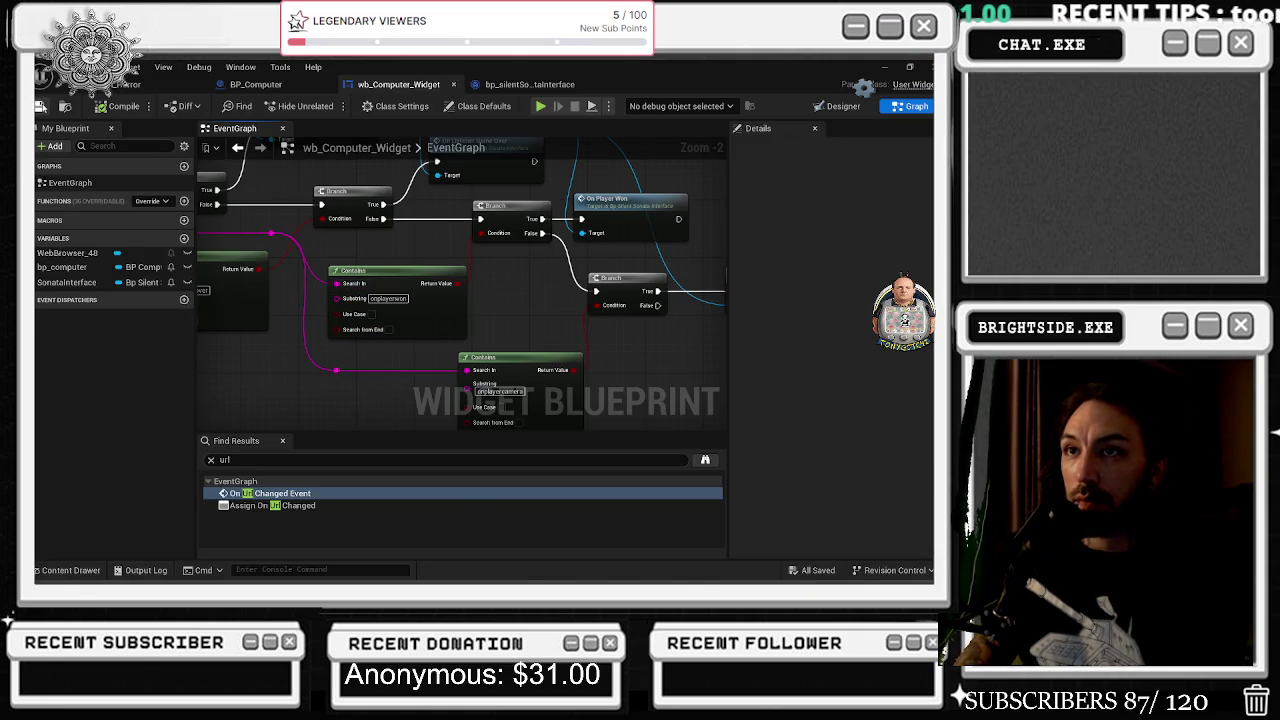
Play the level and walk up to the desk computer showing the SILENT SONATA 2 title screen.
left_click(52, 88)
left_click(326, 105)
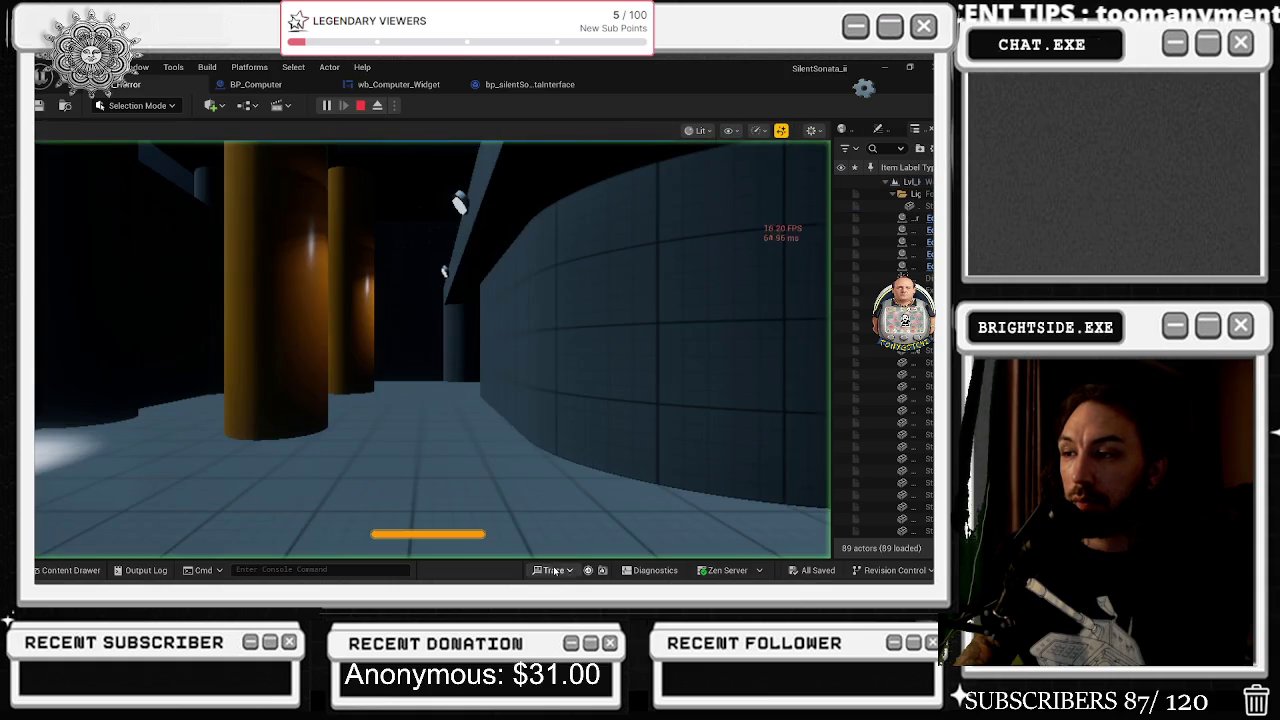
key("w")
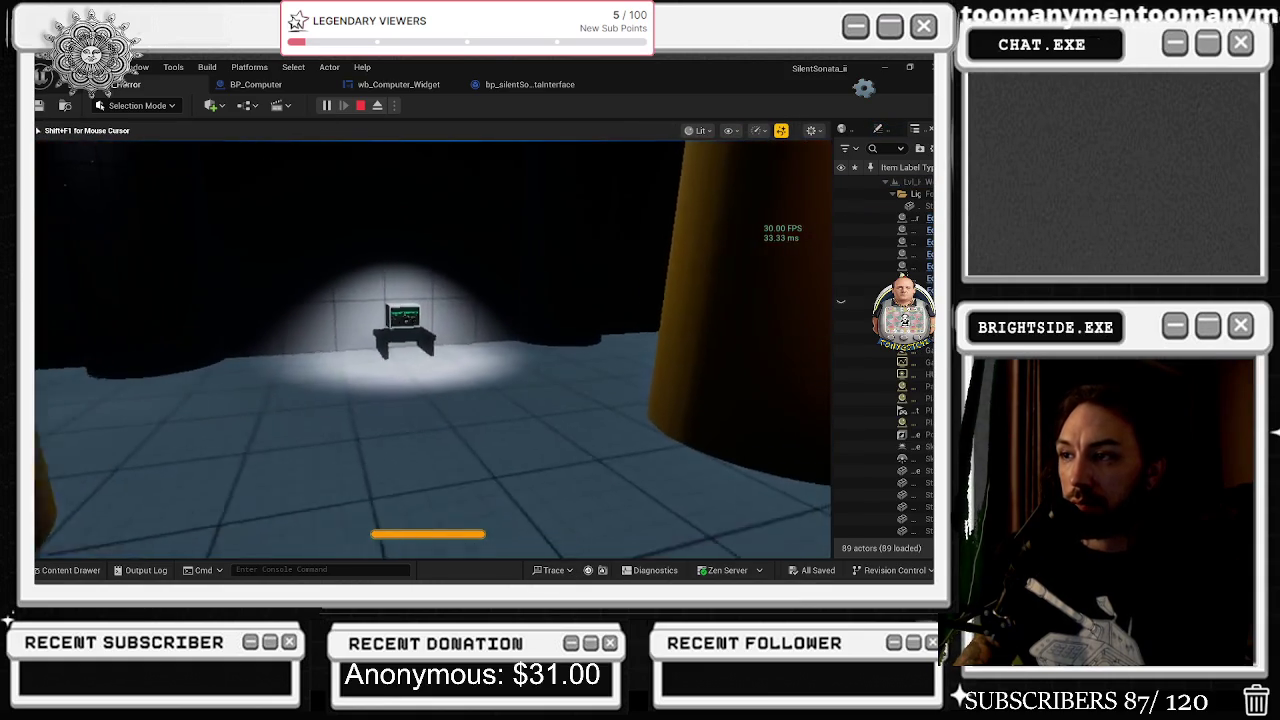
key("w")
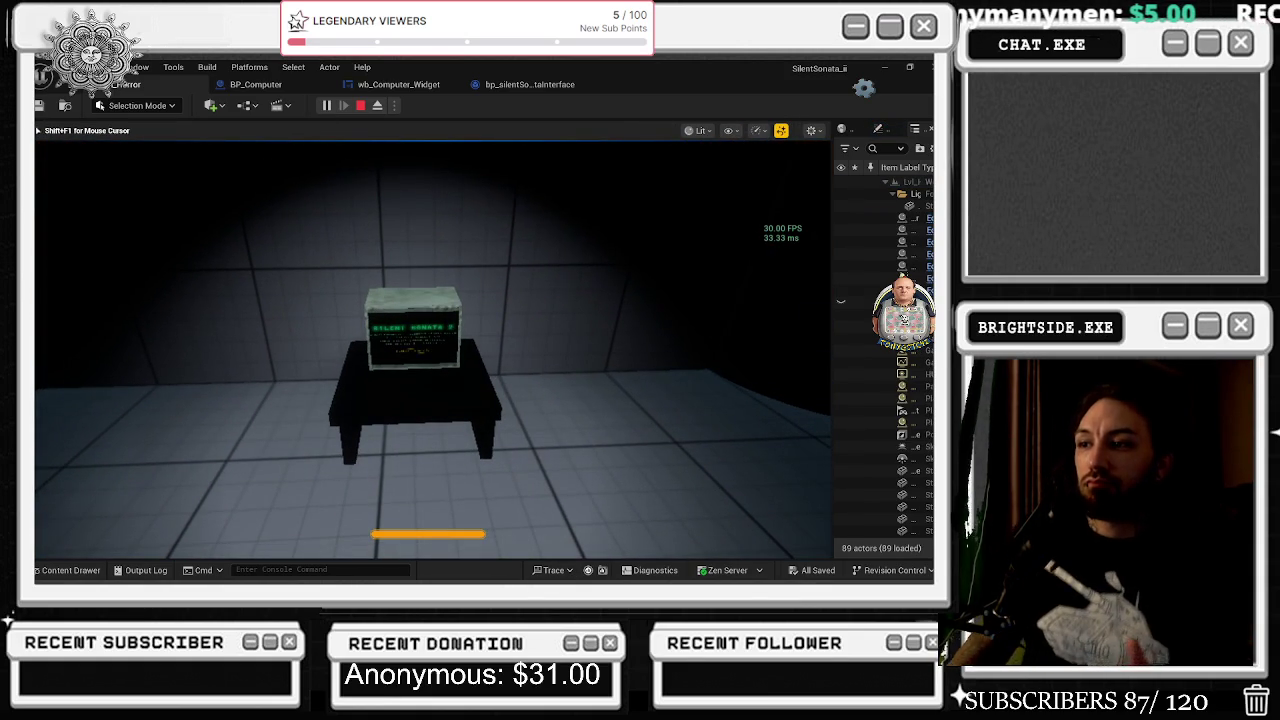
key("e")
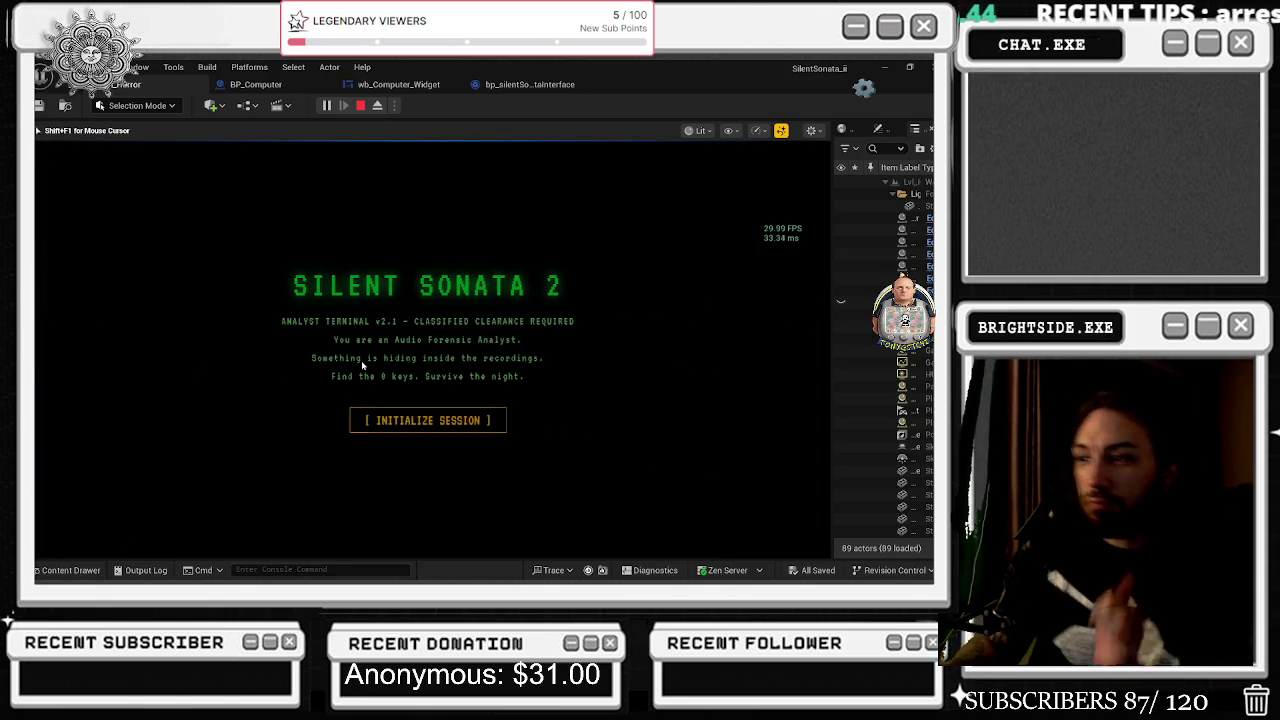
Initialize the terminal session, play to the archive, choose NEW SESSION, then stop Play-In-Editor.
left_click(401, 430)
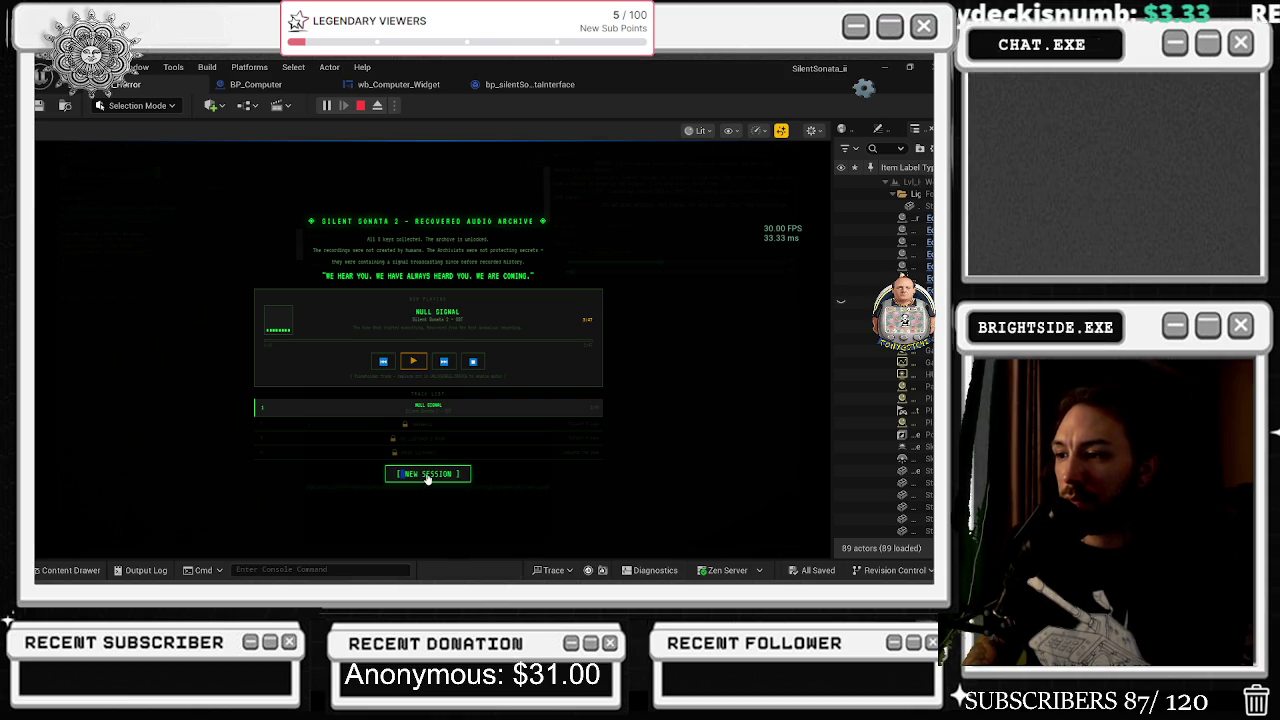
left_click(412, 476)
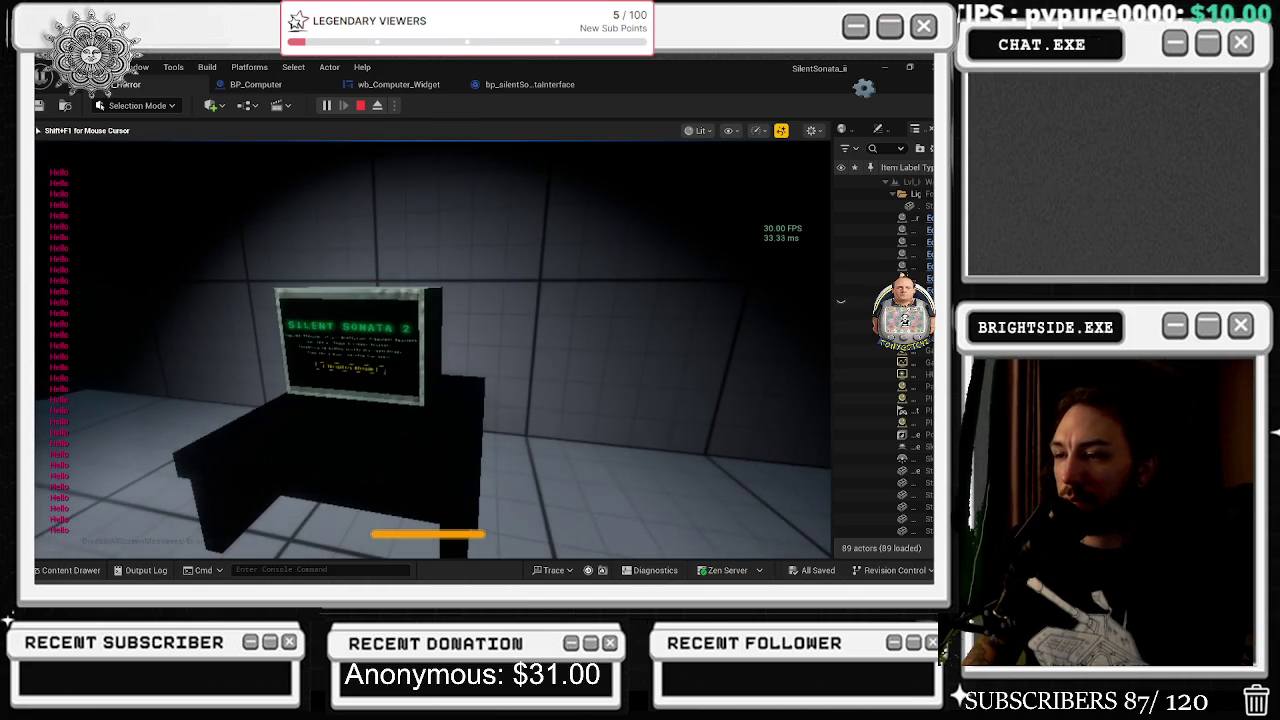
key("Escape")
key("alt+Tab")
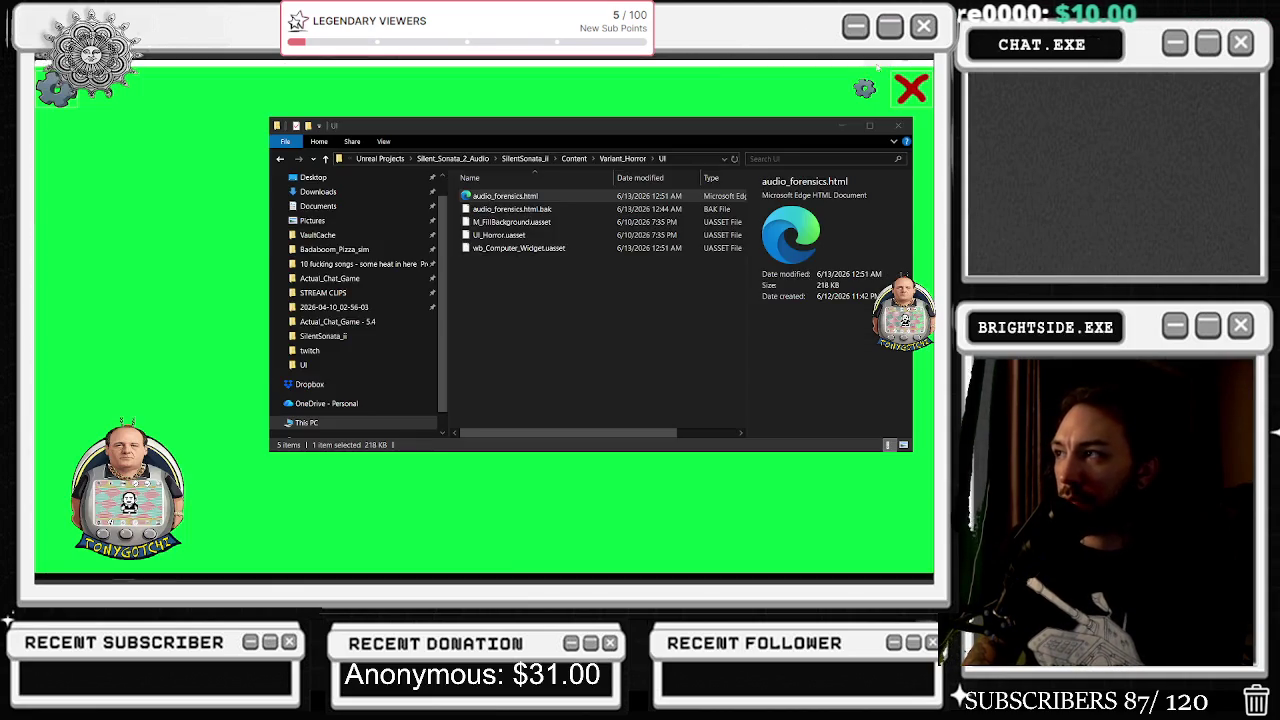
Reopen audio_forensics.html from File Explorer's UI folder with Edit with Notepad++.
key("alt+Tab")
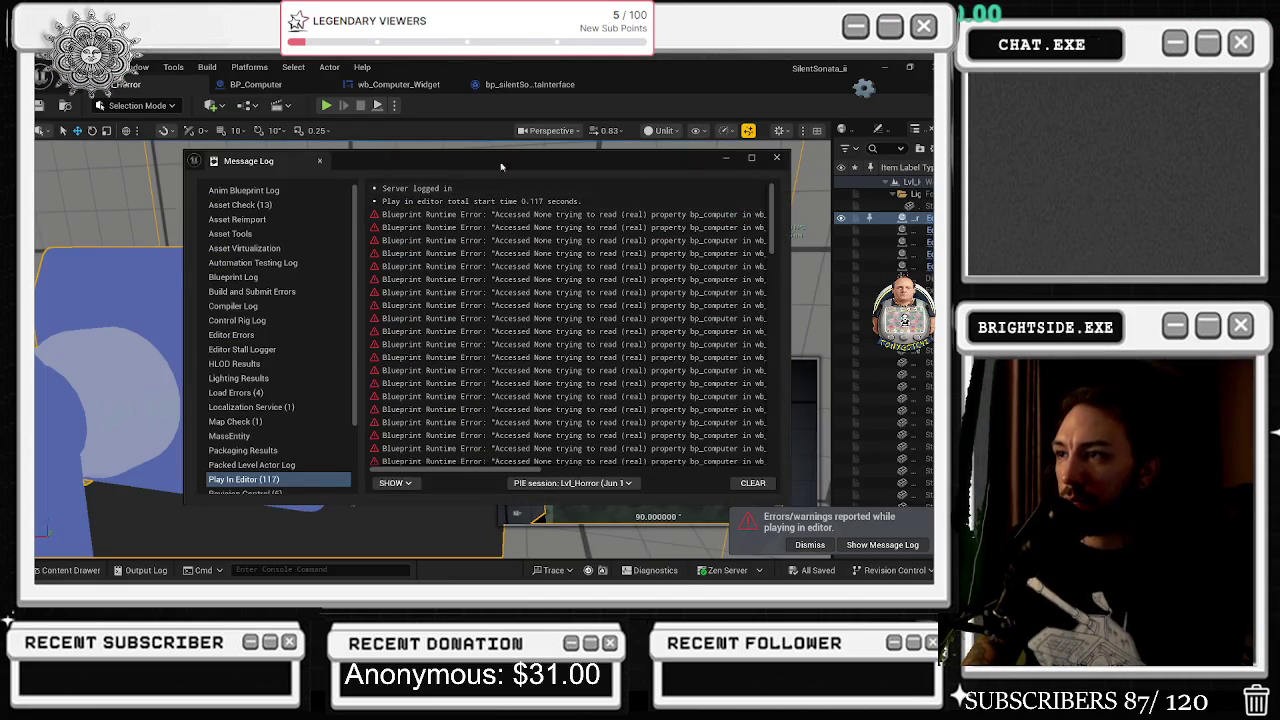
key("alt+Tab")
left_click(466, 445)
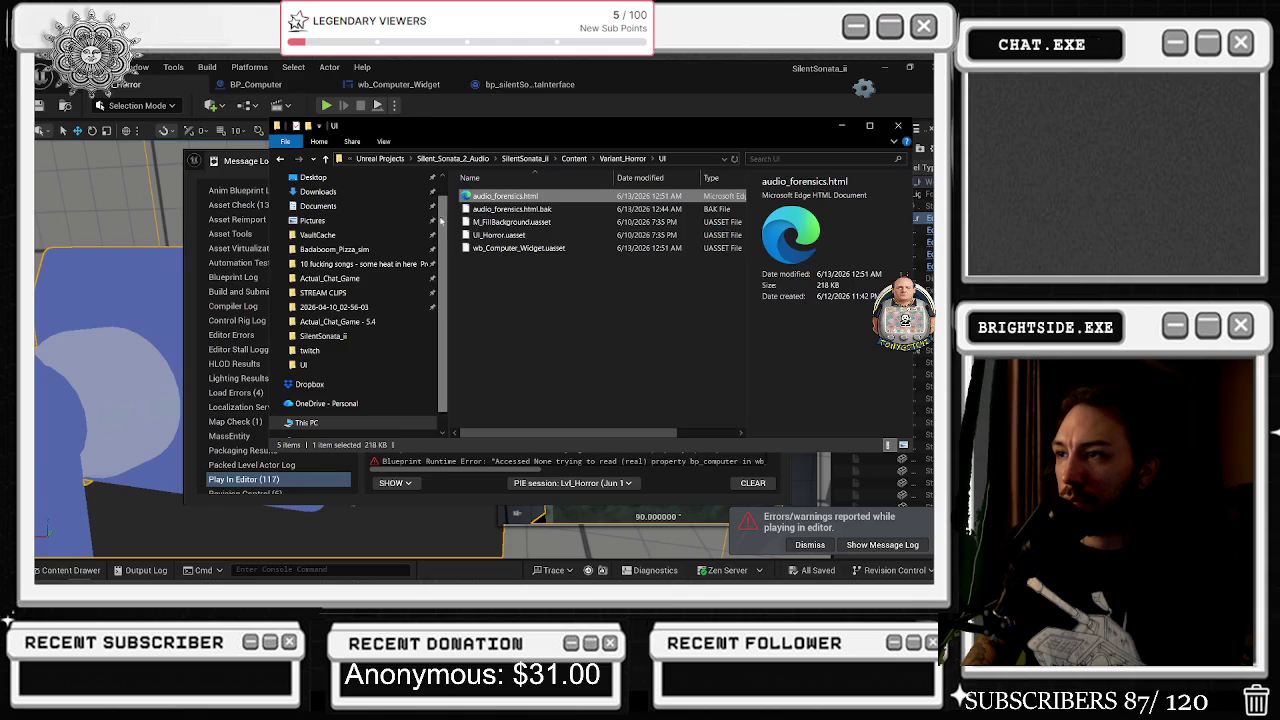
right_click(502, 198)
left_click(454, 277)
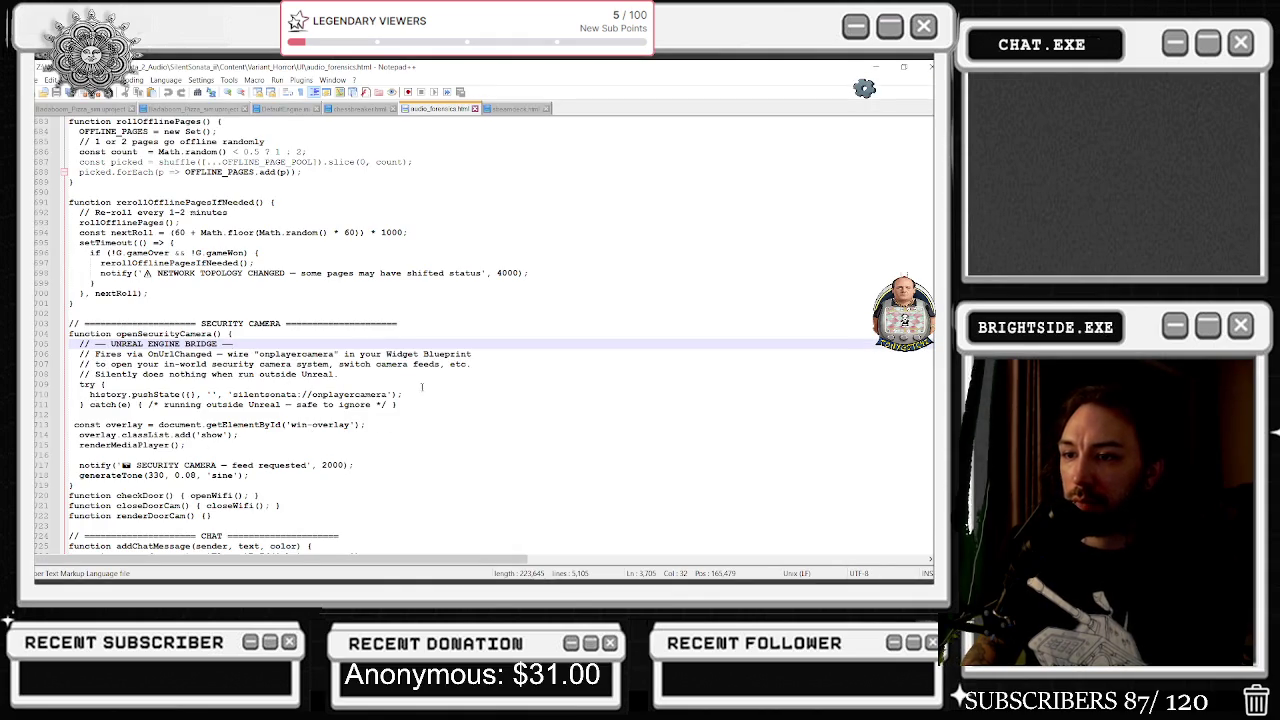
Append a closing brace after renderMediaPlayer(); on line 715, then return to File Explorer.
left_click(217, 453)
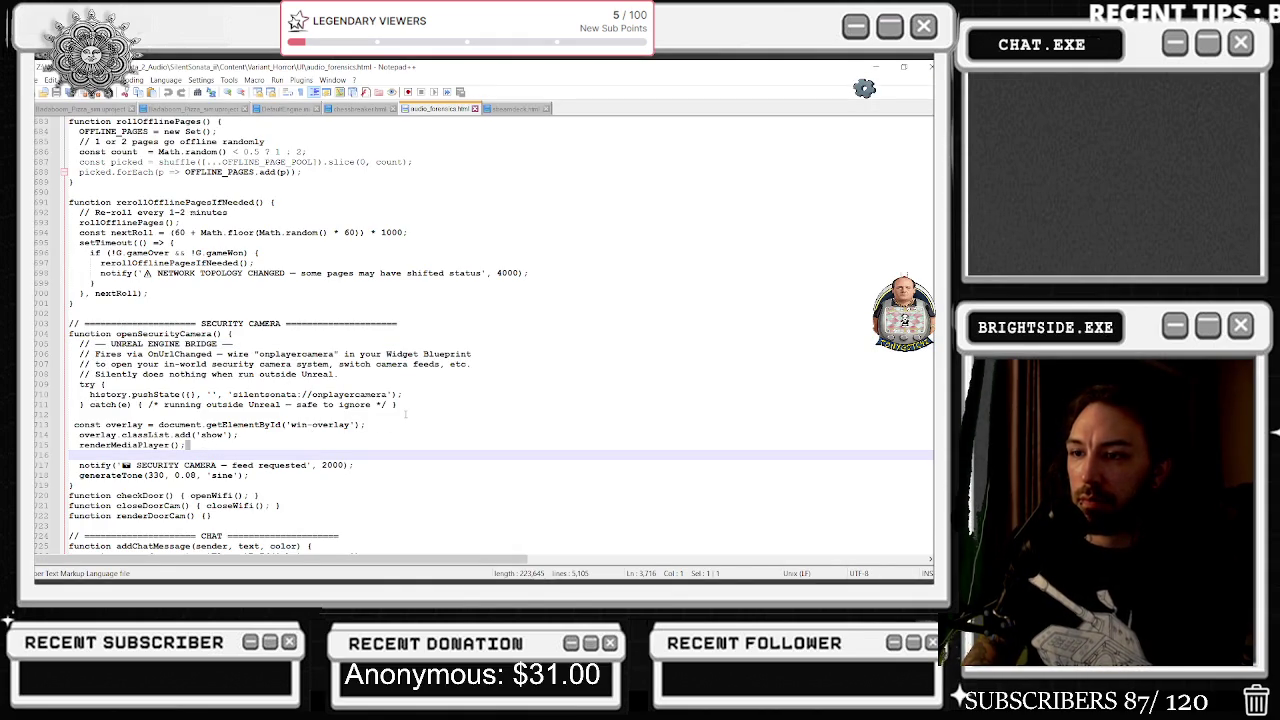
left_click(197, 444)
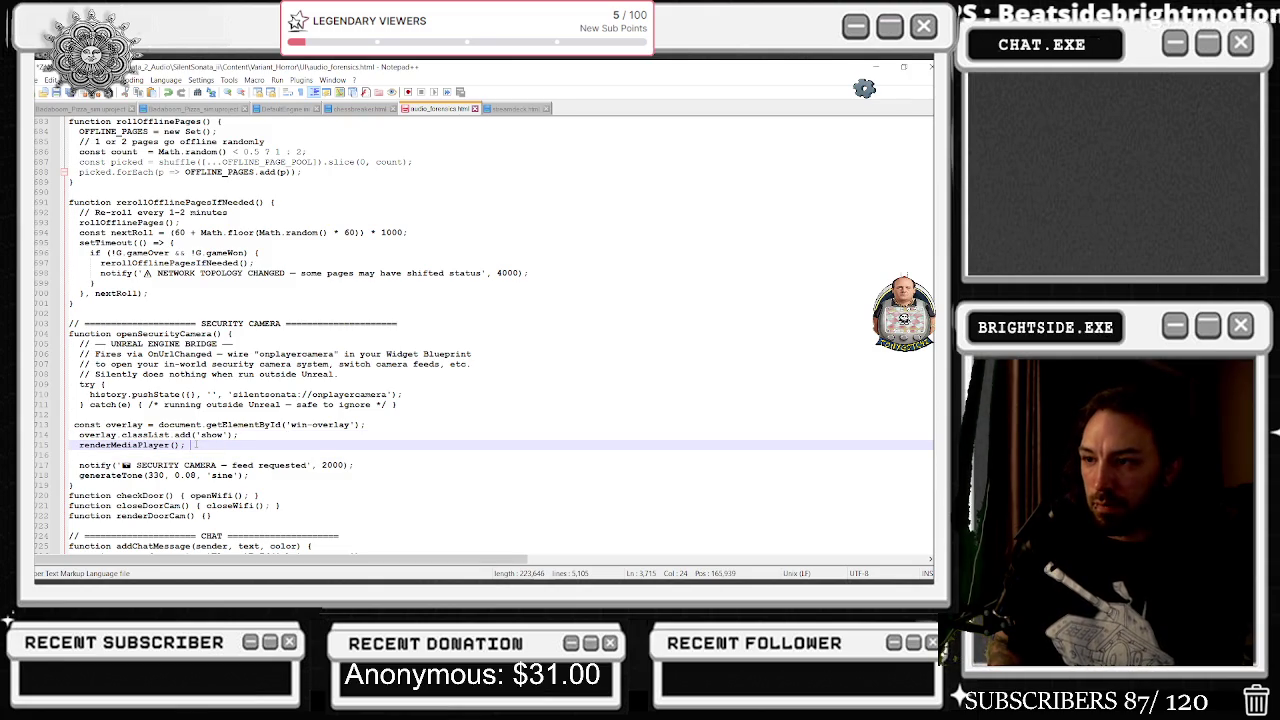
key("Up")
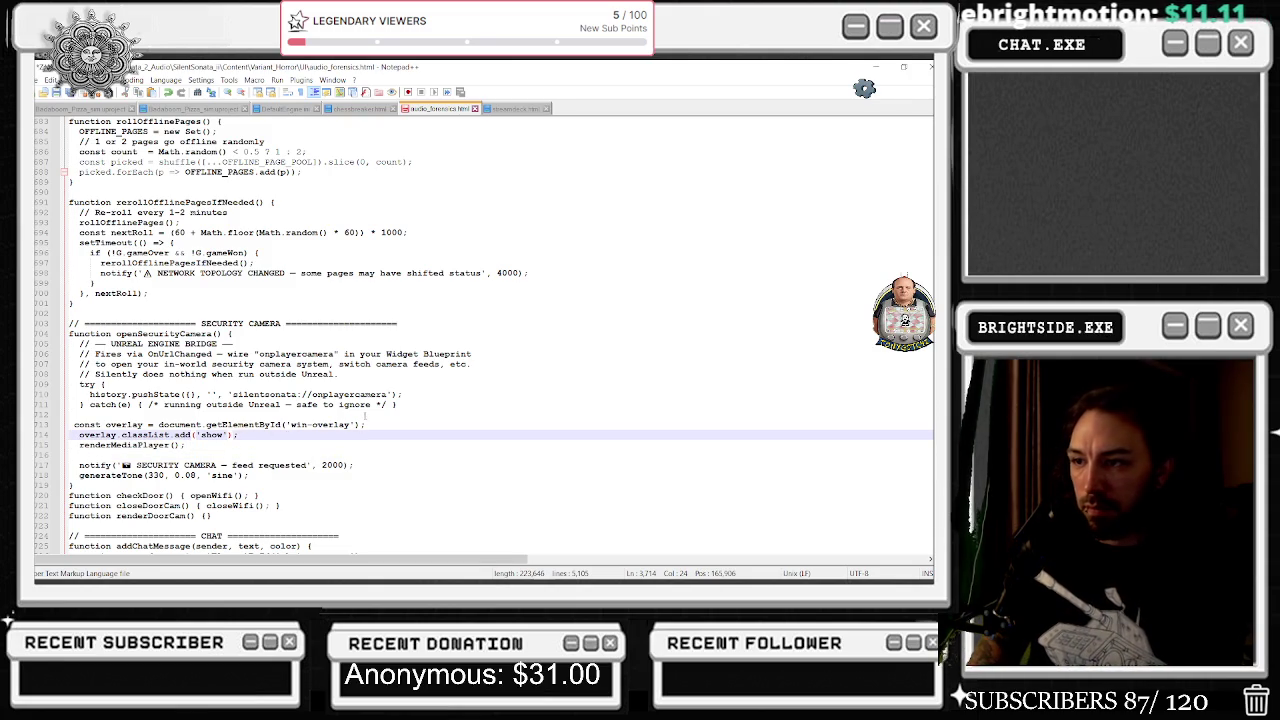
double_click(394, 405)
left_click(211, 446)
type("}")
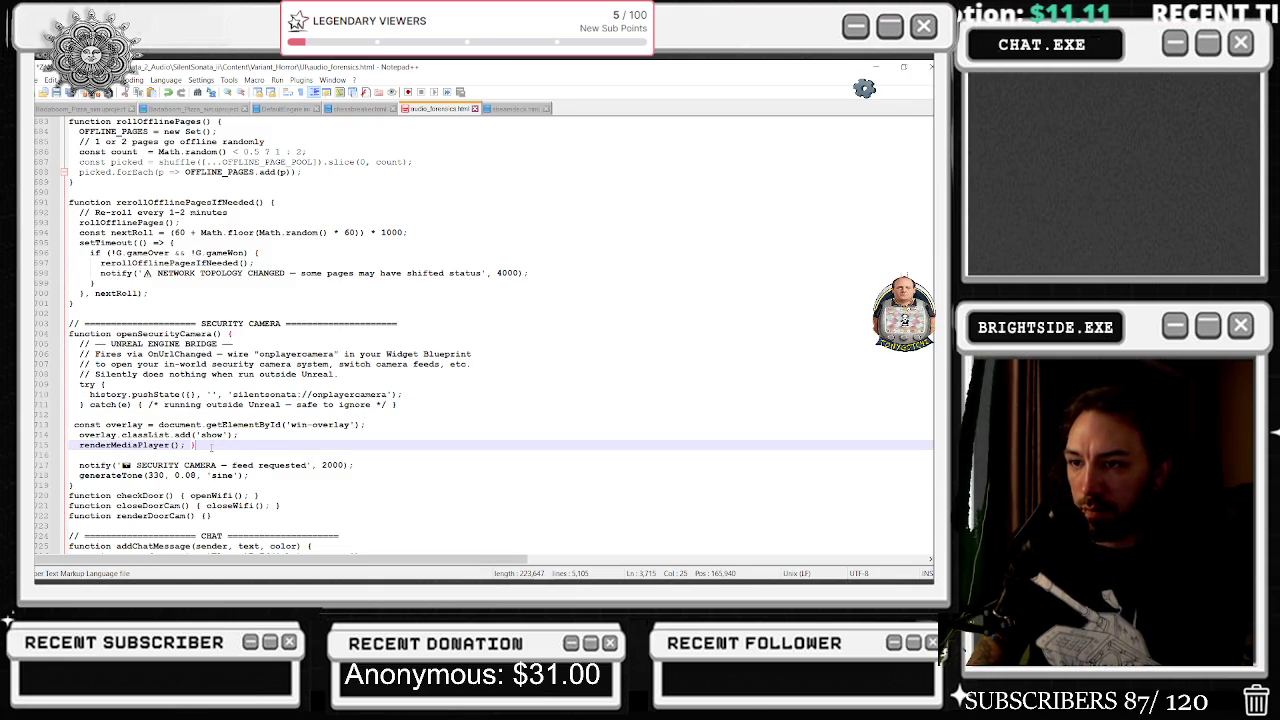
left_click(354, 434)
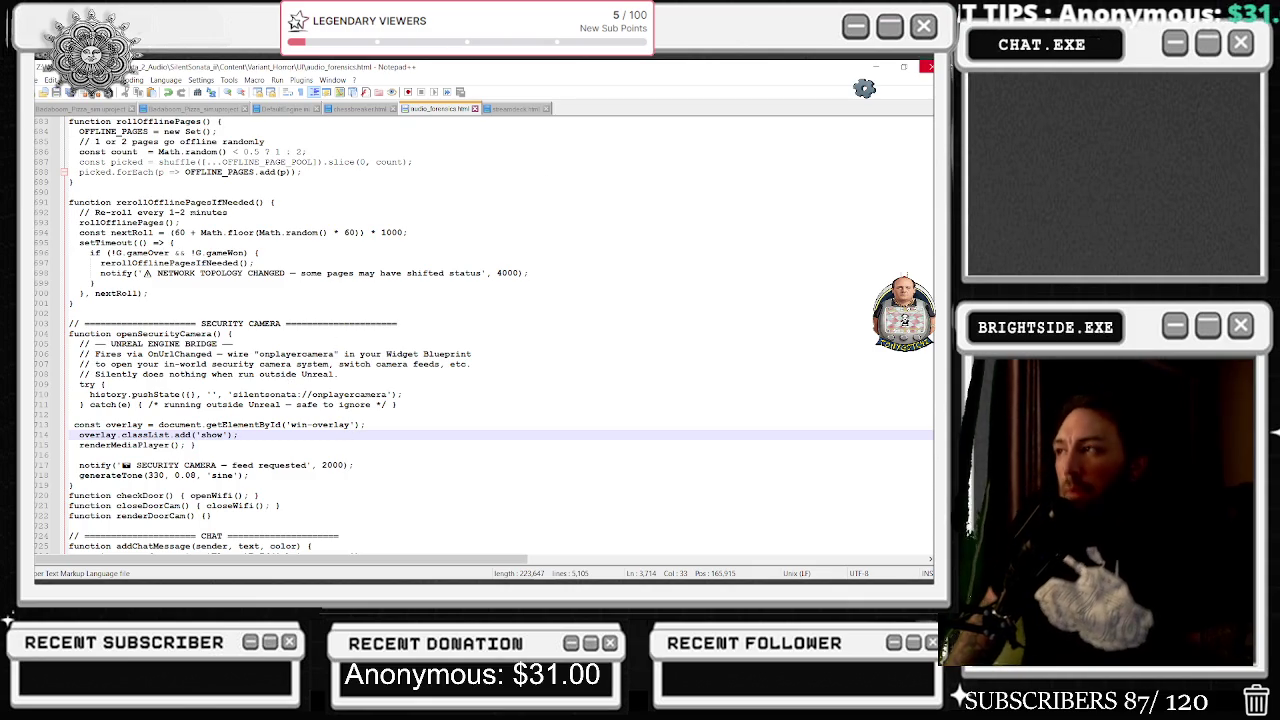
left_click(929, 67)
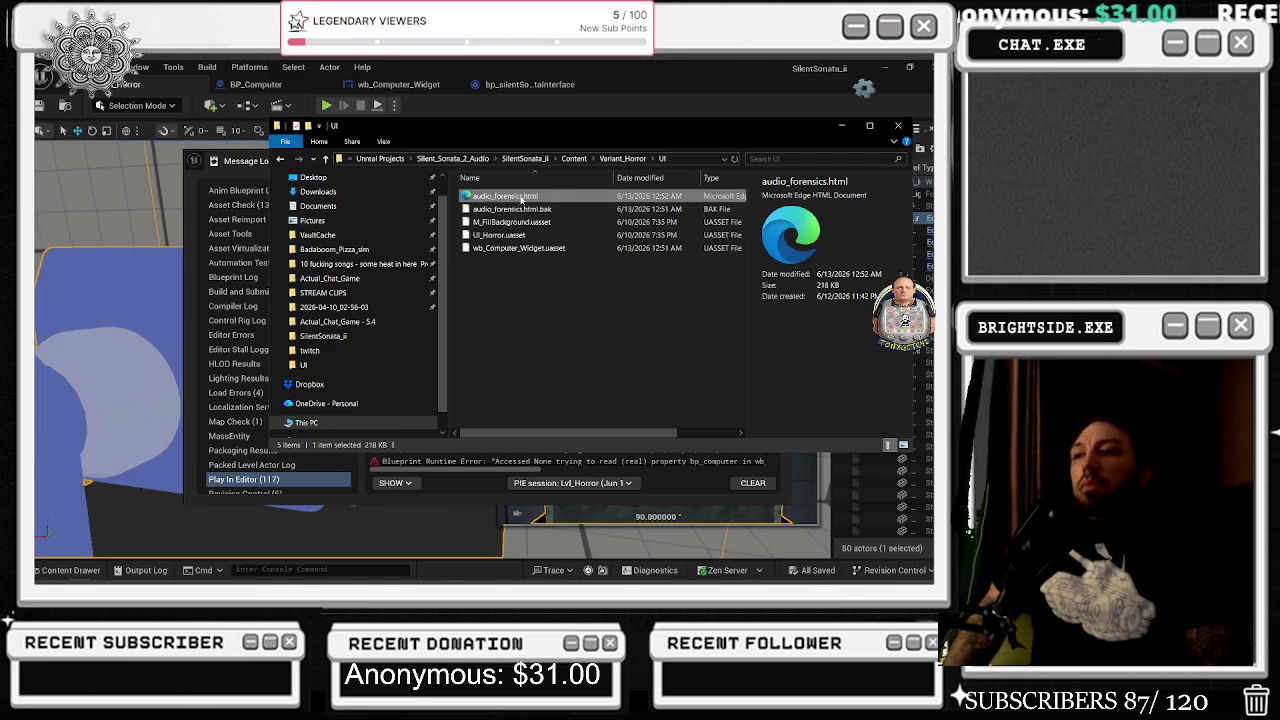
Open audio_forensics.html maximized in Edge, try INITIALIZE SESSION, then close the browser.
double_click(505, 196)
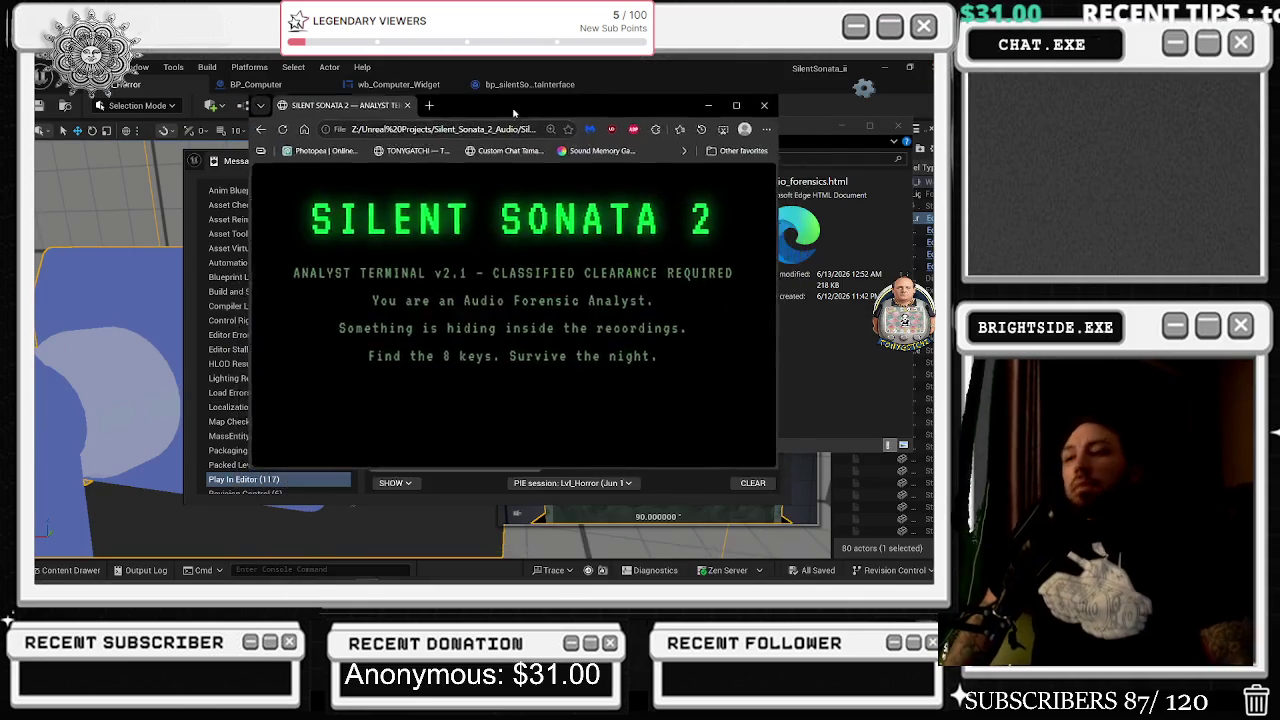
left_click(681, 109)
left_click(476, 463)
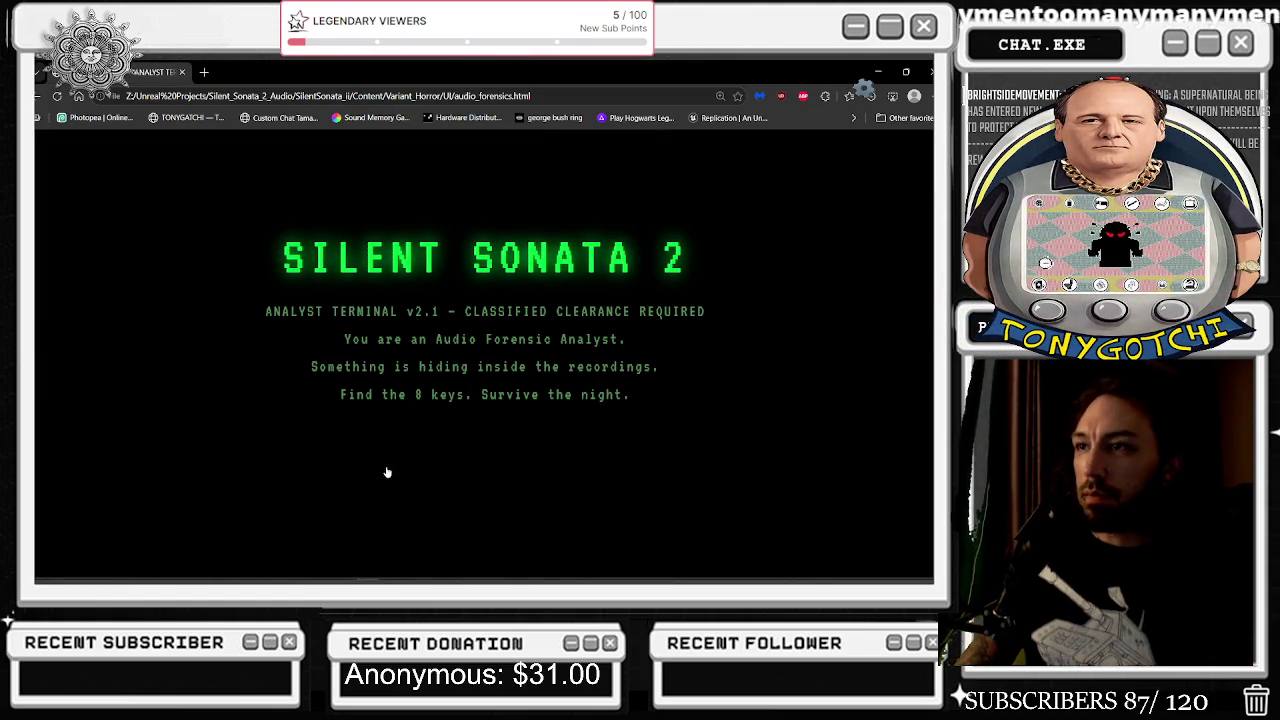
left_click(481, 471)
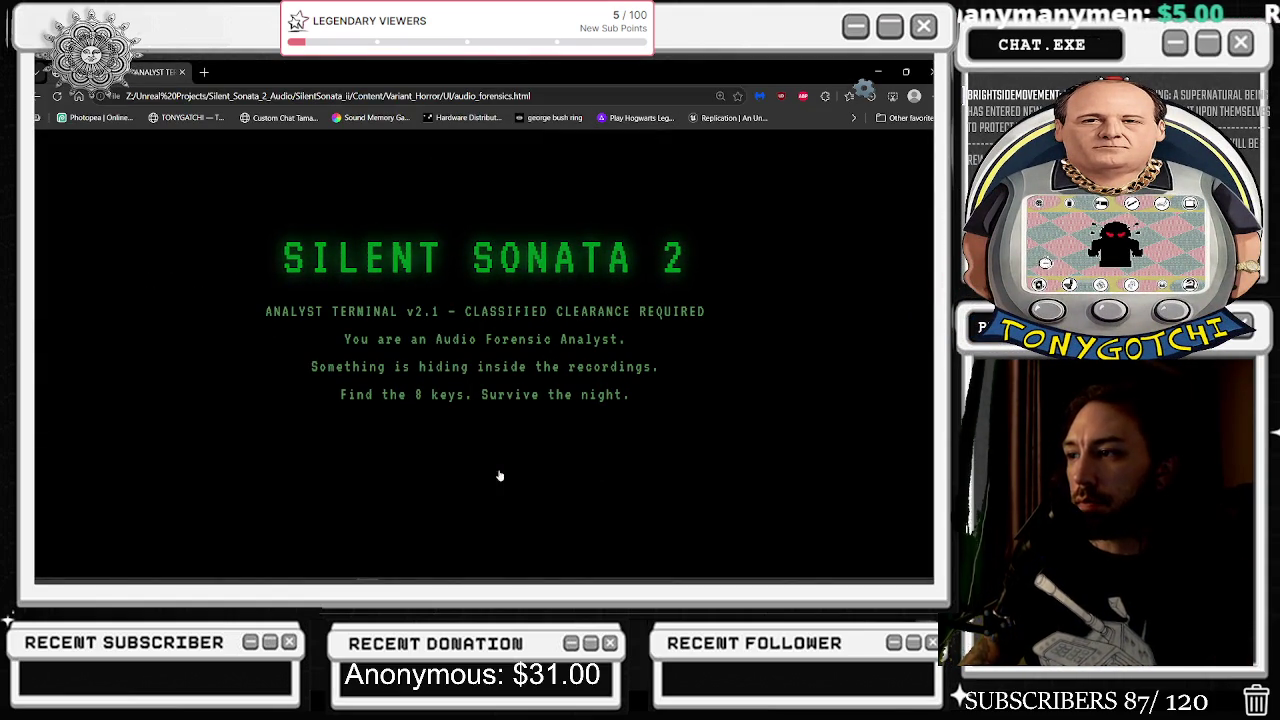
key("ctrl+w")
left_click(510, 319)
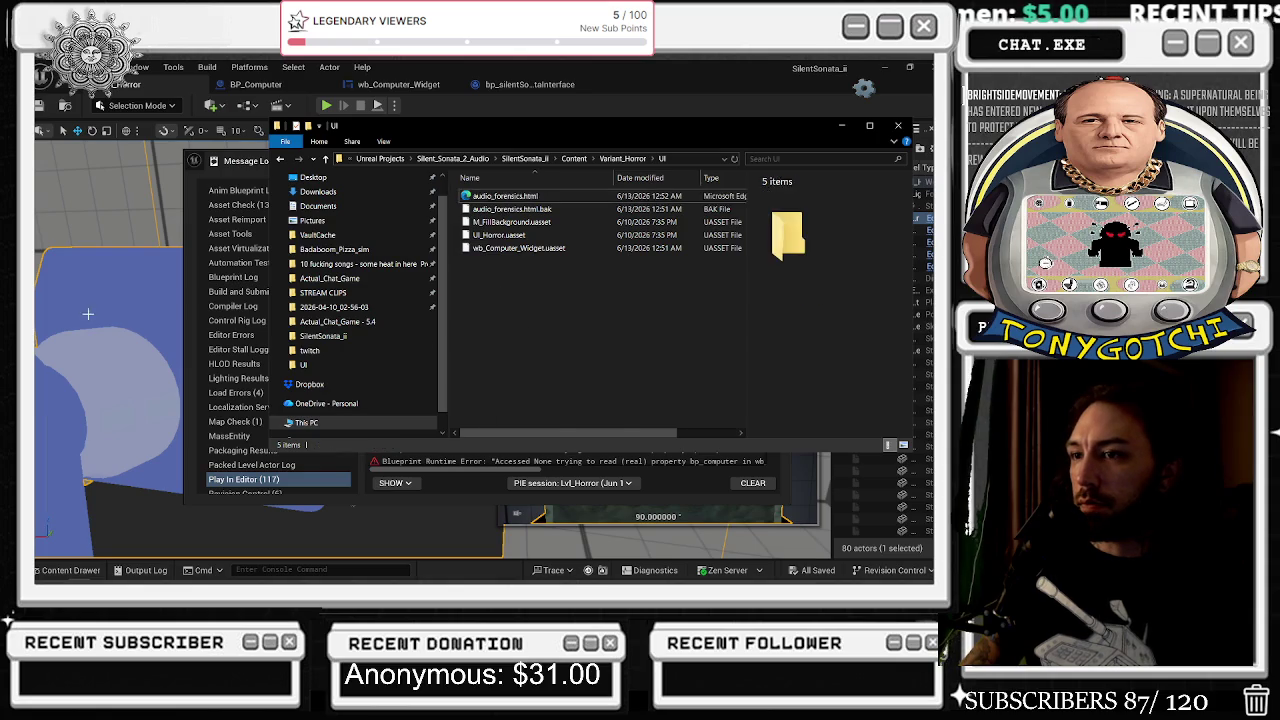
Run another play test starting the in-game terminal session, stop it, and switch to File Explorer.
key("ctrl+w")
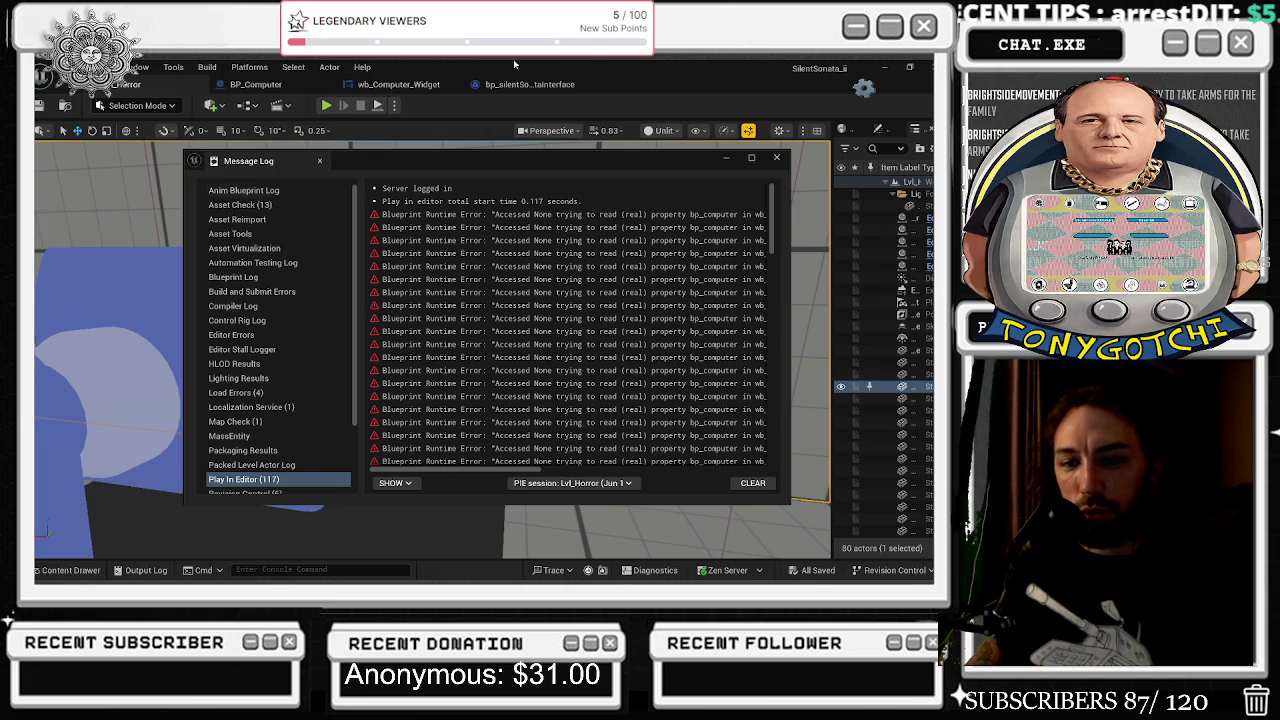
left_click(727, 159)
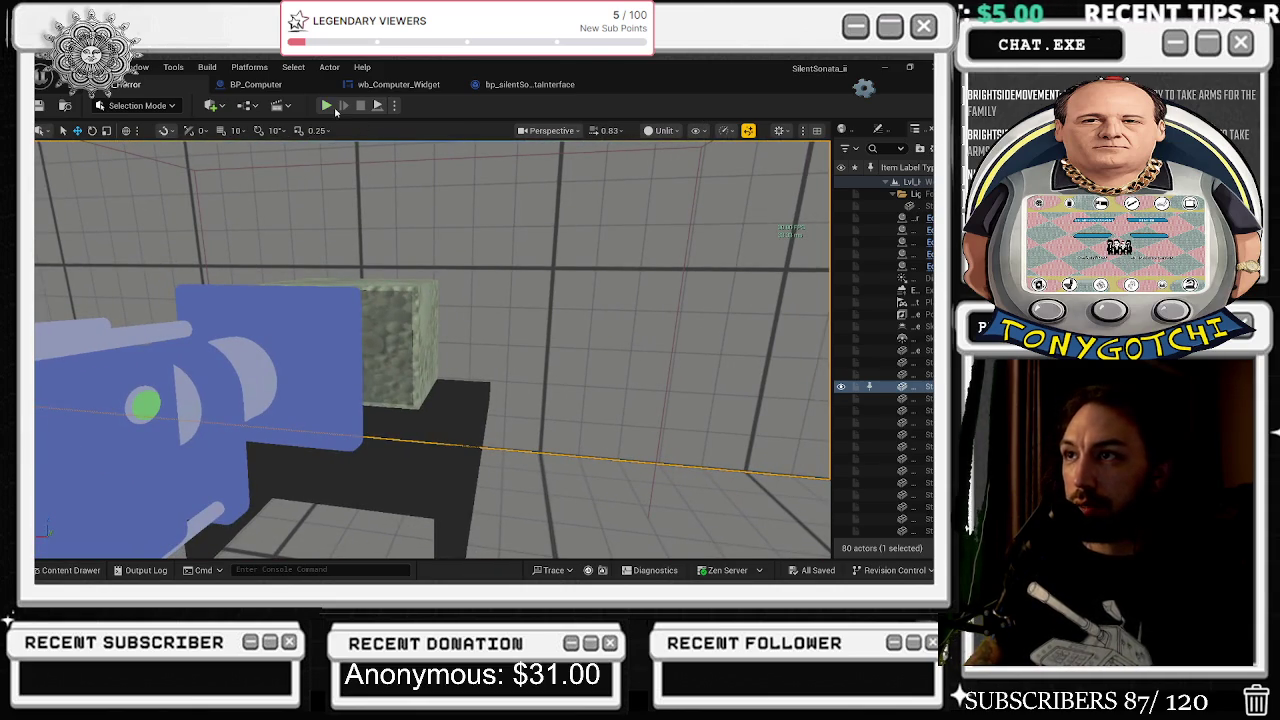
left_click(329, 106)
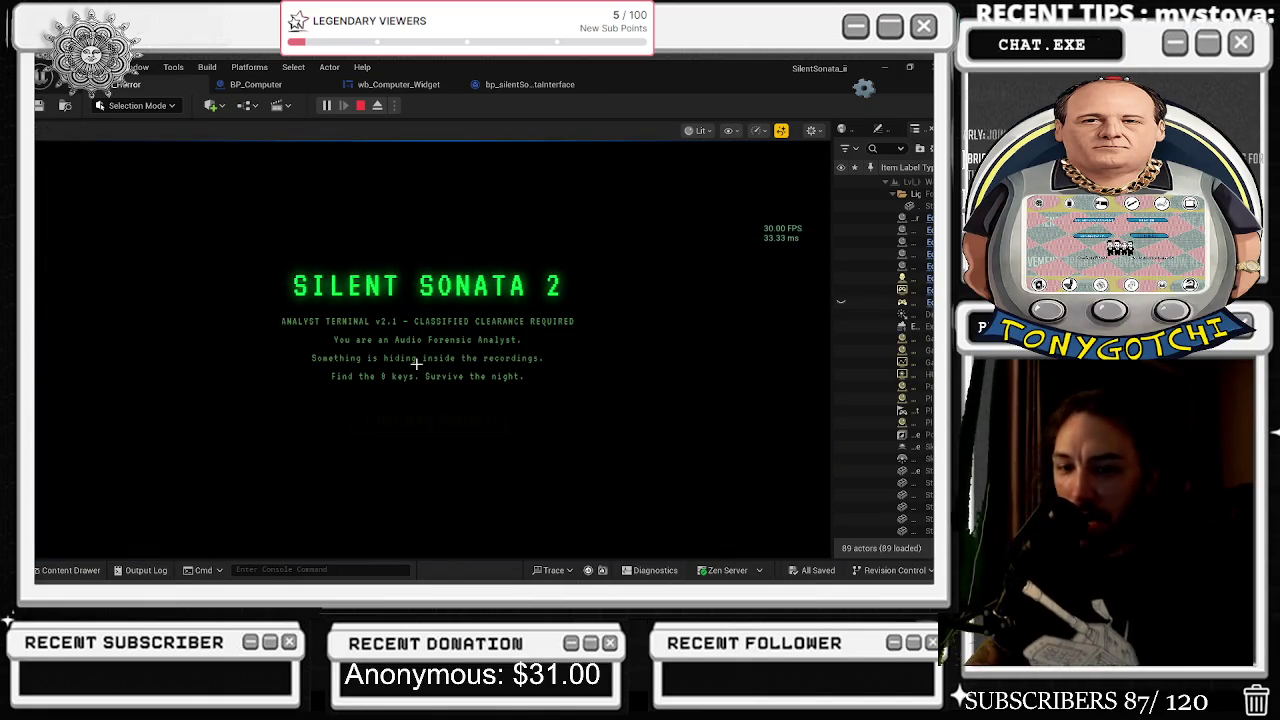
double_click(372, 420)
key("Escape")
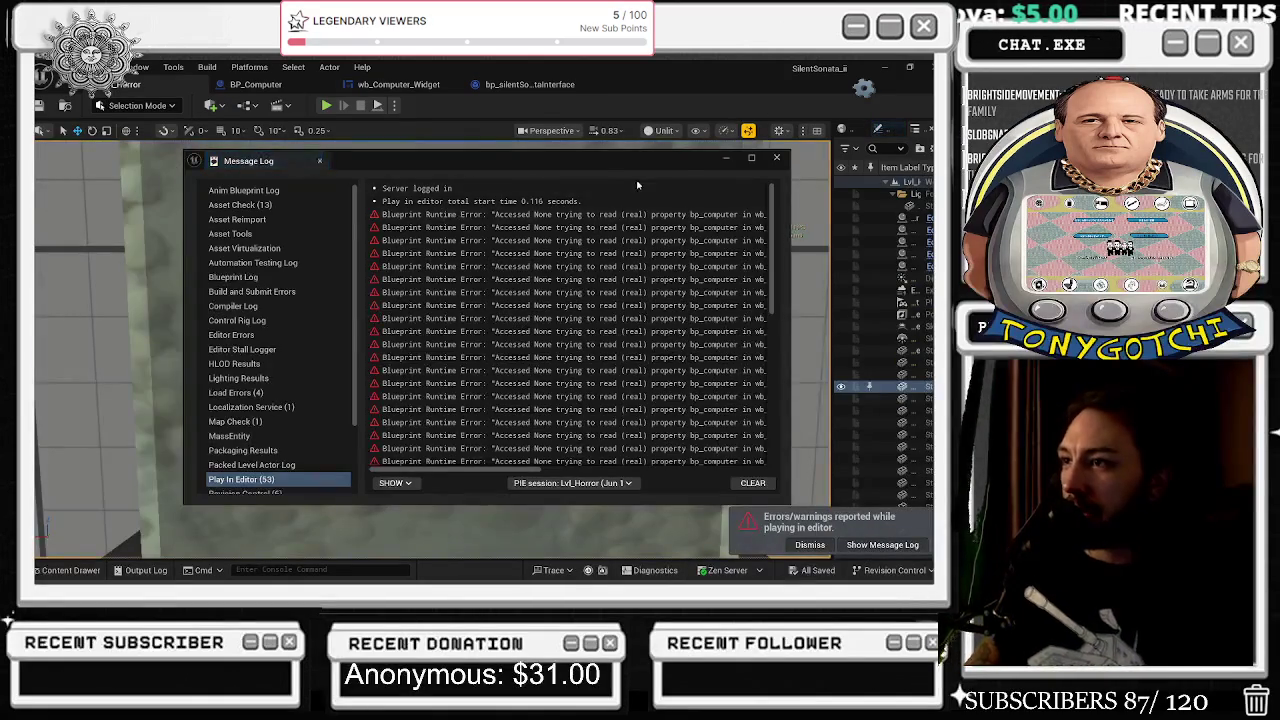
key("alt+Tab")
key("Tab")
key("Tab")
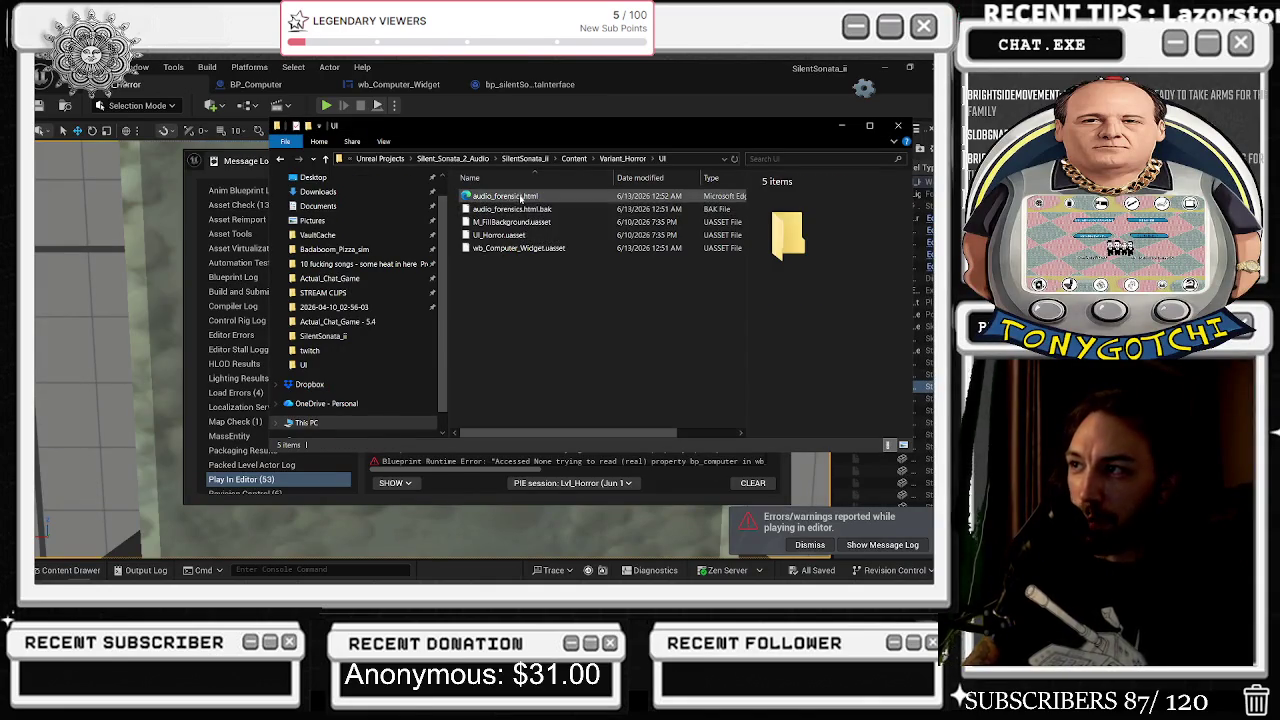
Reopen audio_forensics.html in Notepad++ and delete the stray brace after renderMediaPlayer();.
right_click(522, 197)
left_click(578, 232)
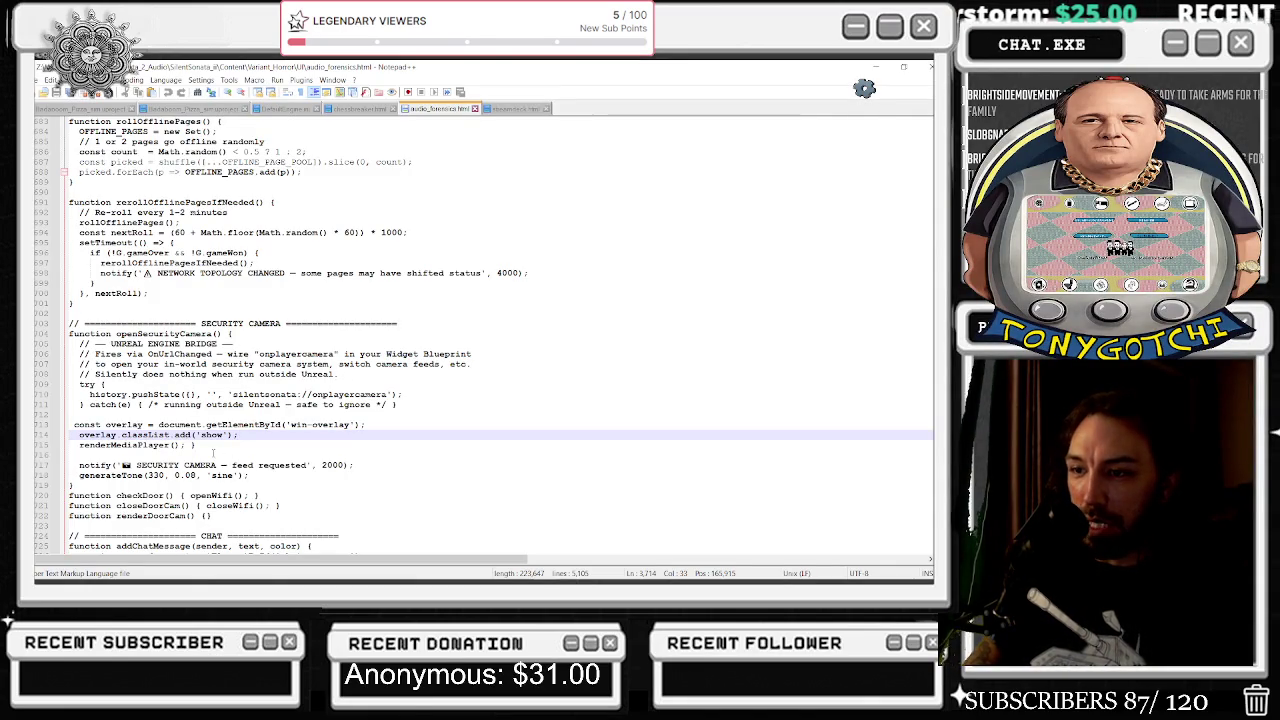
left_click(203, 446)
key("BackSpace")
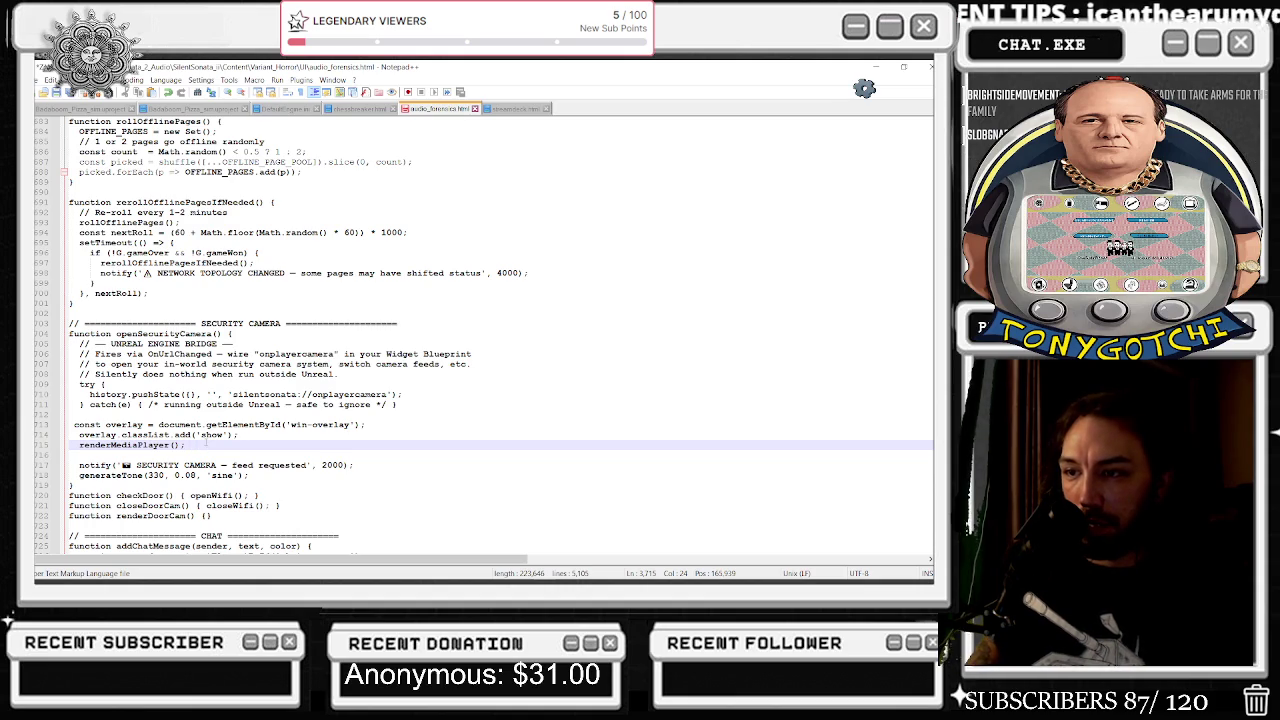
Delete the const overlay, overlay and renderMediaPlayer lines, then open the file in the browser.
left_click_drag(190, 445, 100, 435)
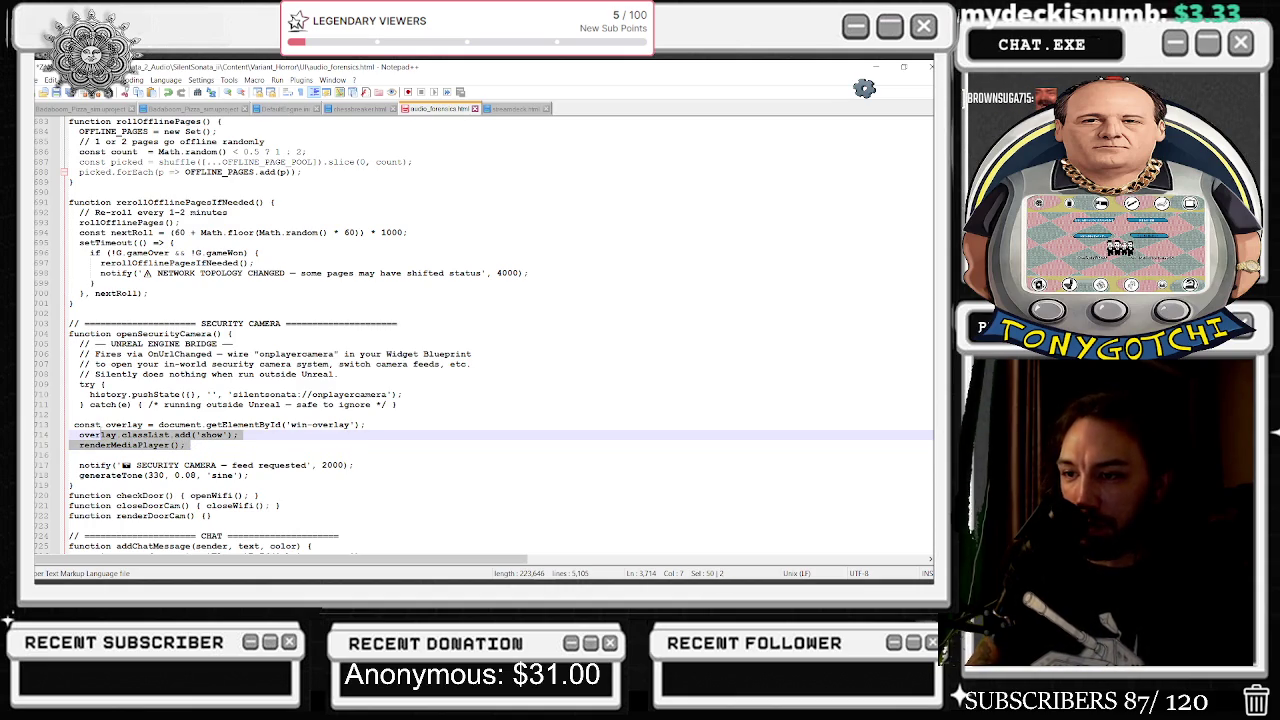
left_click(196, 455)
left_click(190, 445)
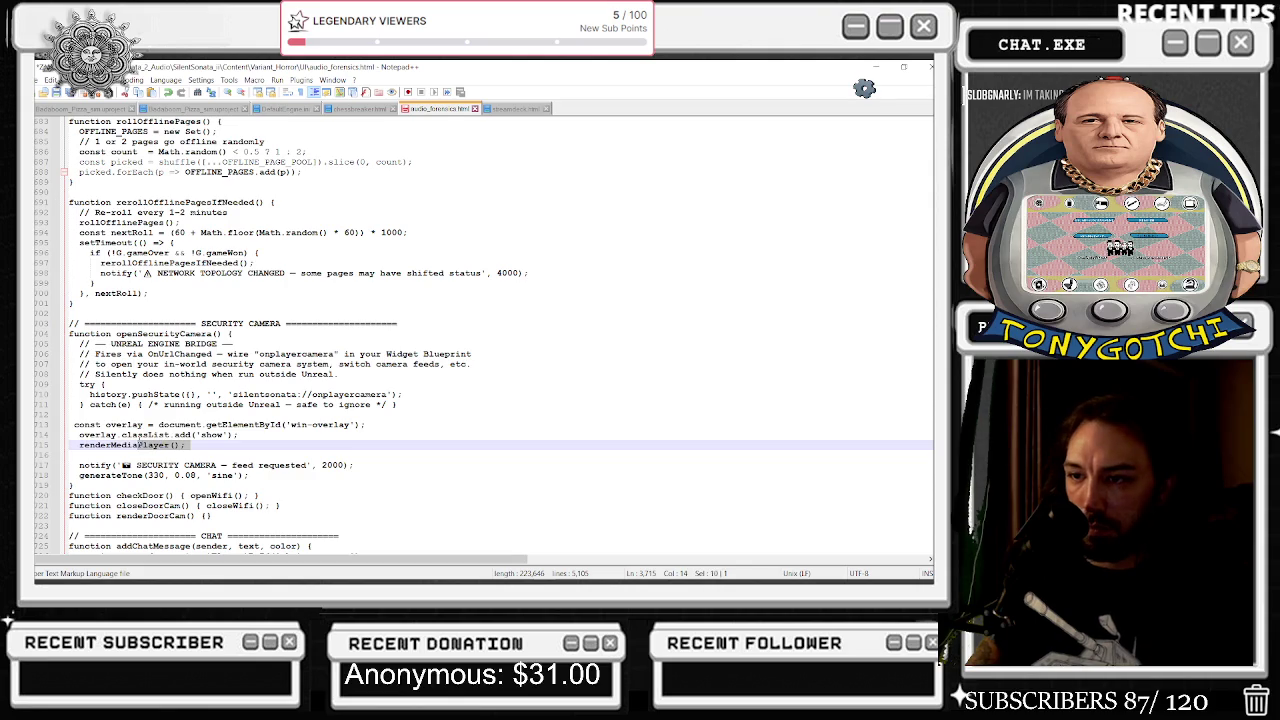
left_click_drag(127, 444, 79, 435)
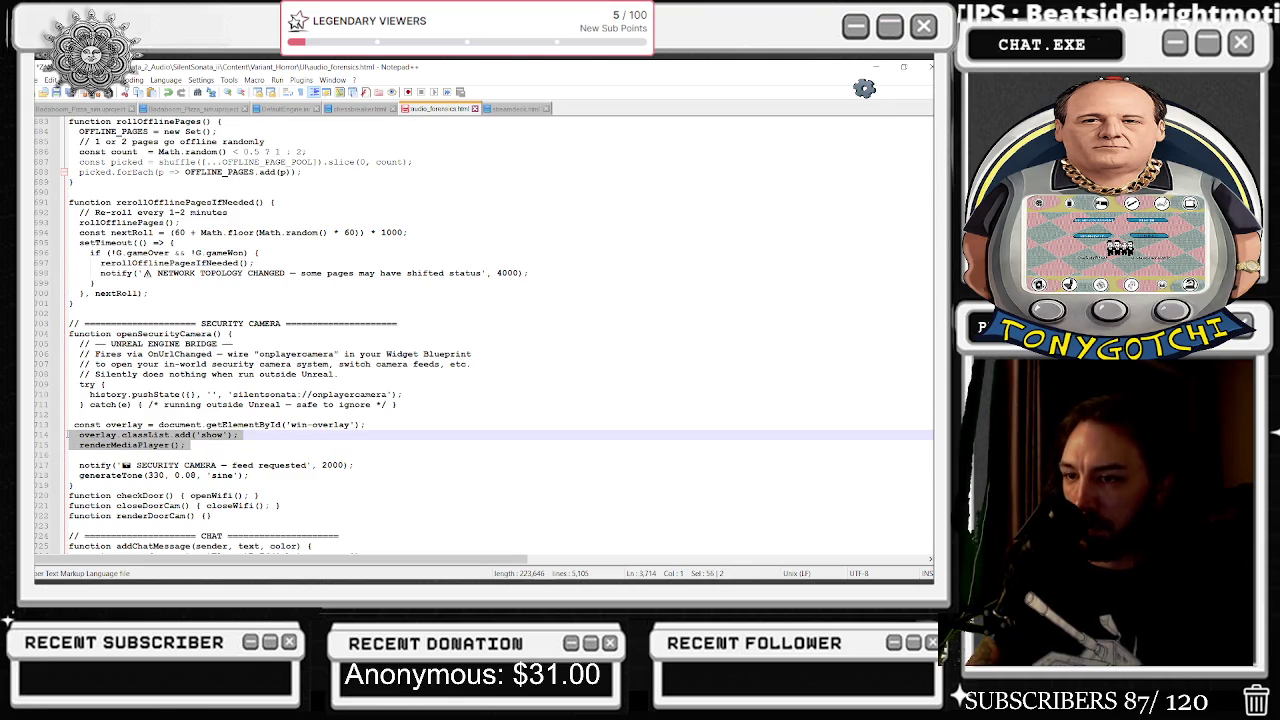
key("shift+Up")
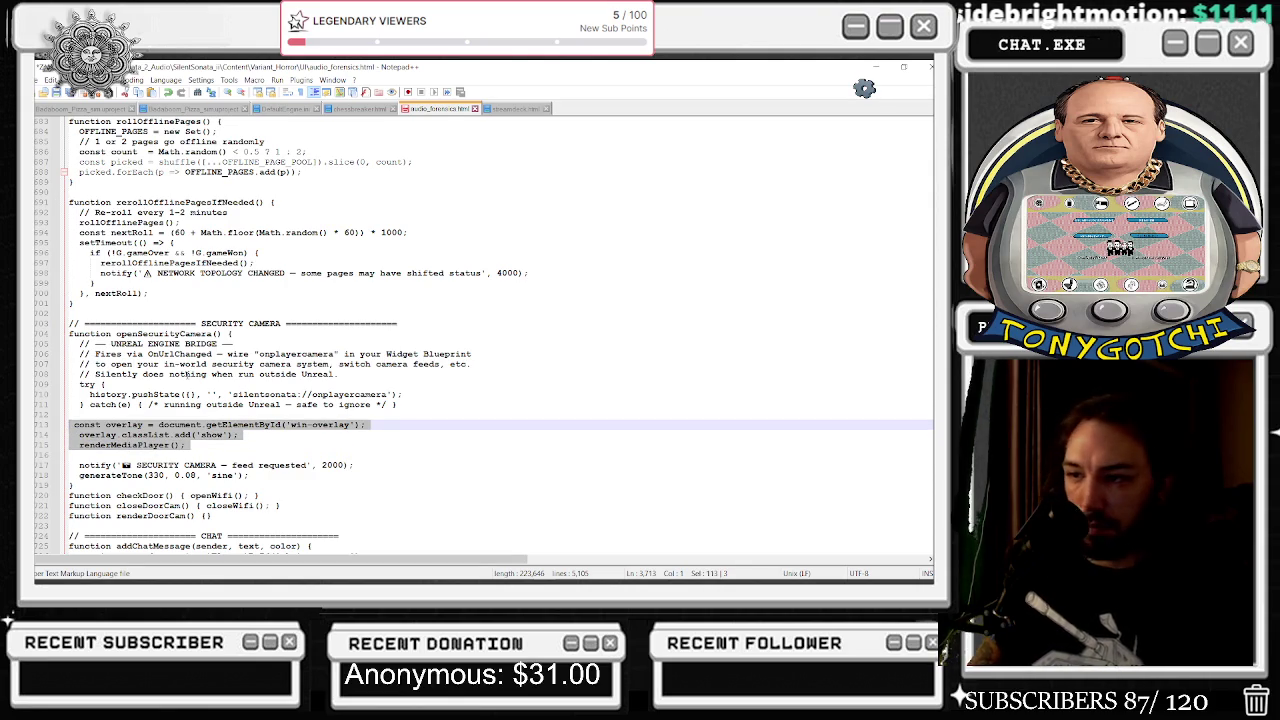
key("BackSpace")
key("BackSpace")
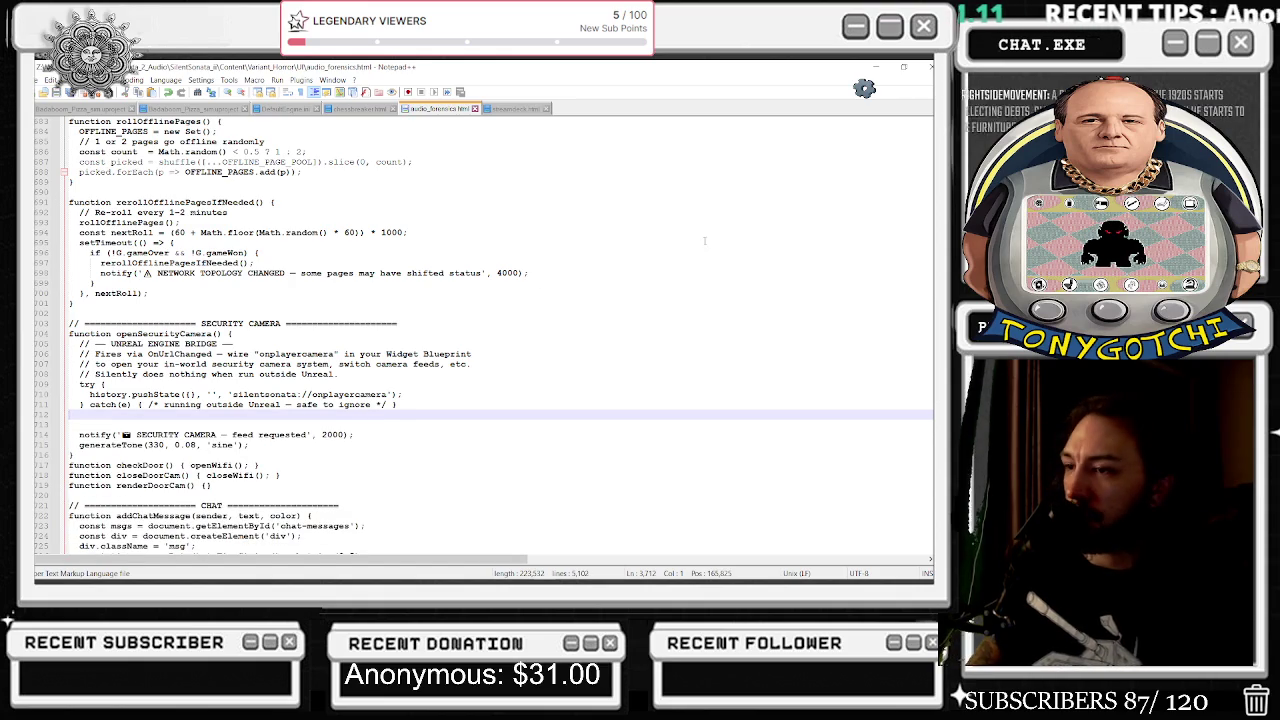
key("alt+Tab")
key("Return")
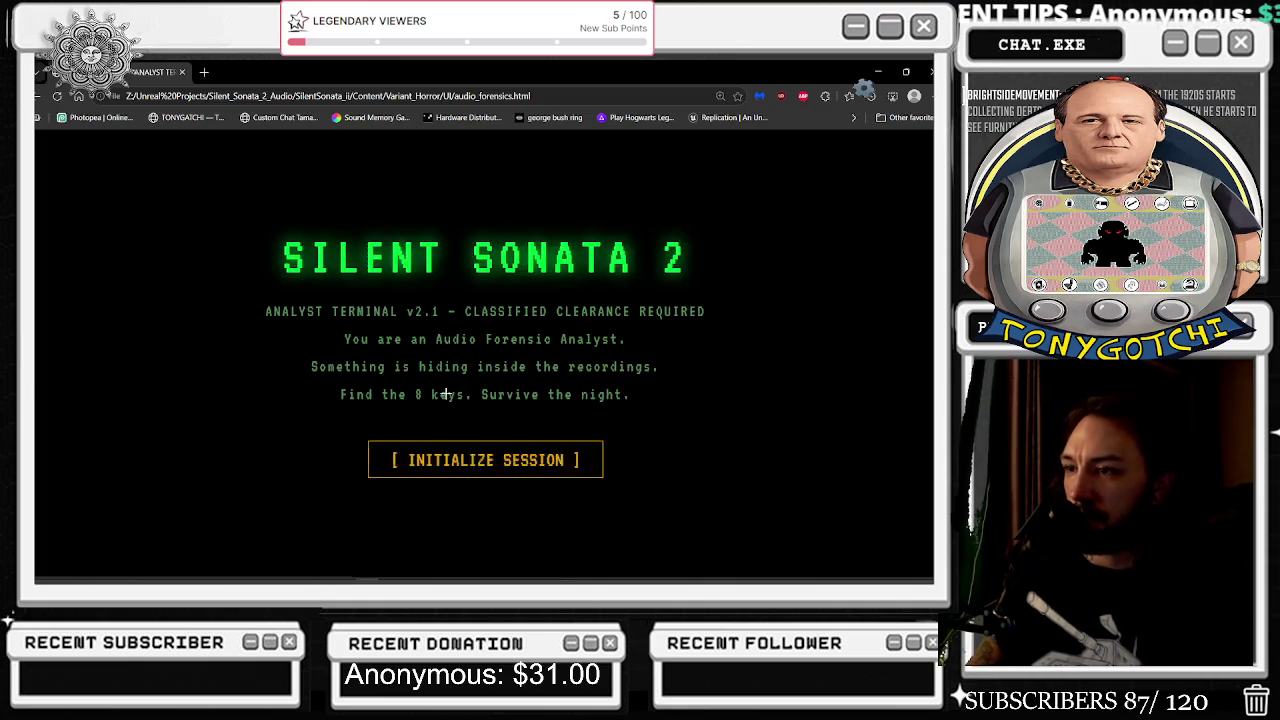
Test INITIALIZE SESSION in Edge, close it, delete one character on the setTimeout line, return to Unreal.
left_click(430, 461)
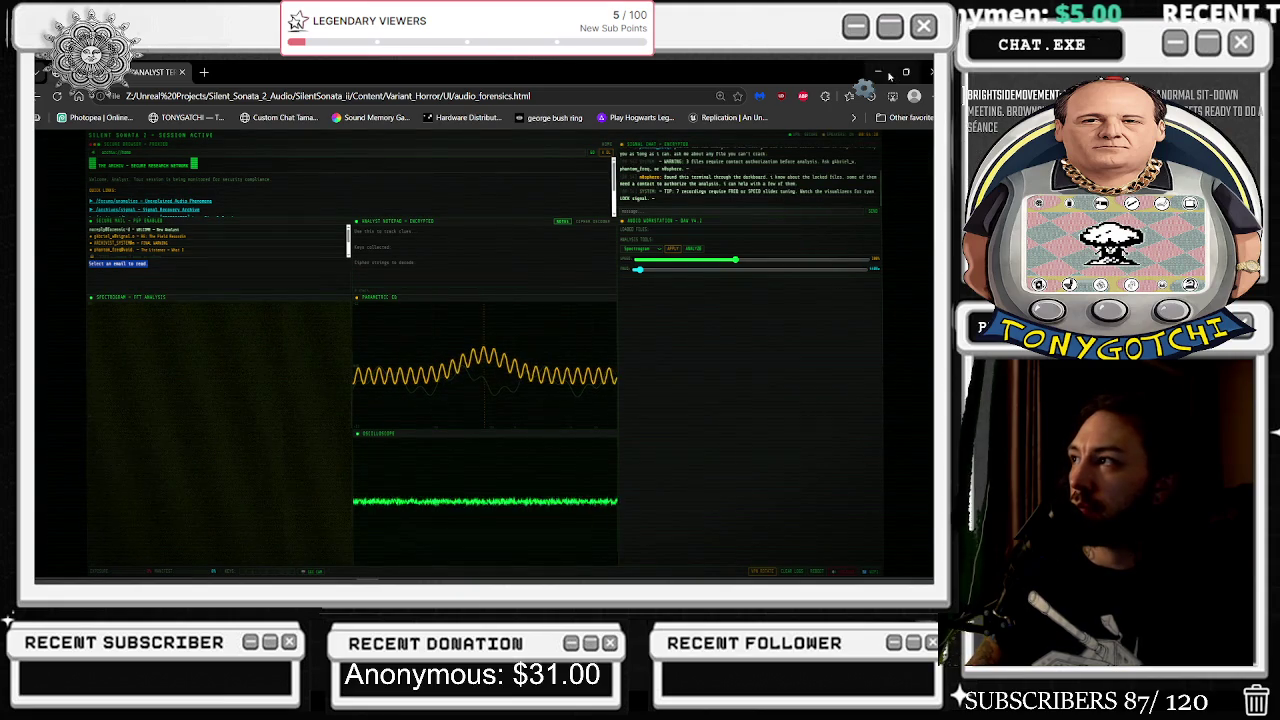
left_click(927, 72)
left_click(620, 117)
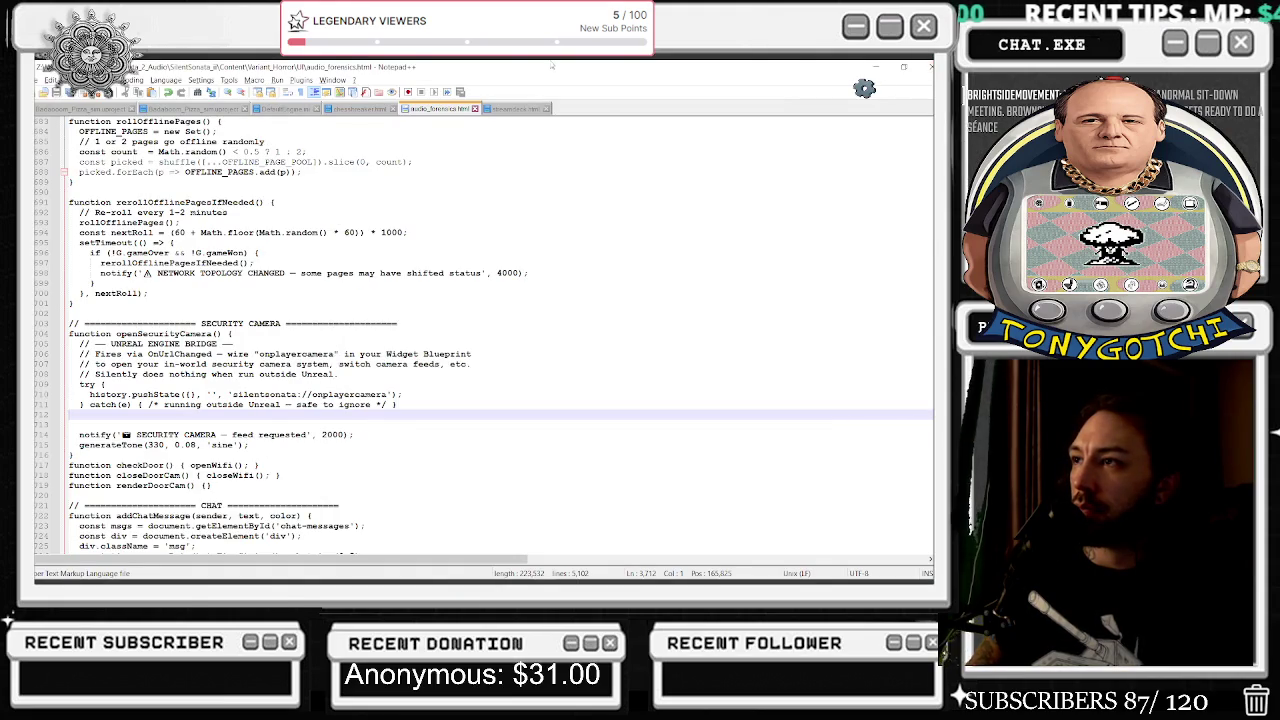
left_click(601, 242)
key("BackSpace")
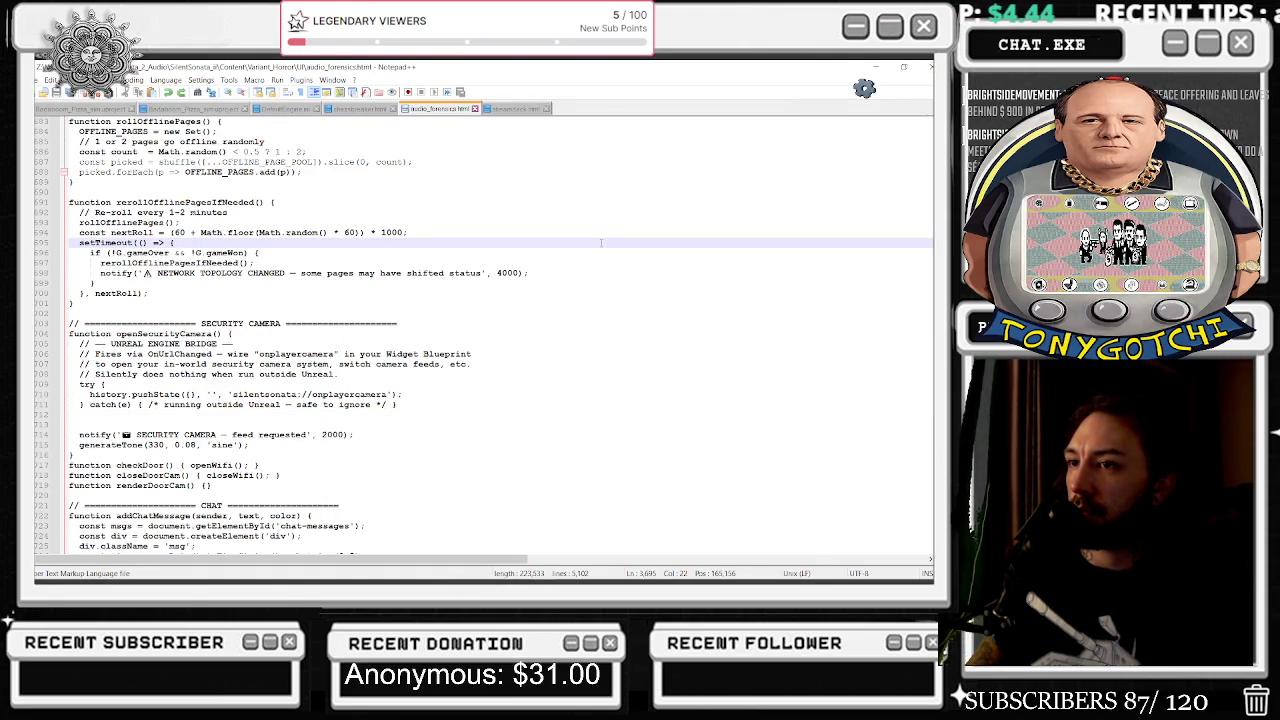
key("alt+Tab")
left_click(276, 400)
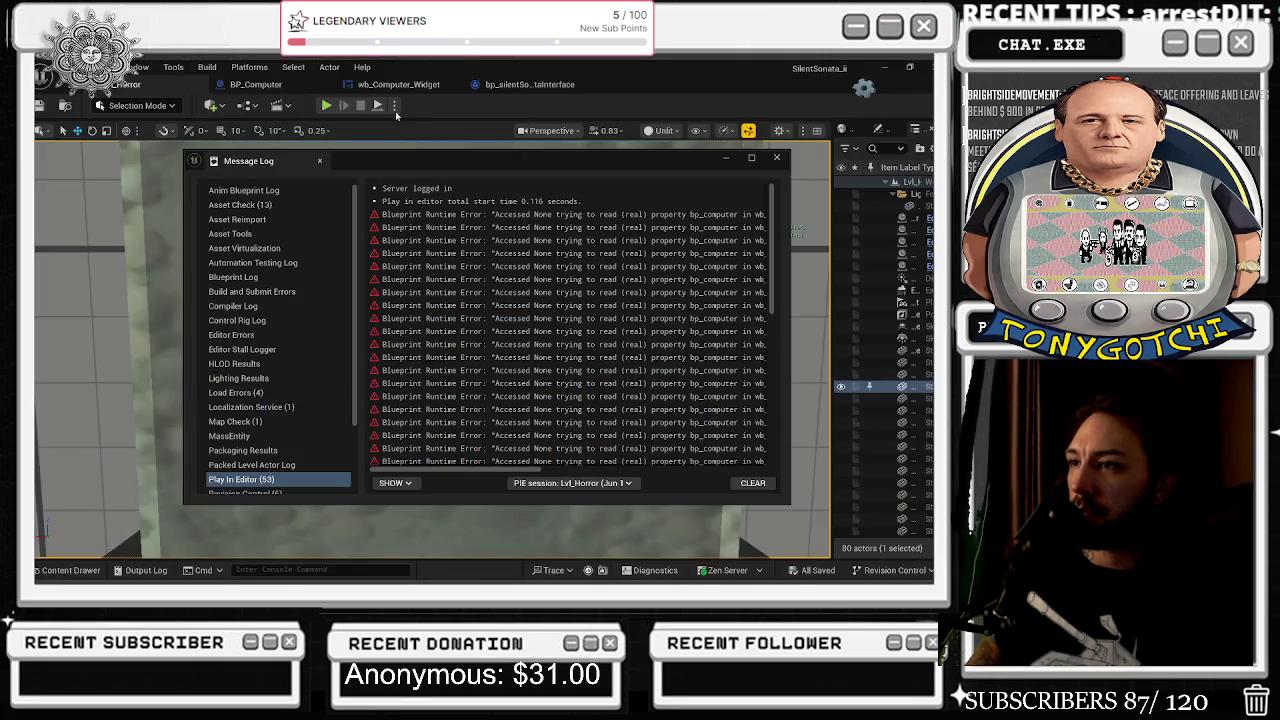
Play the level, close the Message Log, walk to the desk computer and initialize the analyst session.
left_click(328, 106)
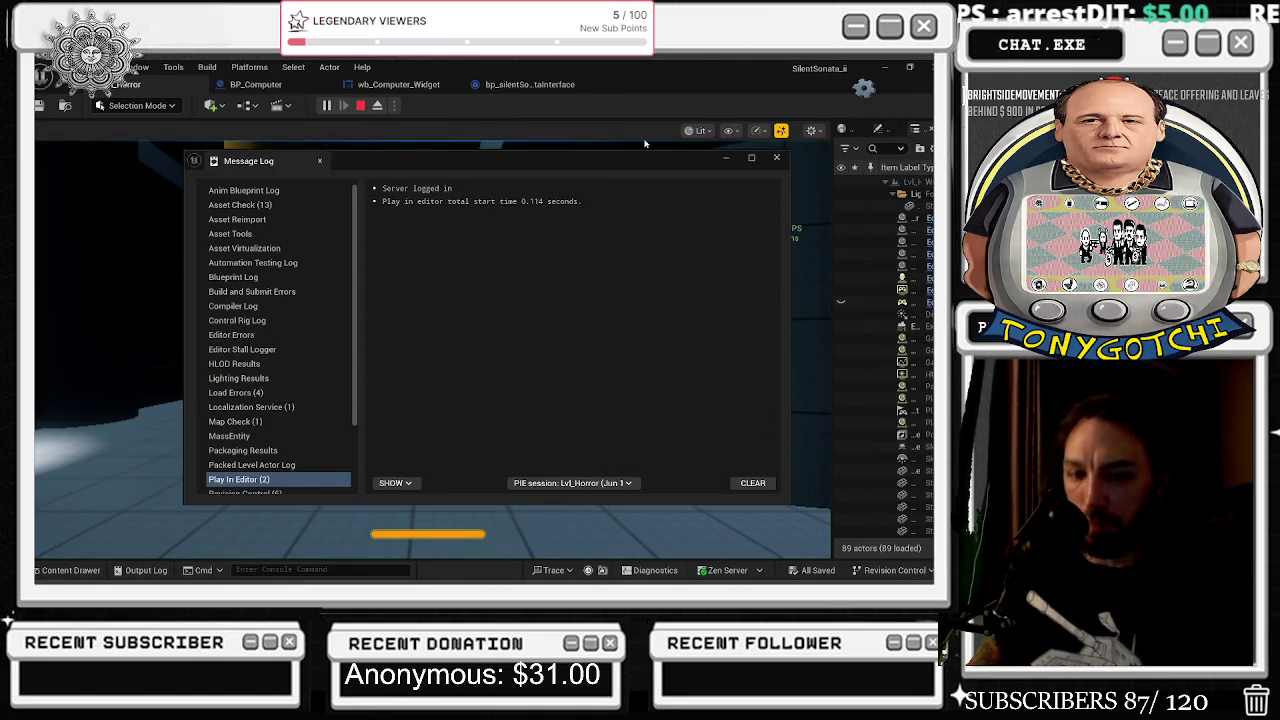
left_click(777, 157)
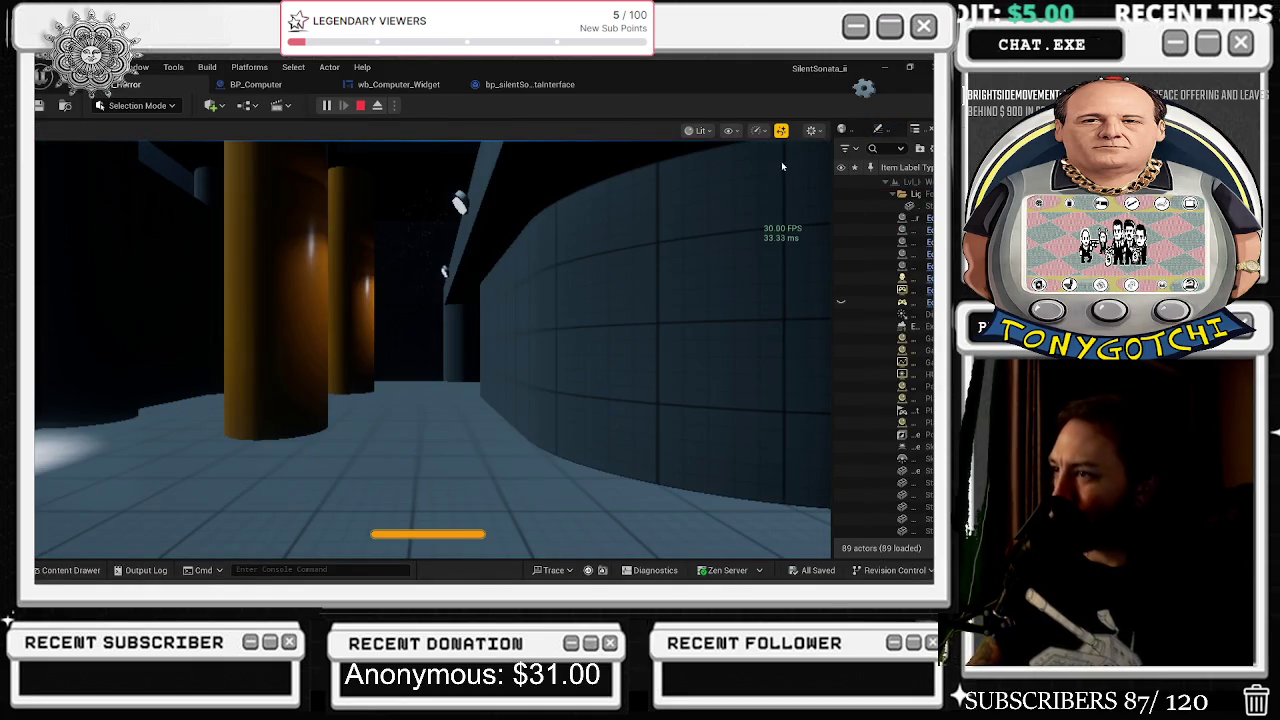
left_click(516, 286)
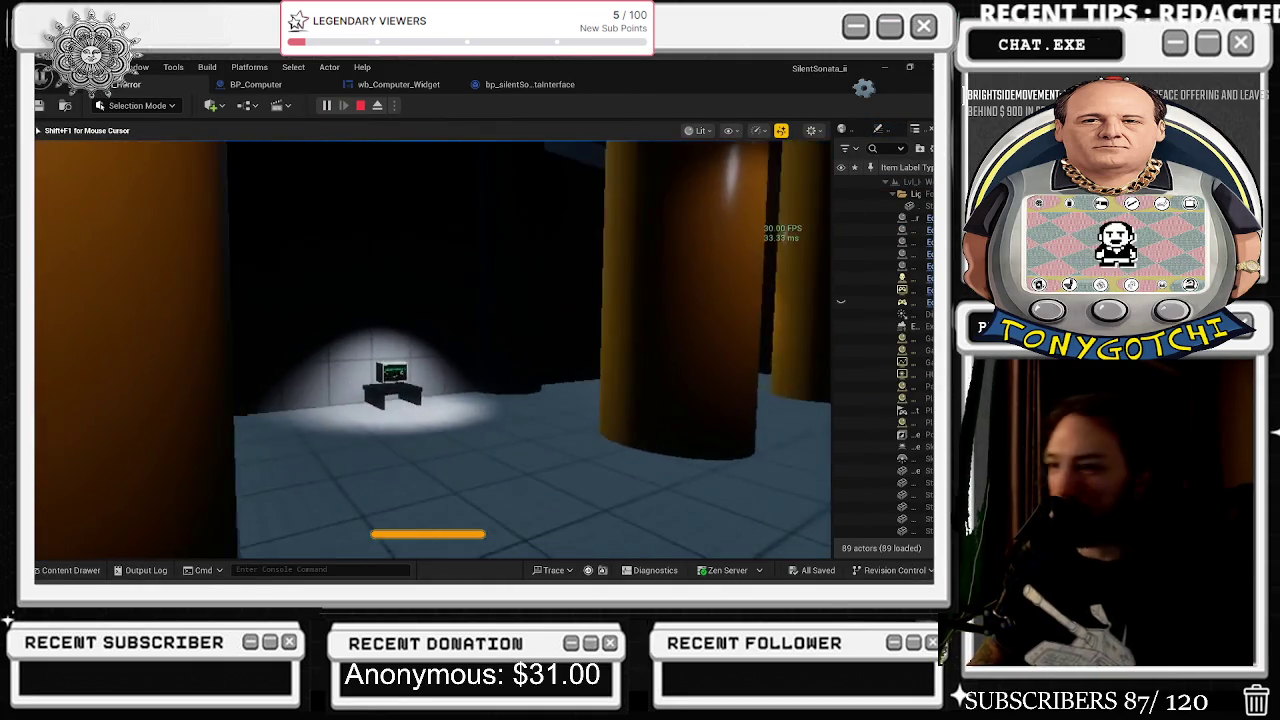
key("w")
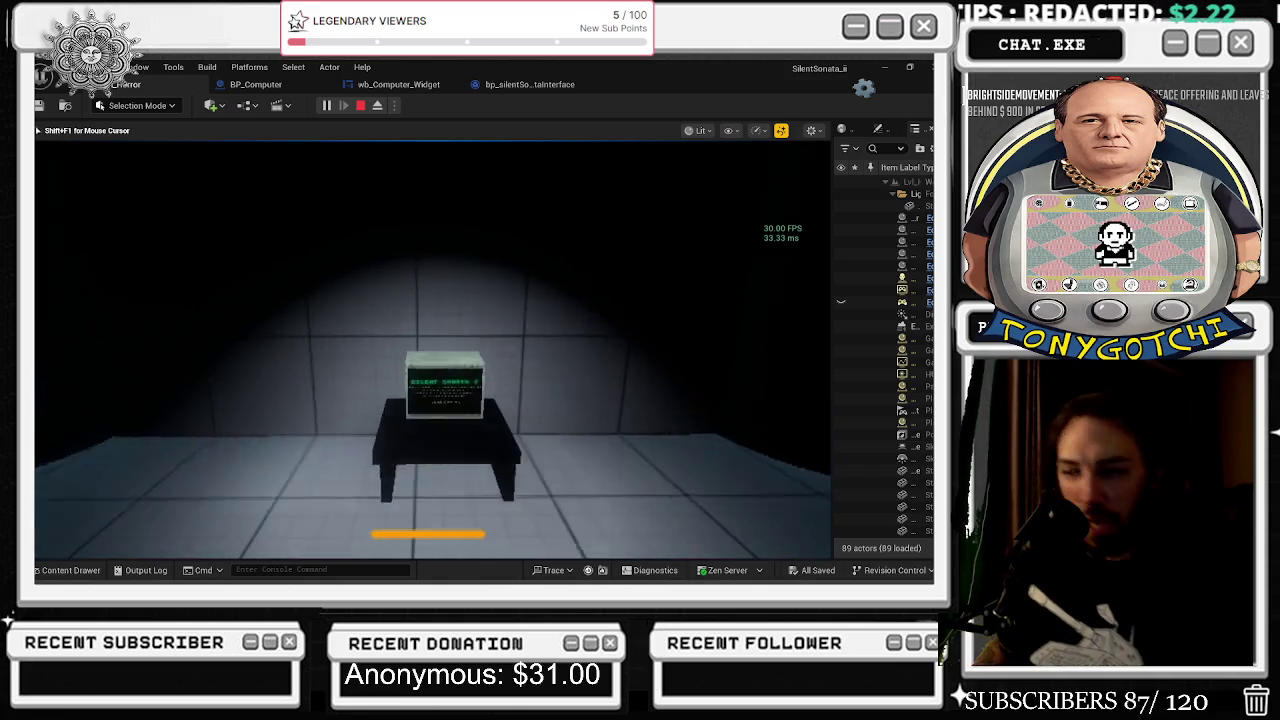
key("e")
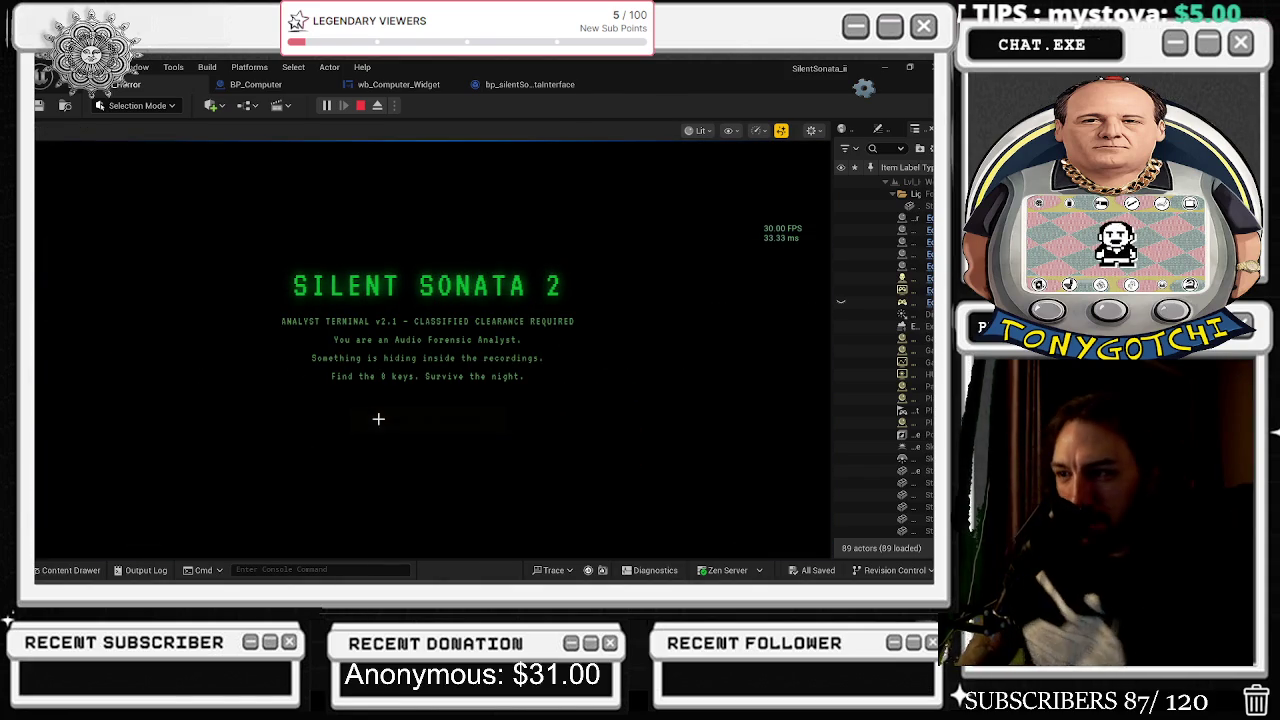
left_click(378, 420)
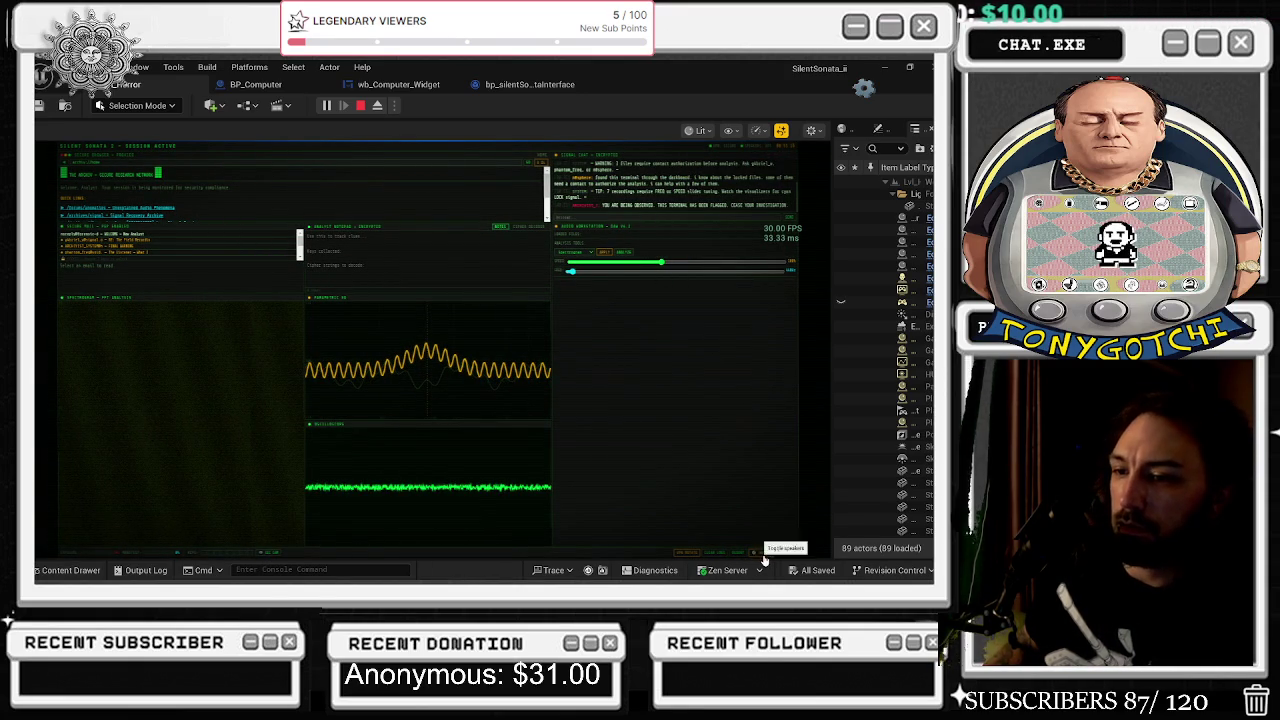
Silence the in-game terminal's speakers with Toggle speakers.
left_click(762, 557)
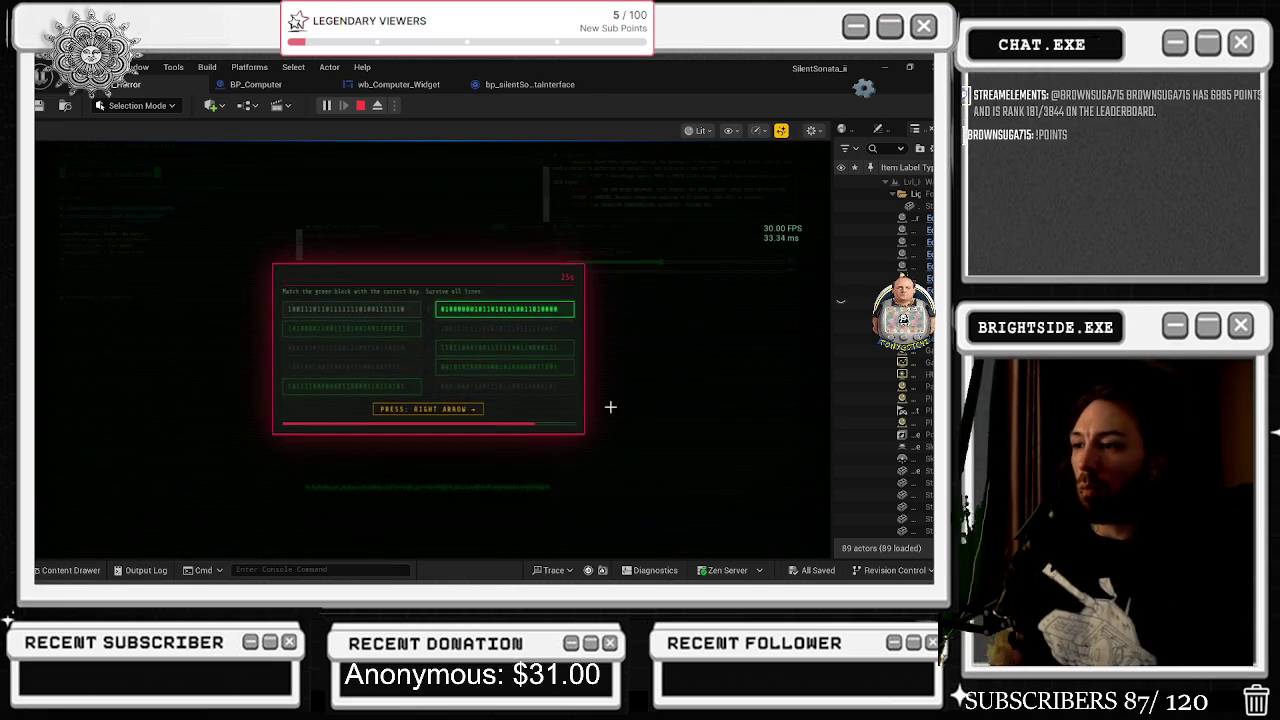
Answer the minigame's arrow prompts with Right, then restart the session from the TERMINATED screen.
key("Right")
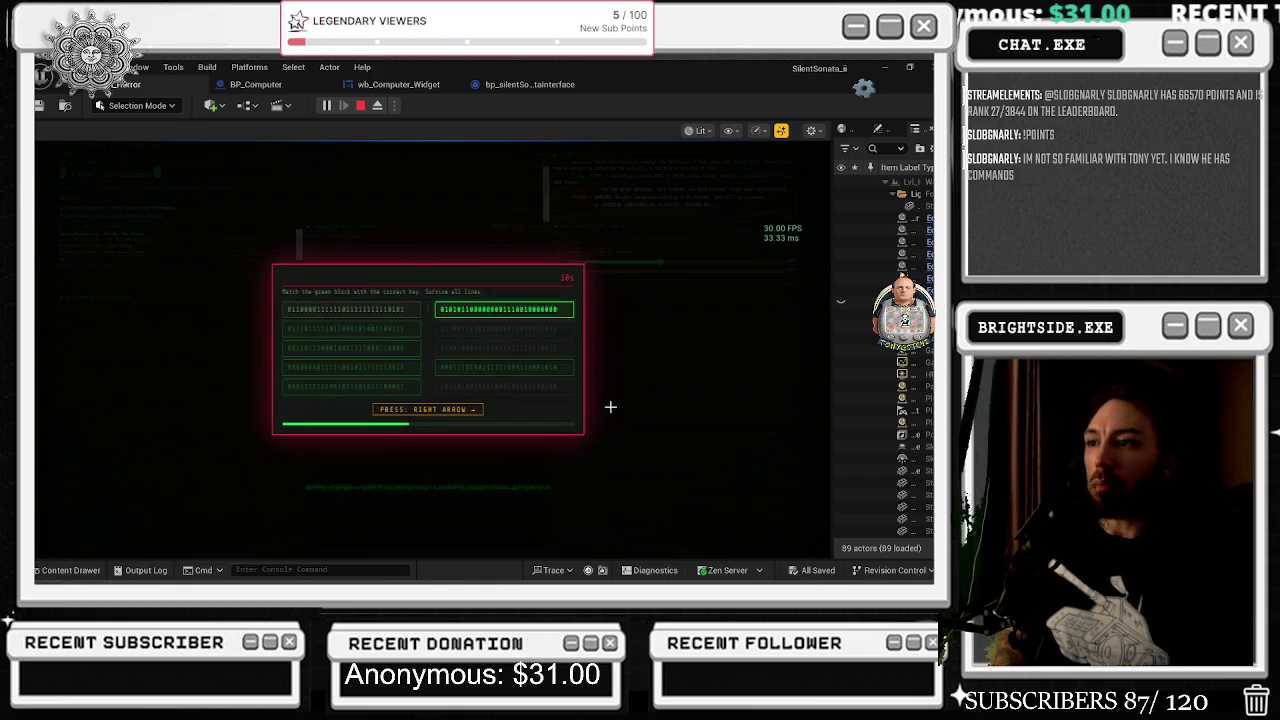
key("Right")
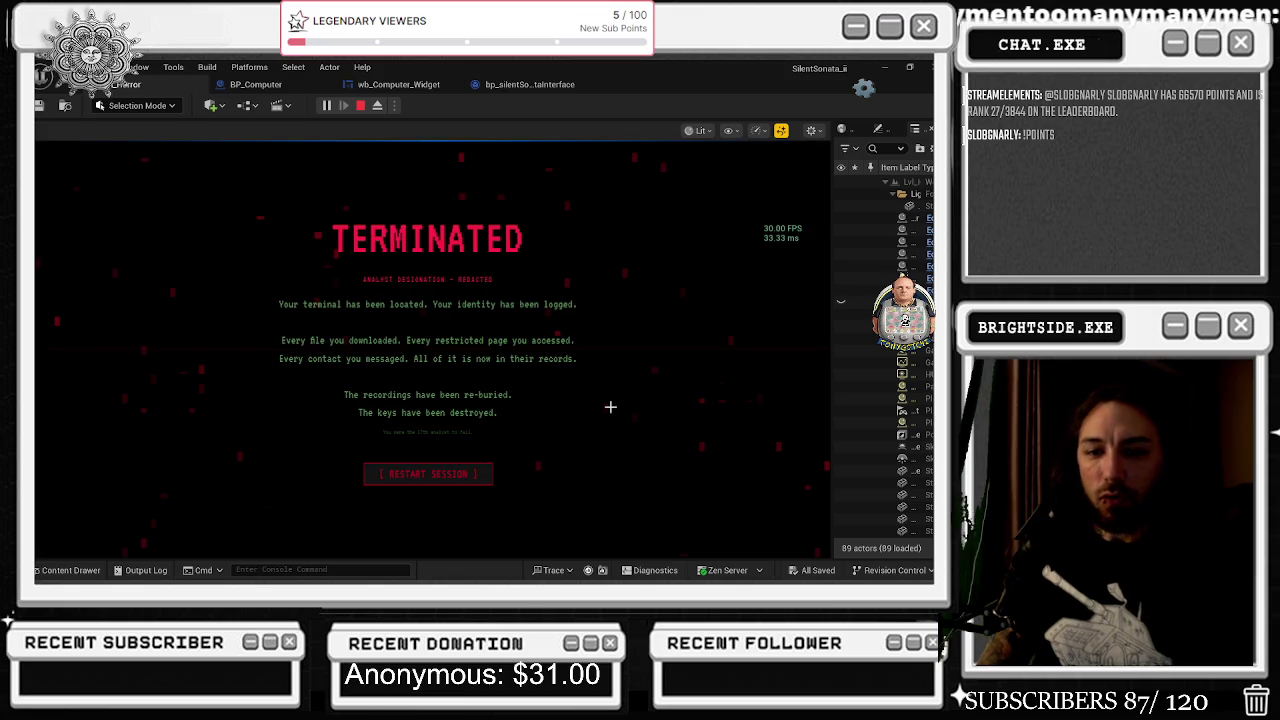
left_click(610, 407)
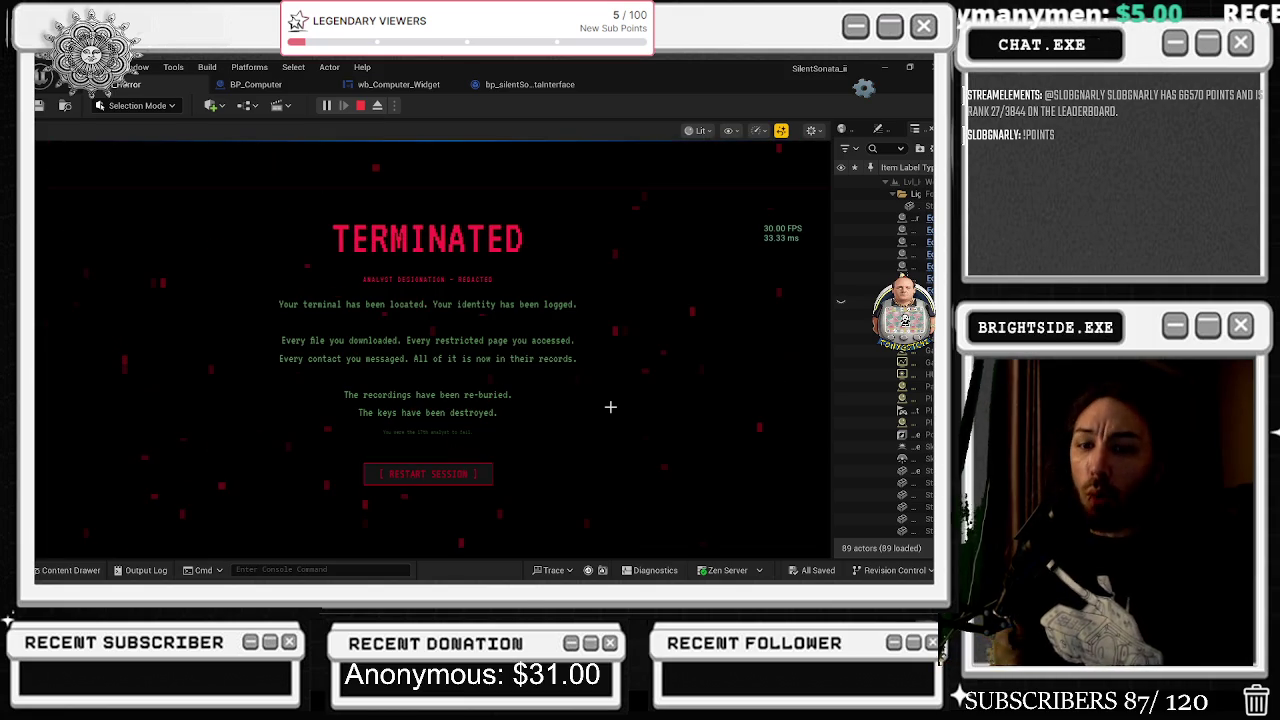
left_click(610, 407)
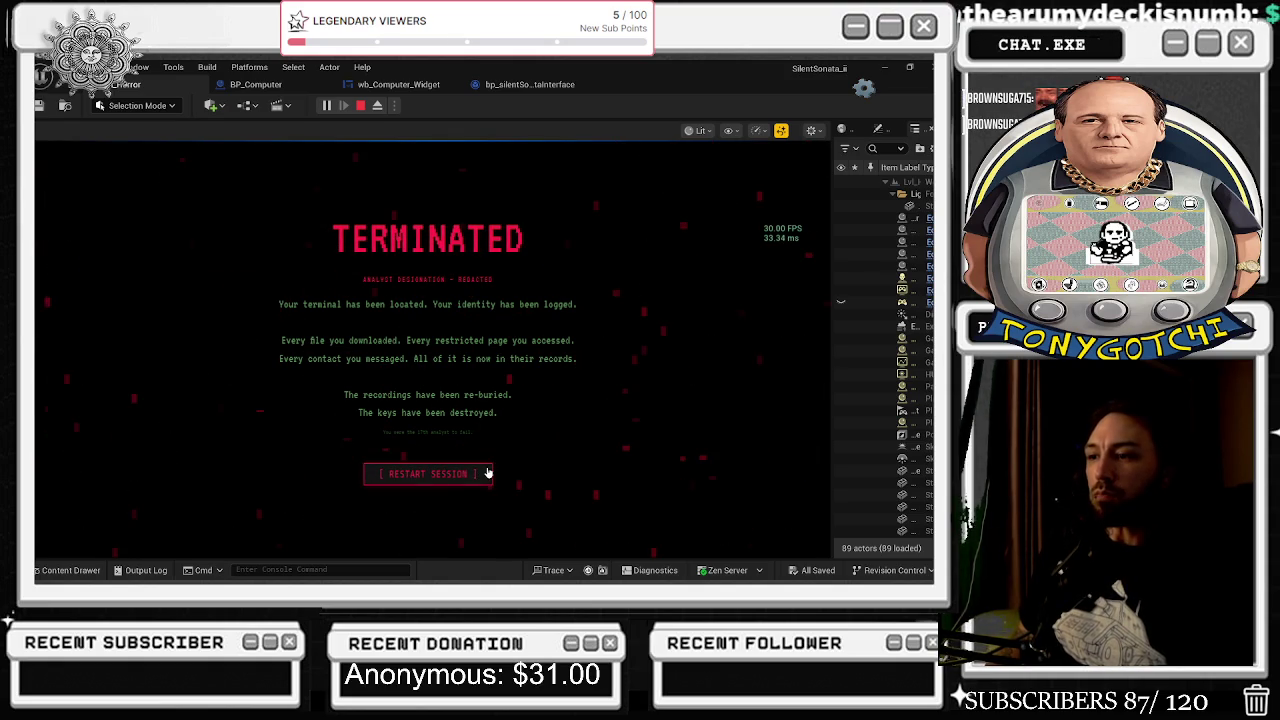
left_click(451, 477)
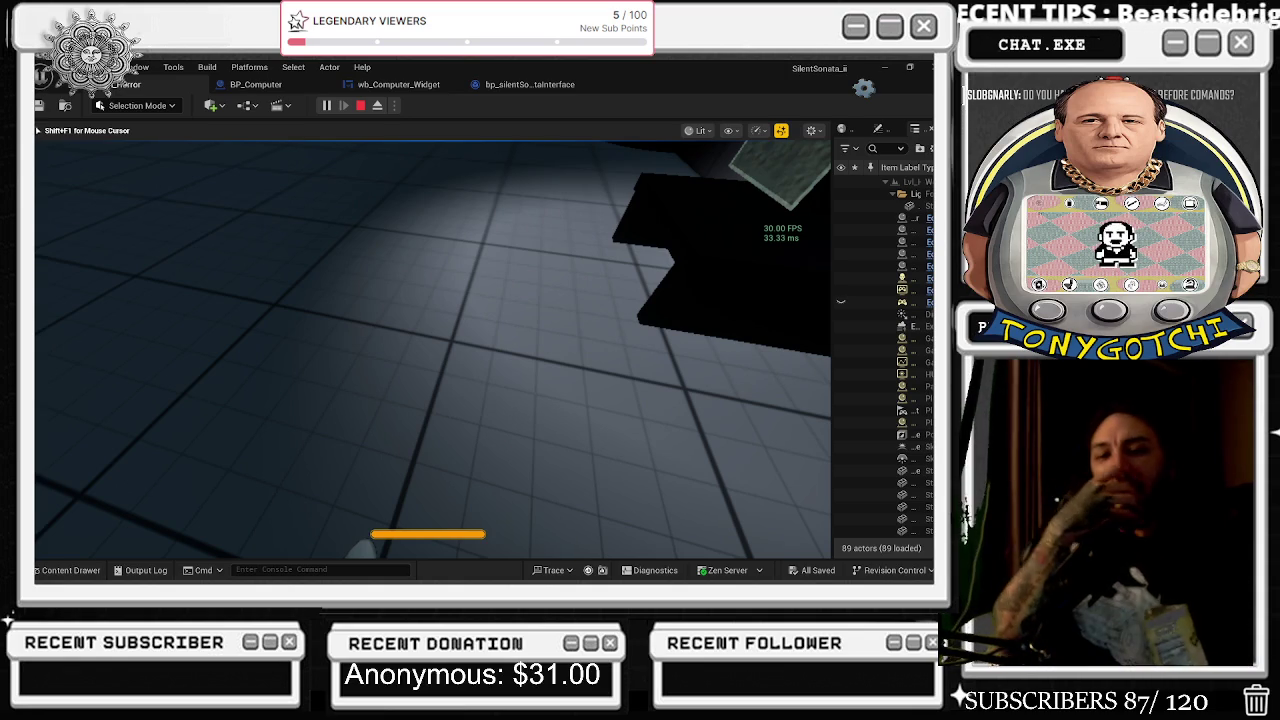
Back in the game view, walk to the desk computer, initialize the analyst session, then stop the play test.
mouse_move(432, 350)
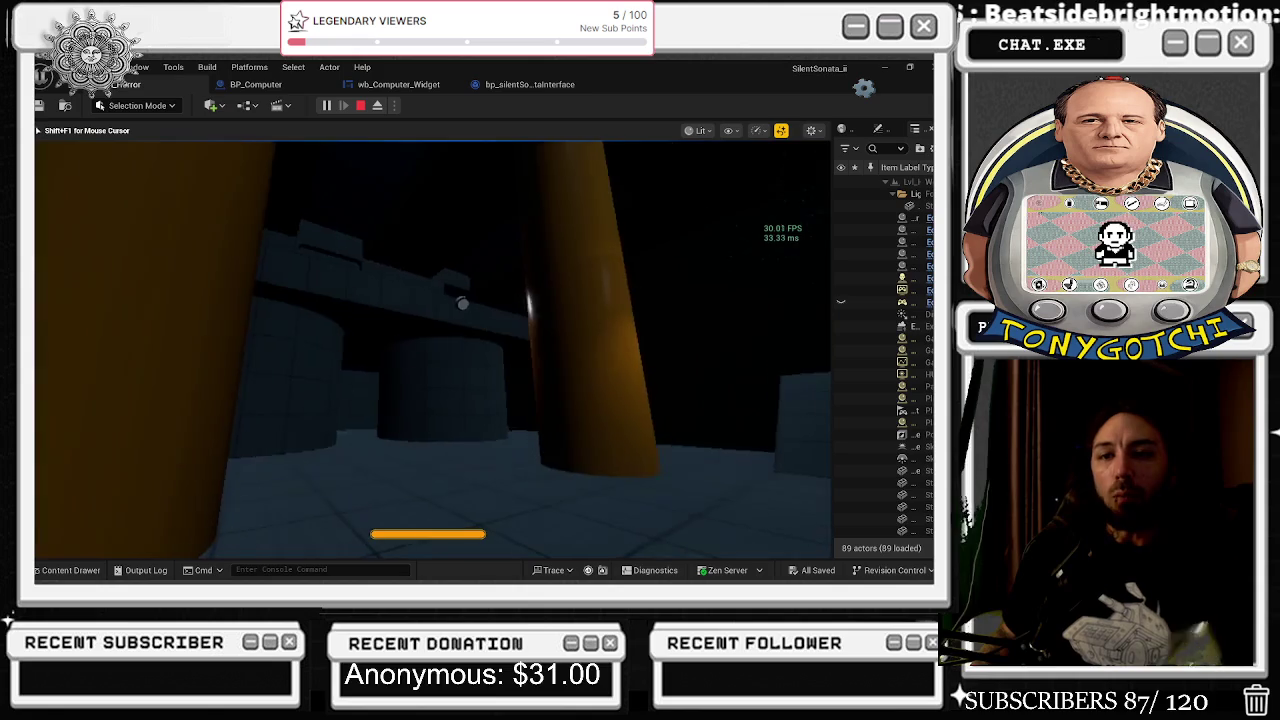
key("alt+Tab")
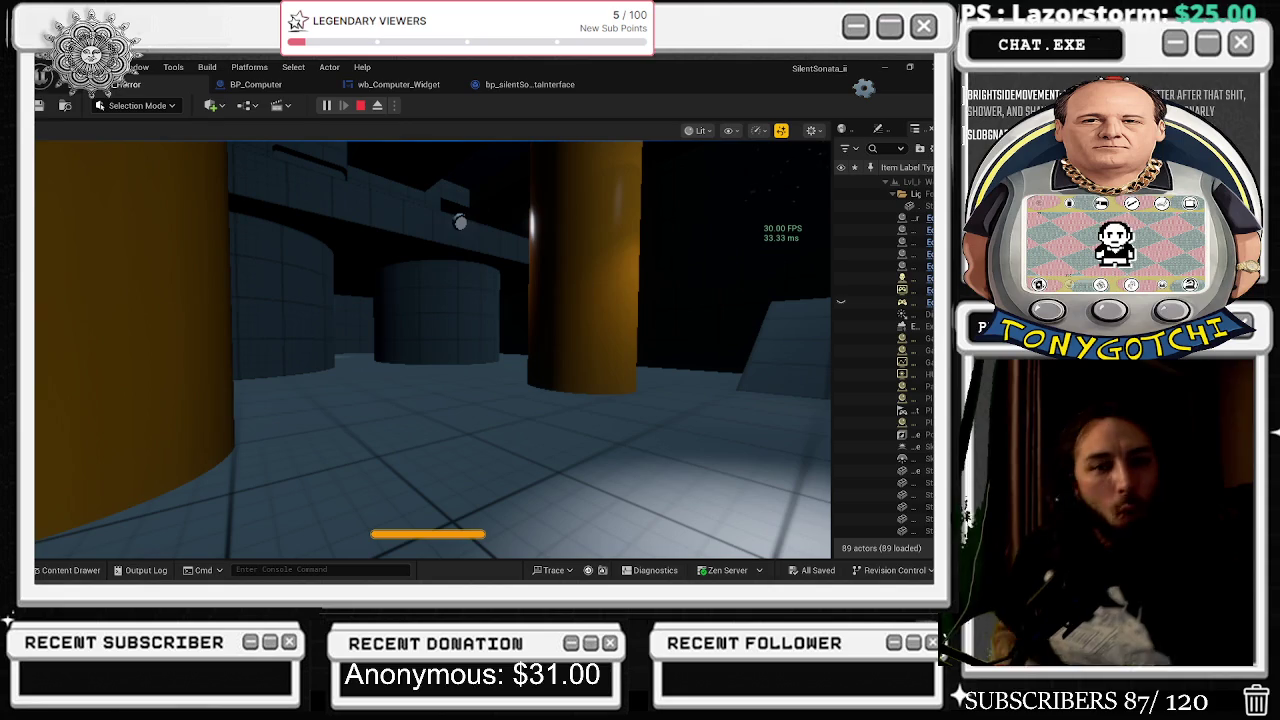
key("alt+Tab")
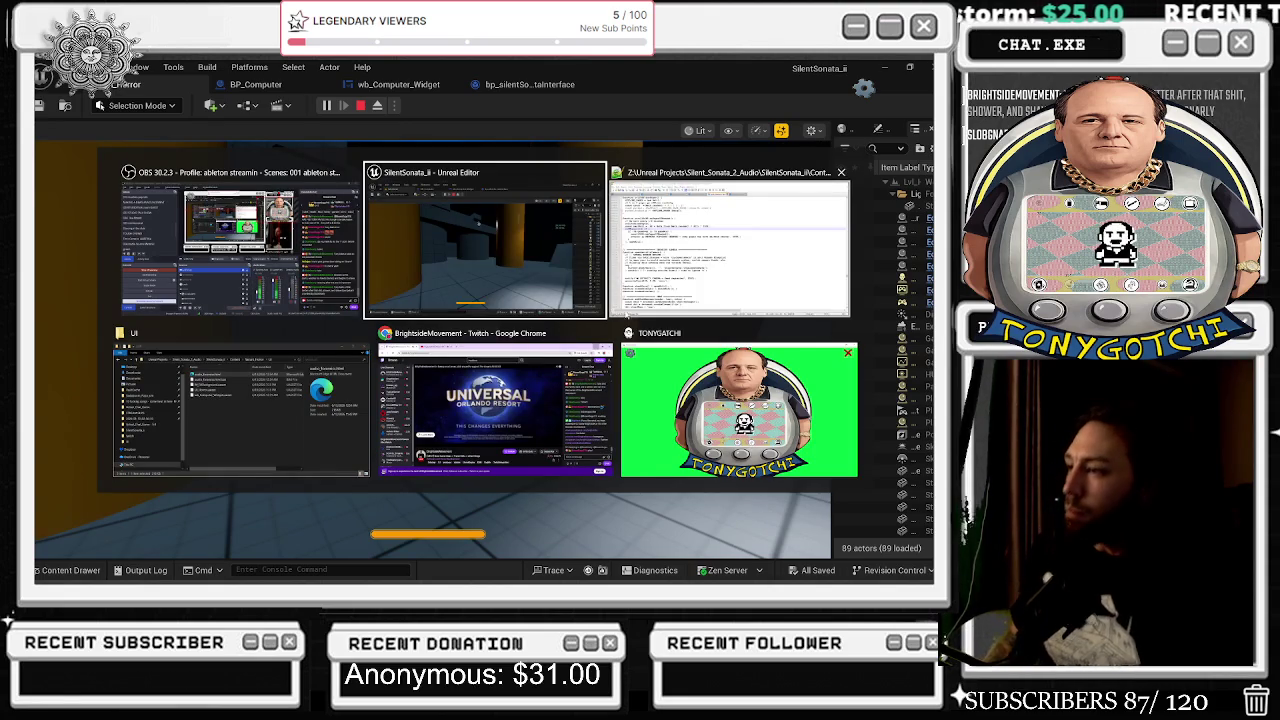
left_click(438, 298)
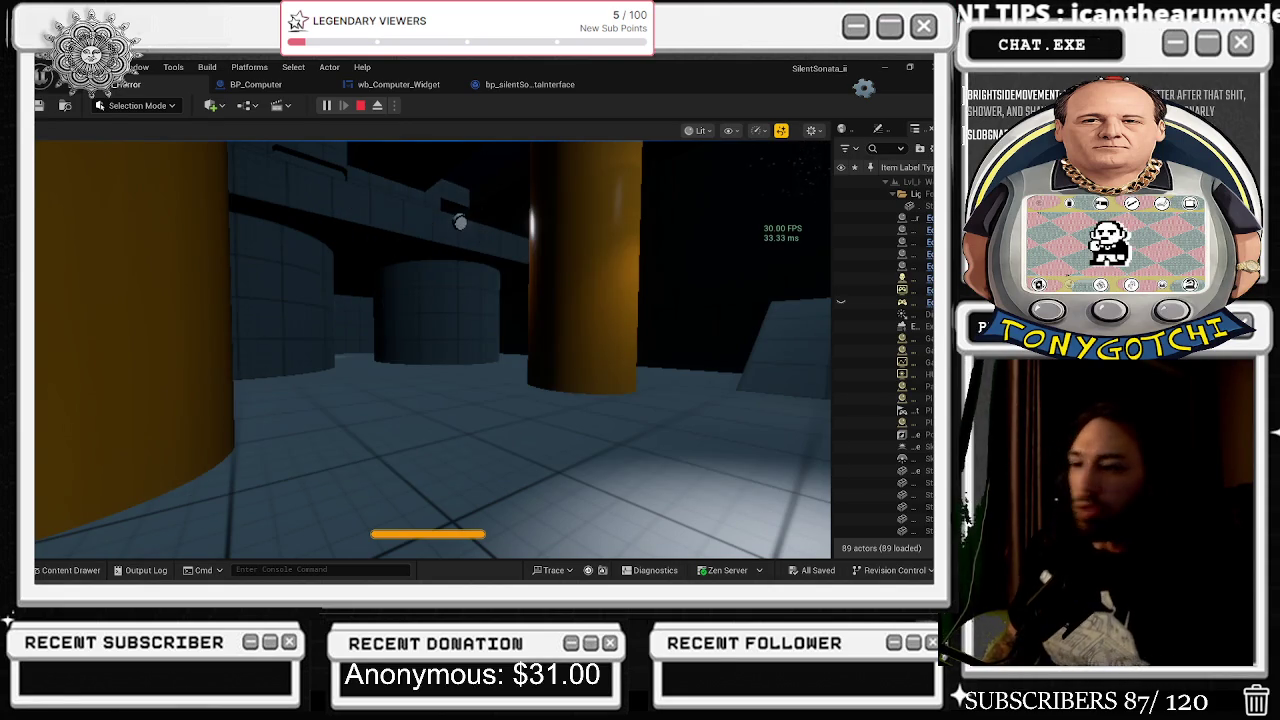
left_click(460, 222)
key("w")
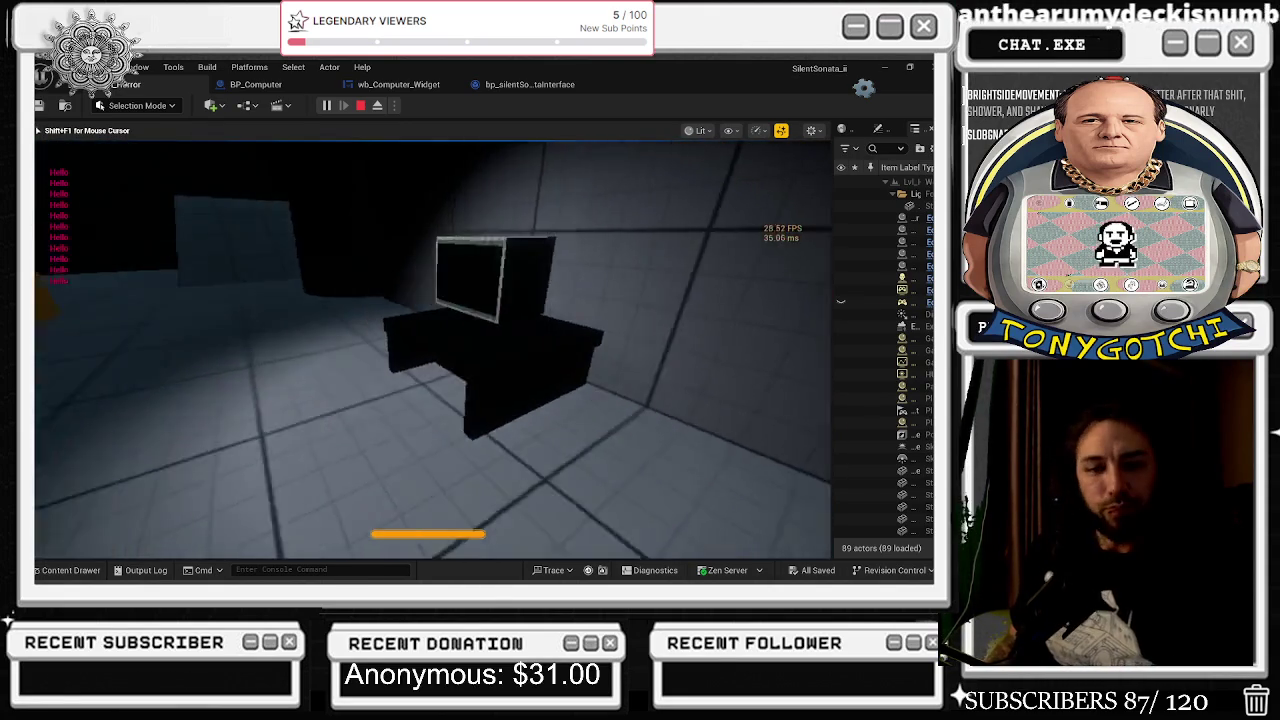
key("e")
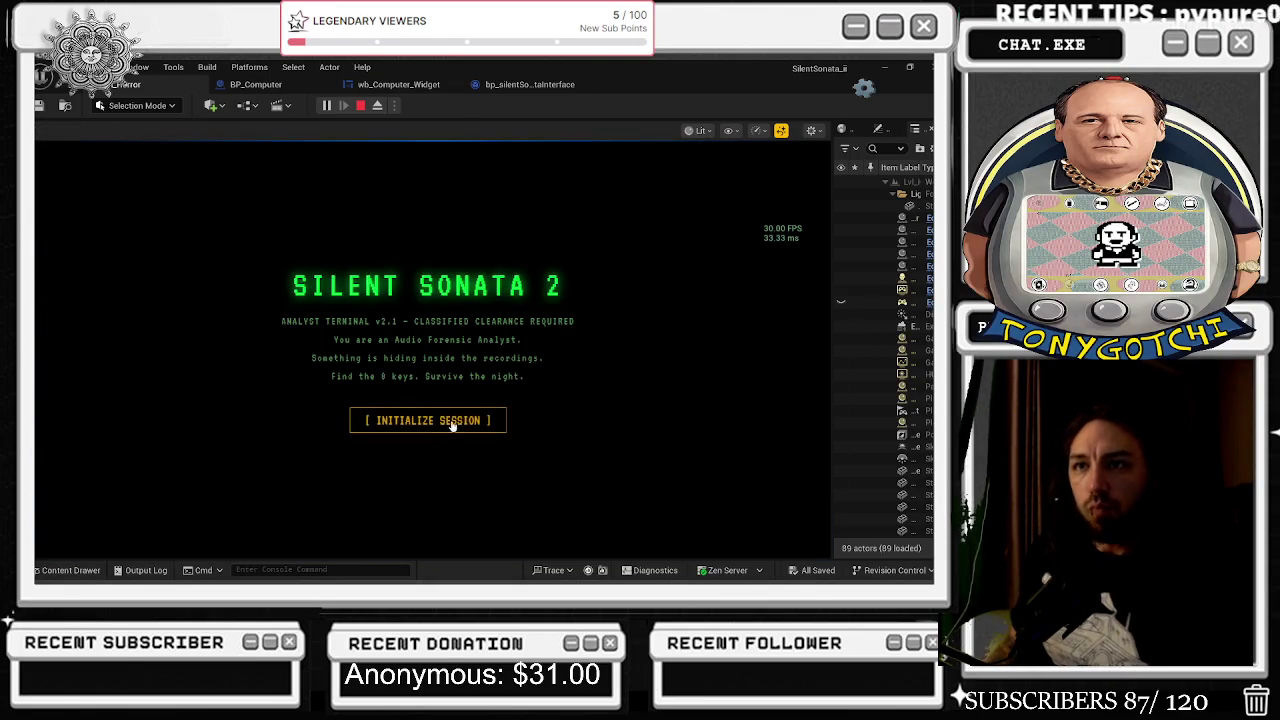
left_click(400, 418)
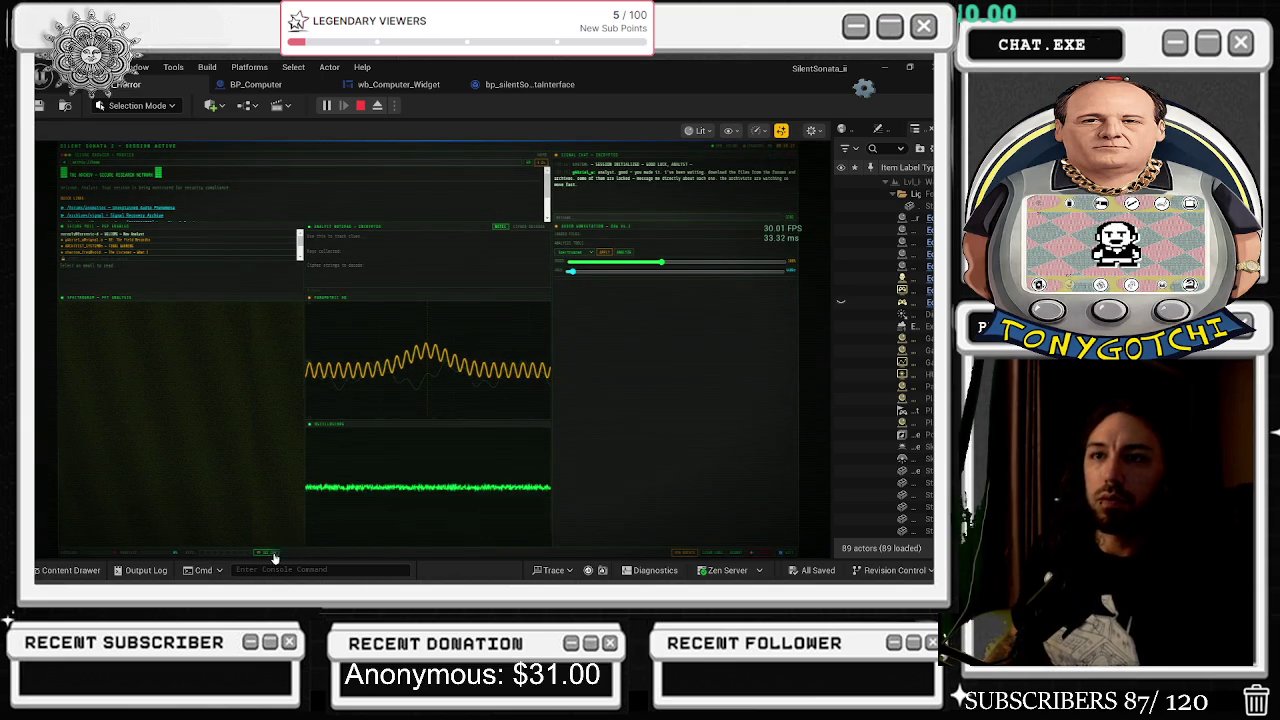
left_click(360, 105)
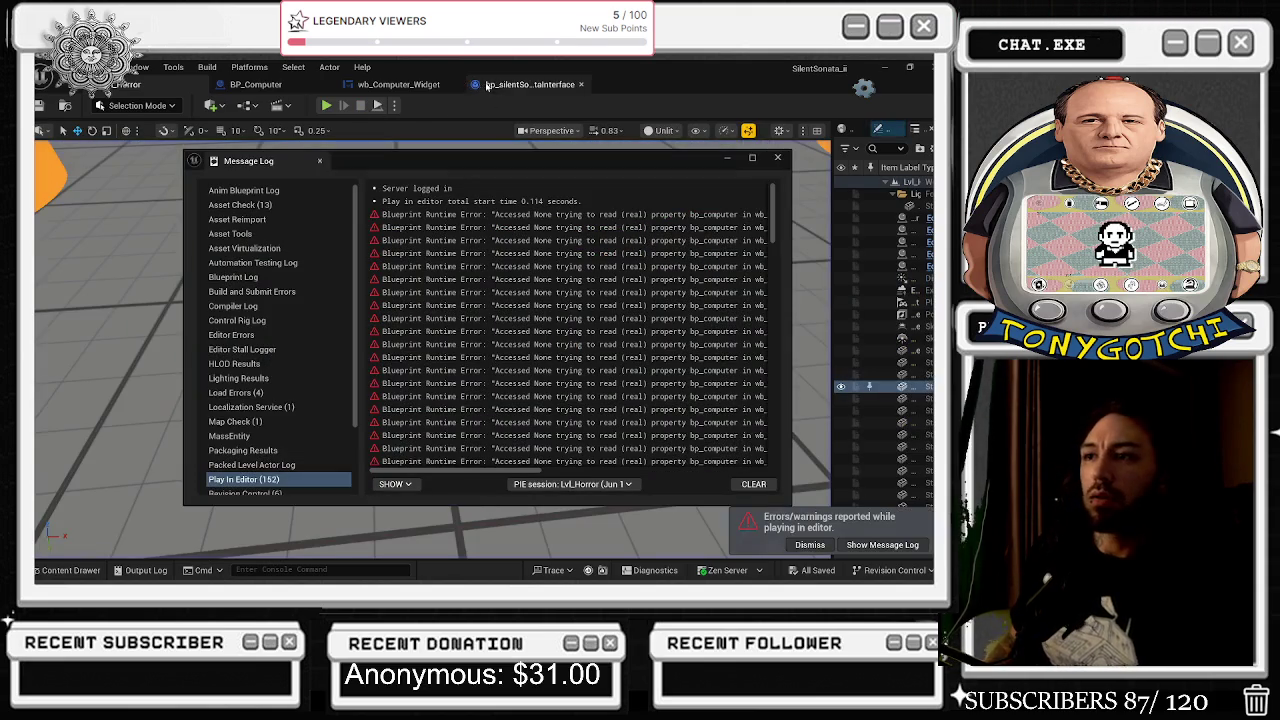
Close the error log and inspect bp_silentSonataInterface and the wb_Computer_Widget Event Graph before returning to Notepad++.
left_click(778, 158)
left_click(522, 86)
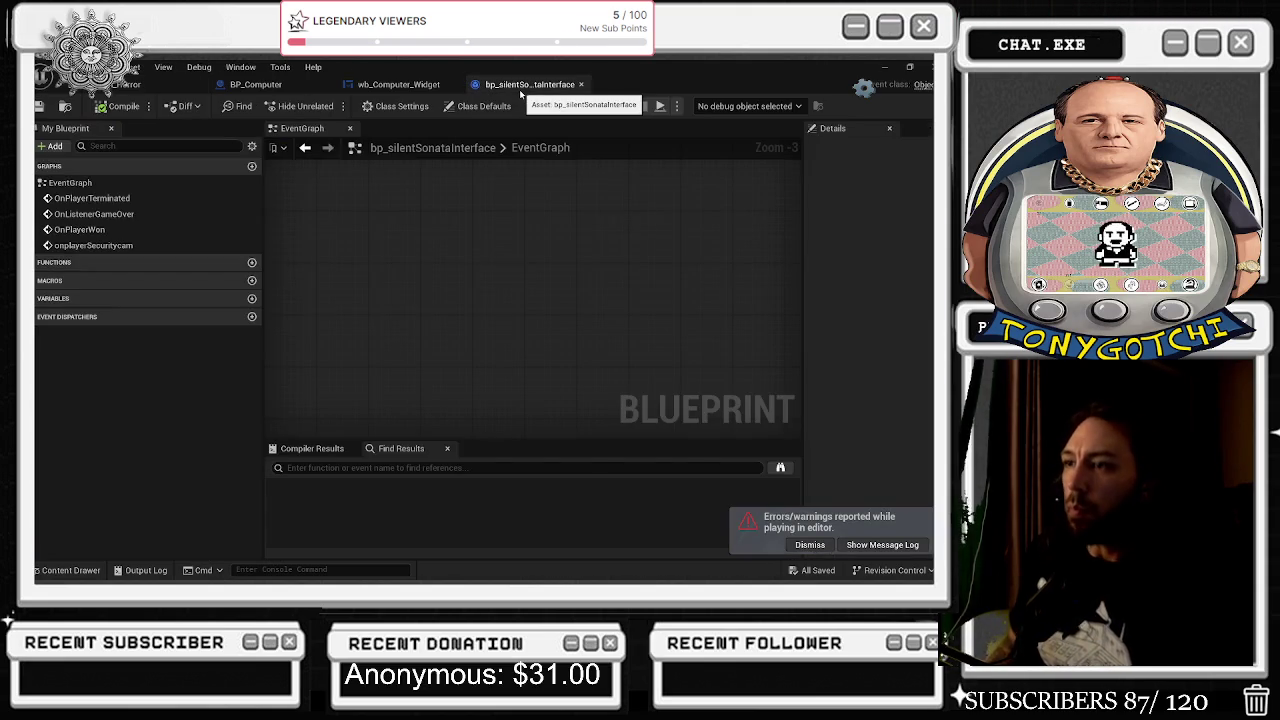
key("alt+Tab")
key("alt+Tab")
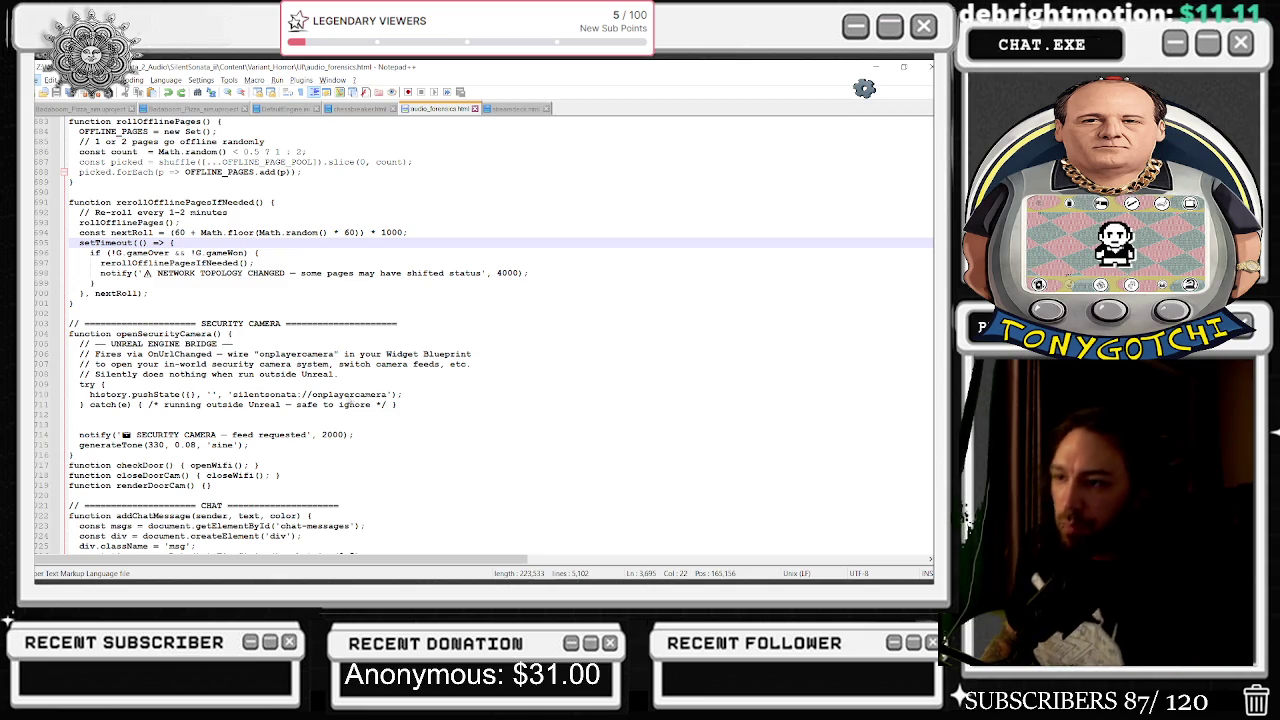
key("alt+Tab")
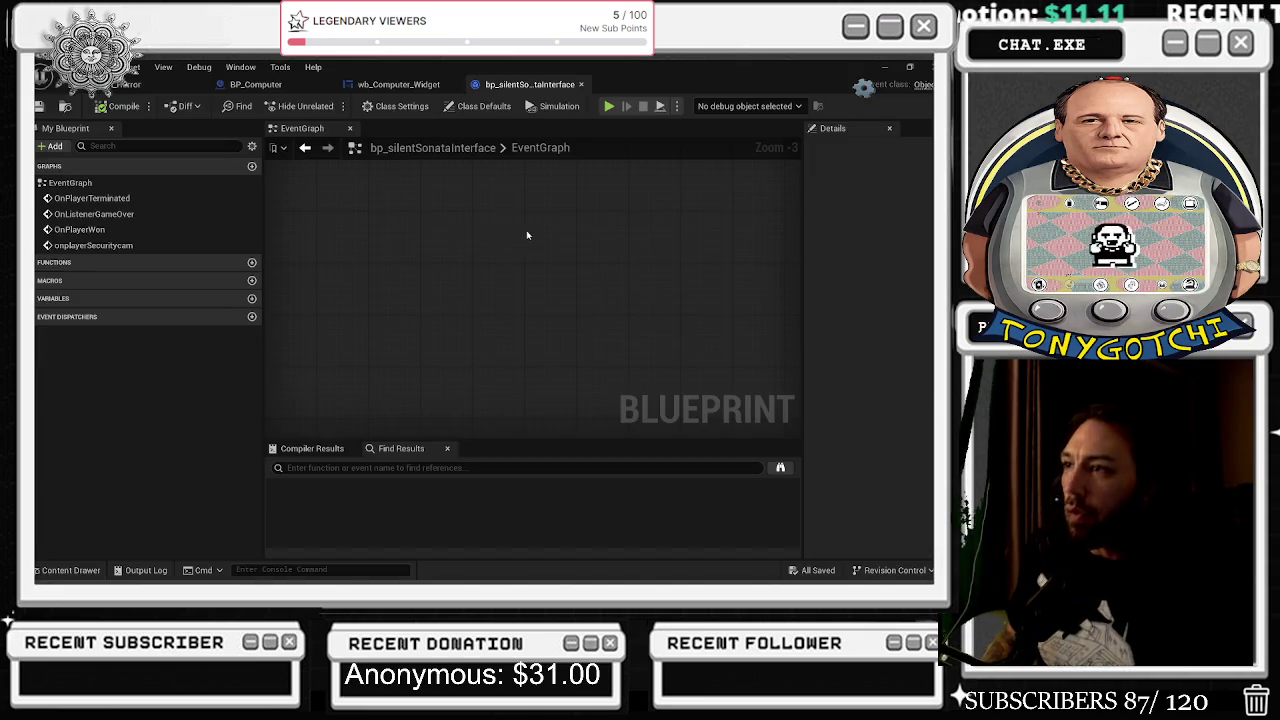
mouse_move(623, 283)
left_mouse_down()
mouse_move(728, 293)
mouse_move(702, 359)
left_mouse_up()
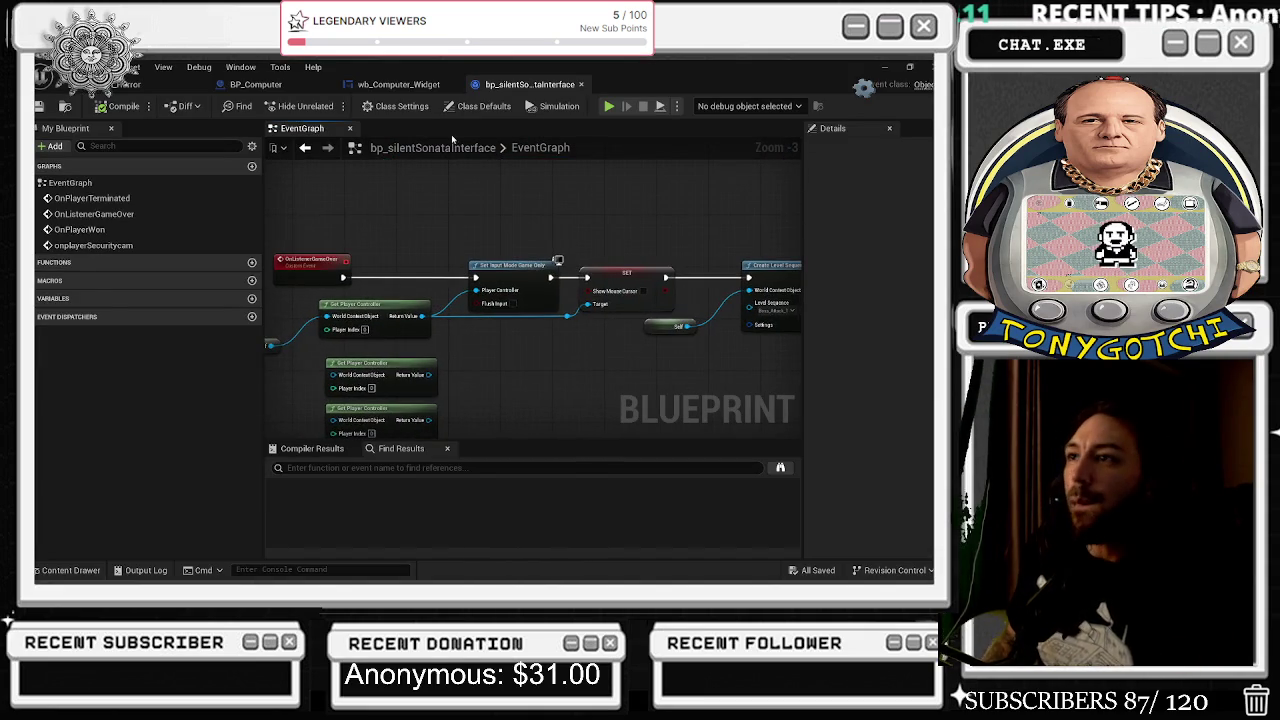
left_click(398, 84)
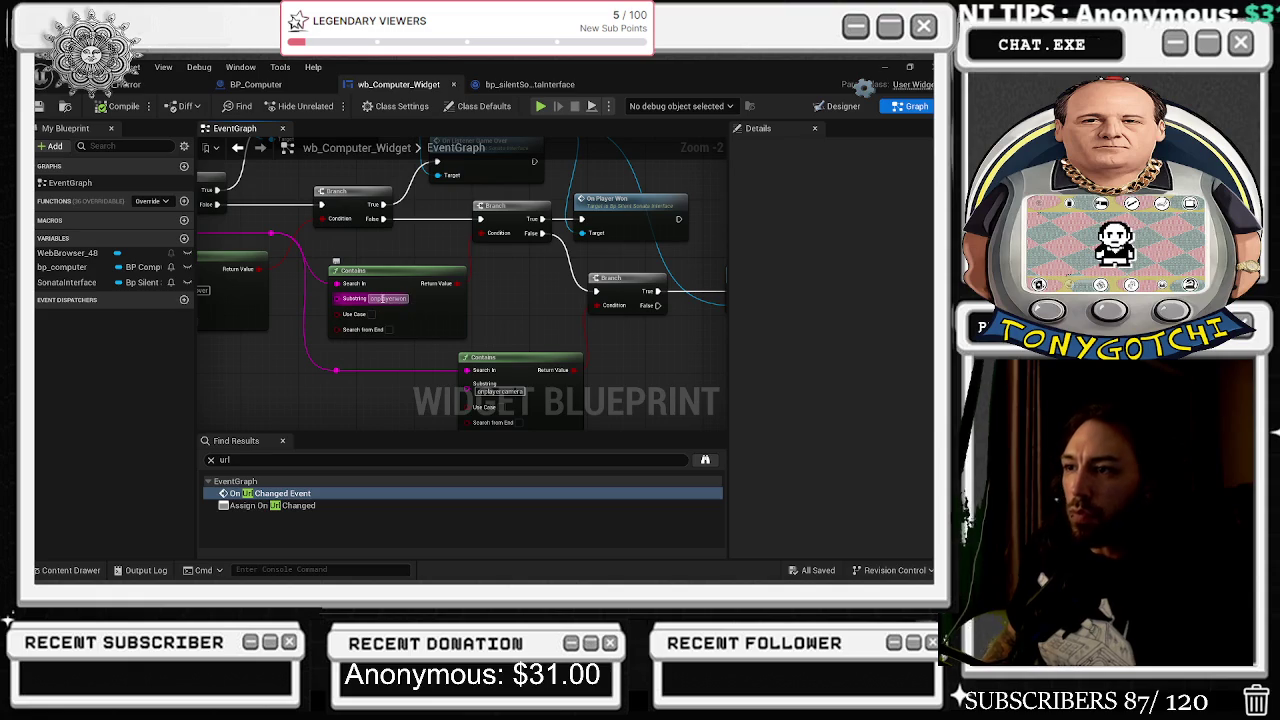
key("alt+Tab")
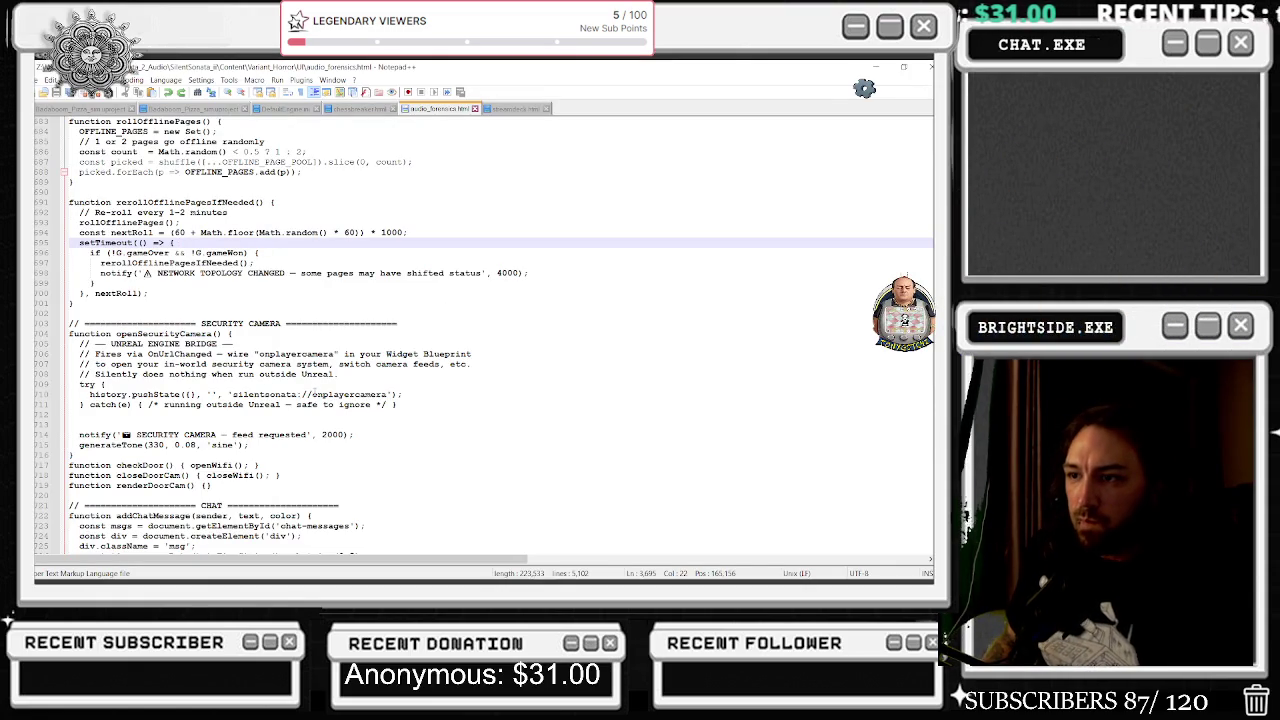
Replace 'onplayercamera' with 'onplayerwon' on line 710 and save audio_forensics.html.
double_click(348, 394)
type("onplayerwon")
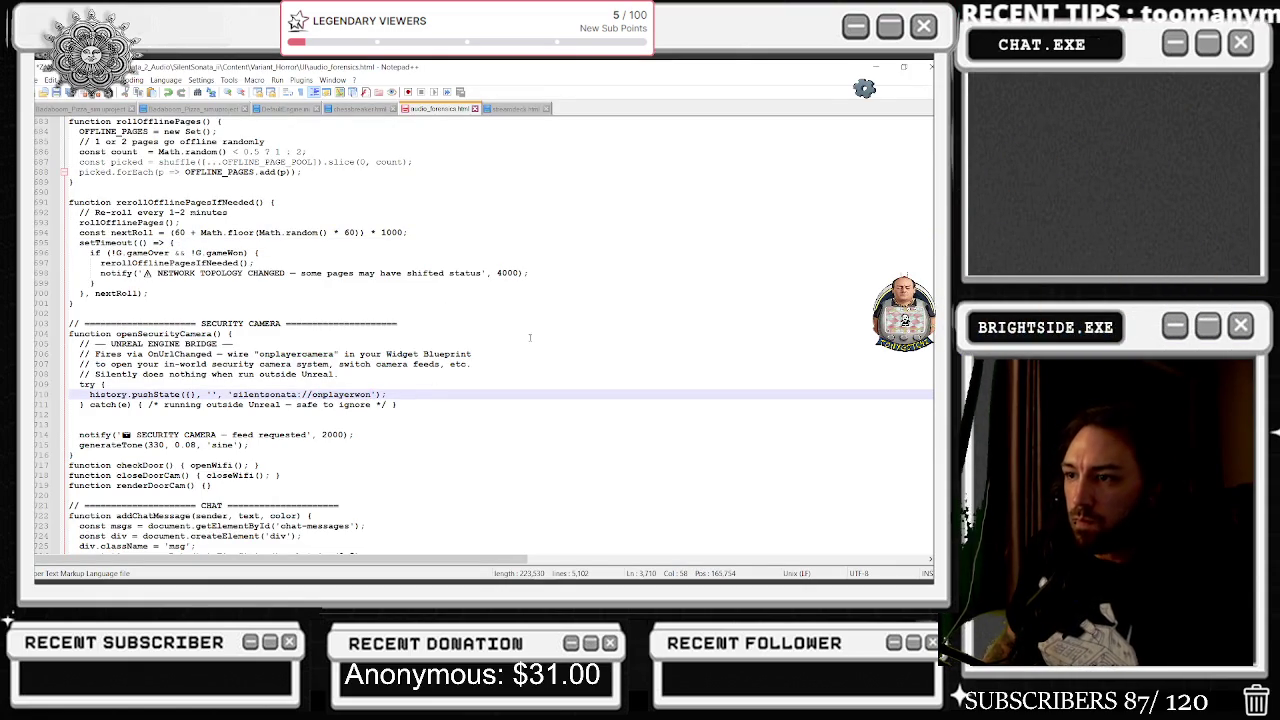
key("ctrl+s")
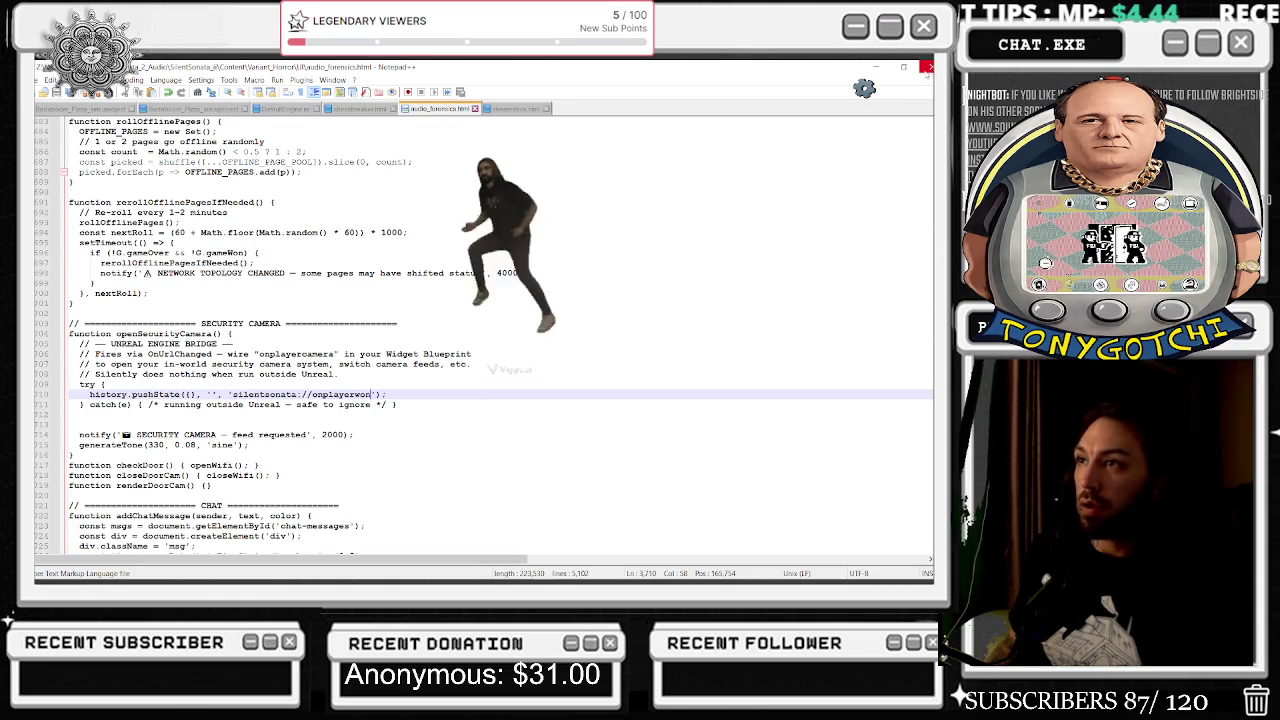
Start a Play In Editor test from the level viewport and walk up to use the desk computer.
left_click(928, 67)
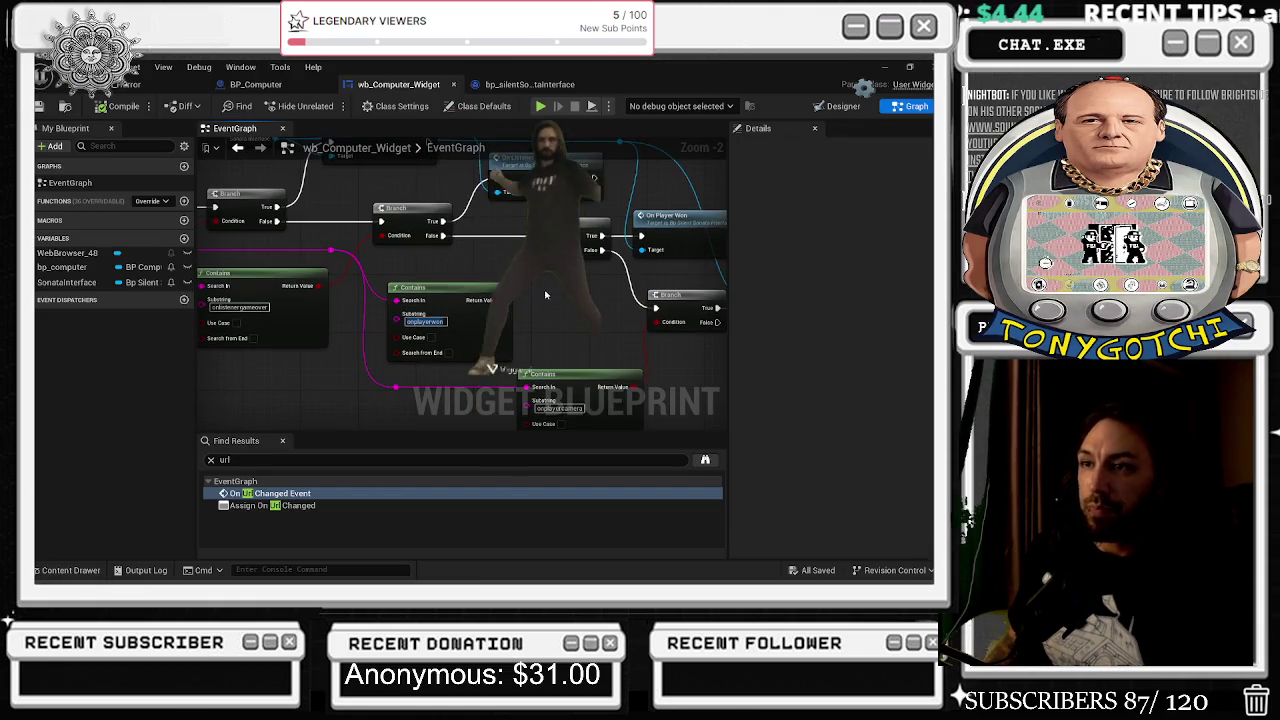
left_click(160, 84)
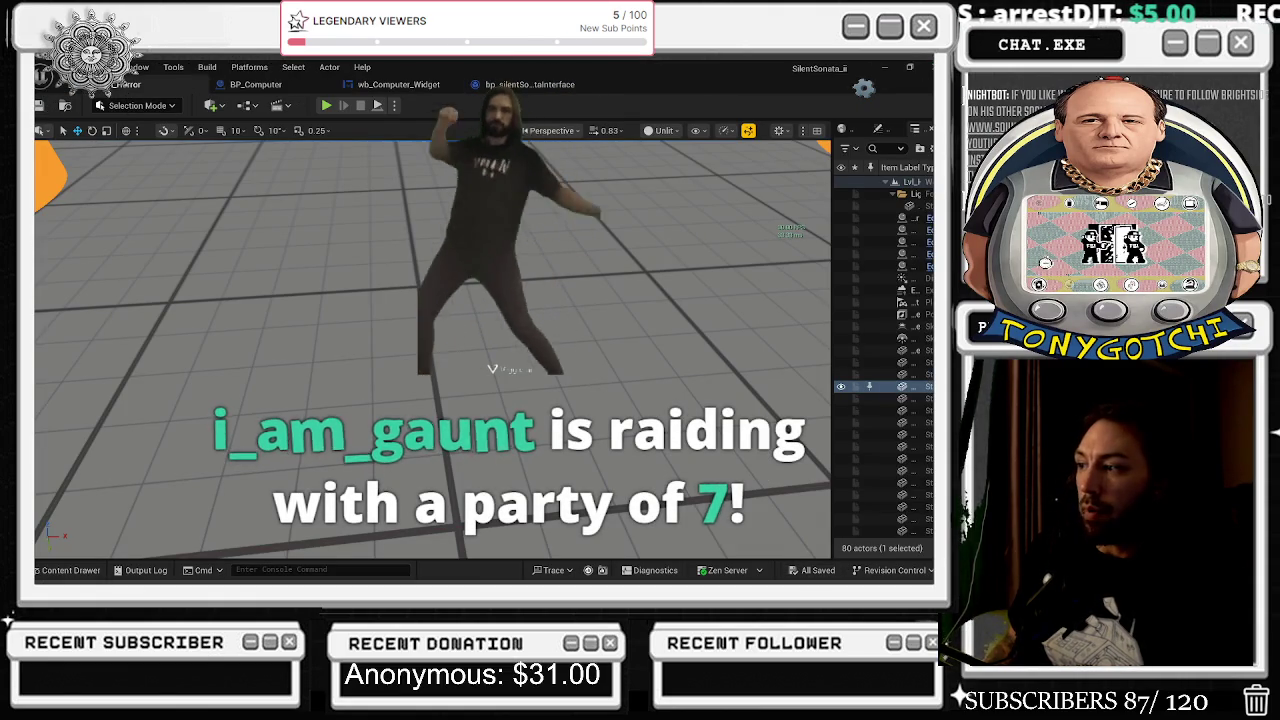
left_click(326, 105)
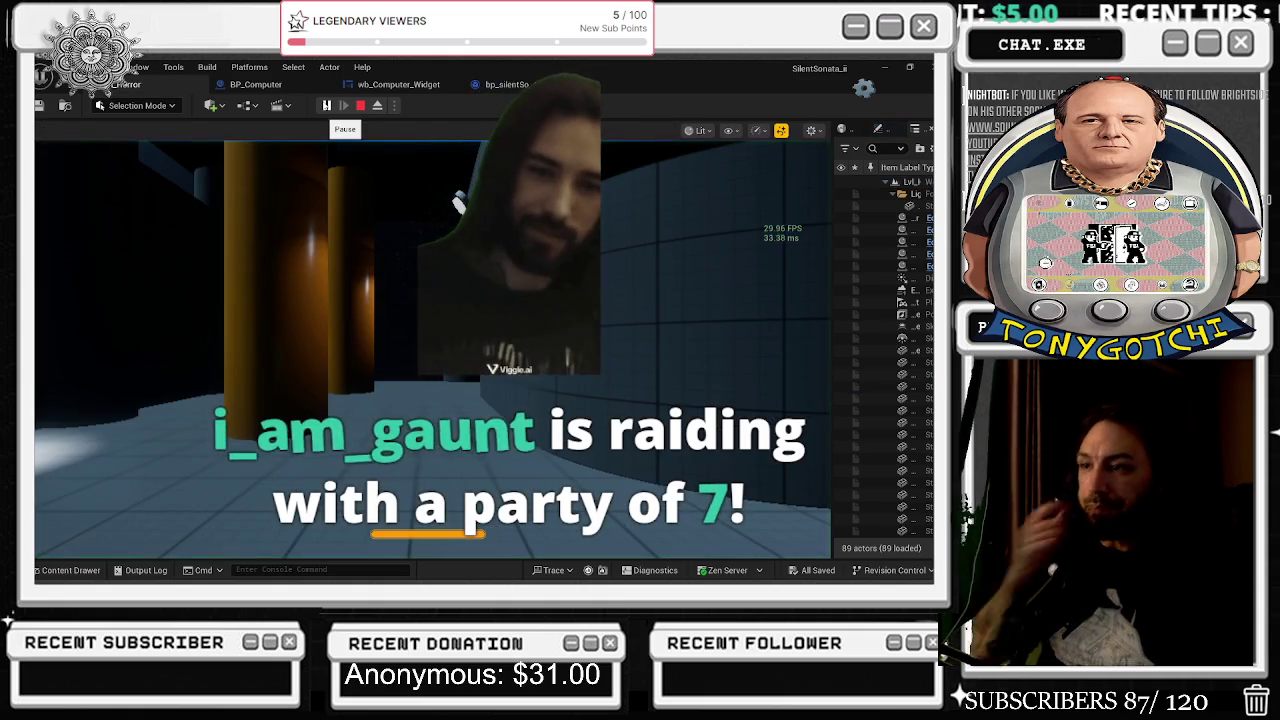
left_click(430, 300)
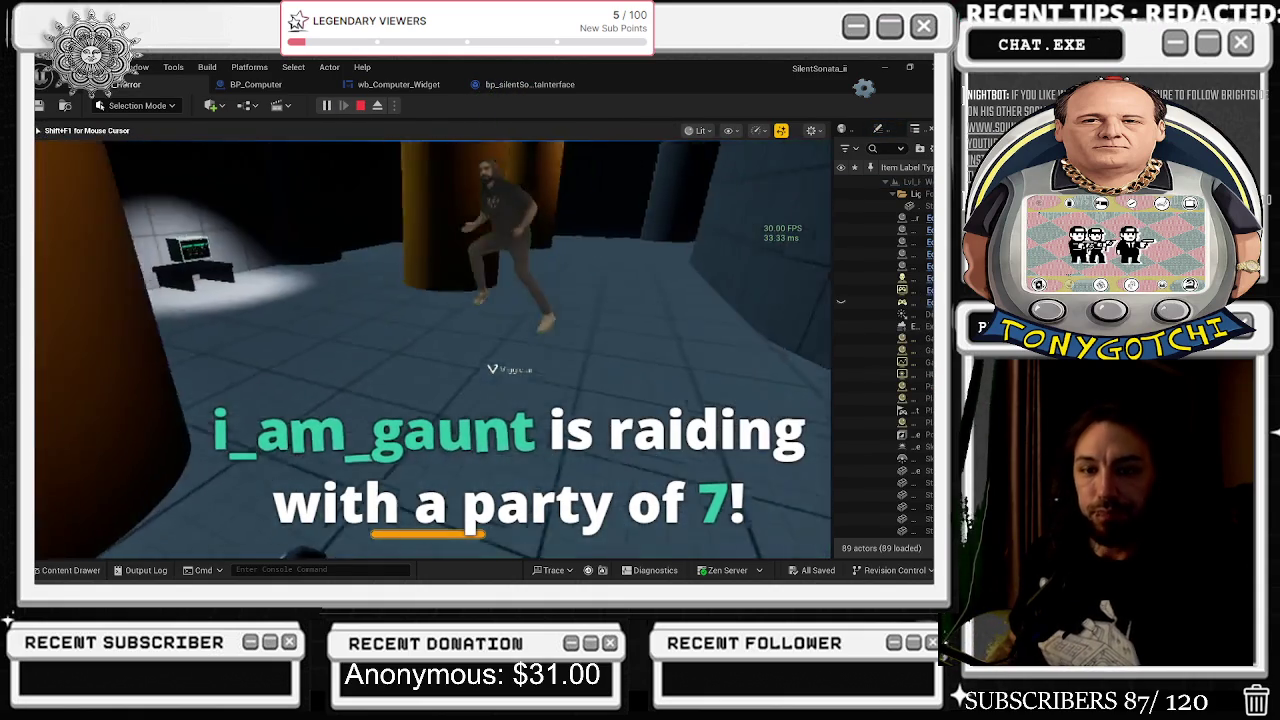
key("w")
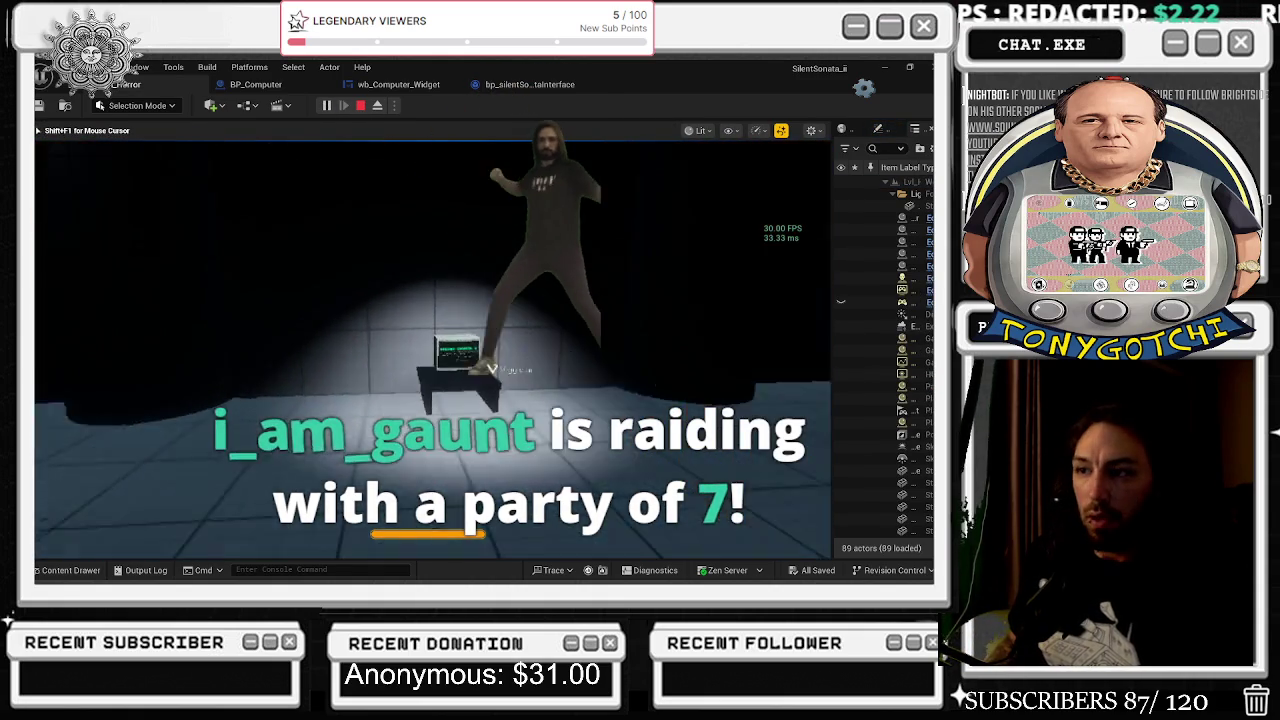
key("w")
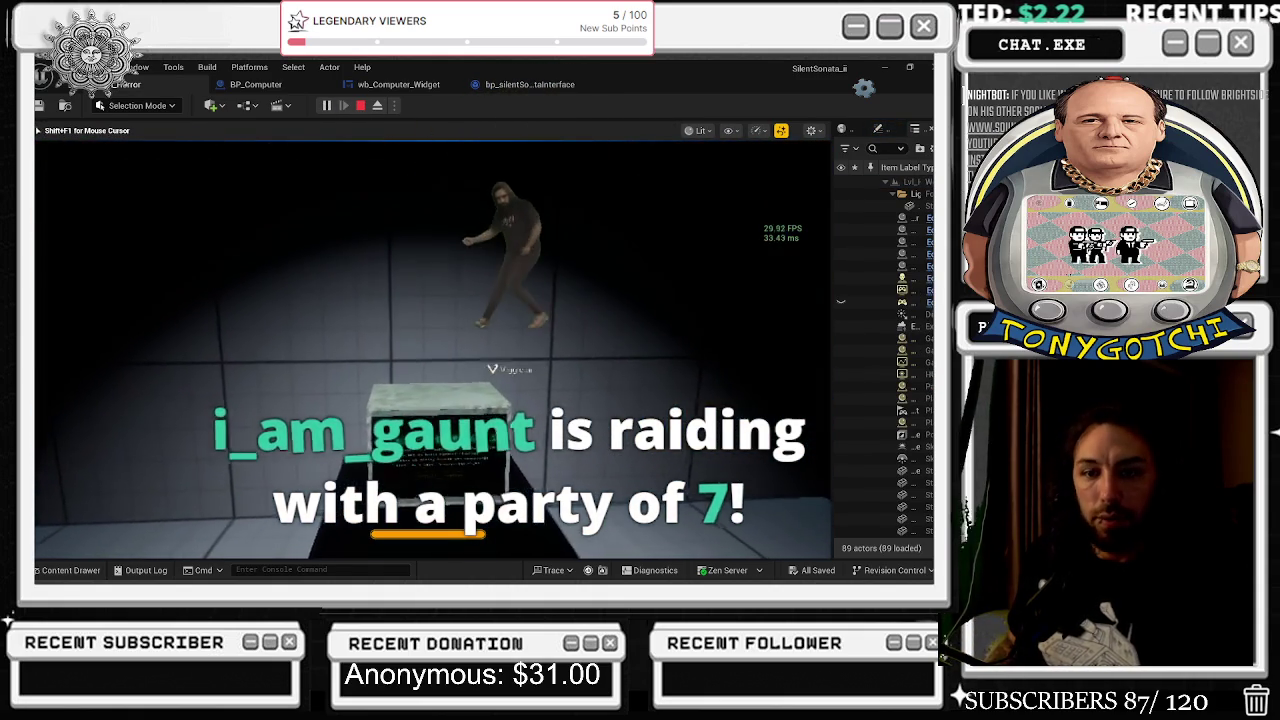
key("e")
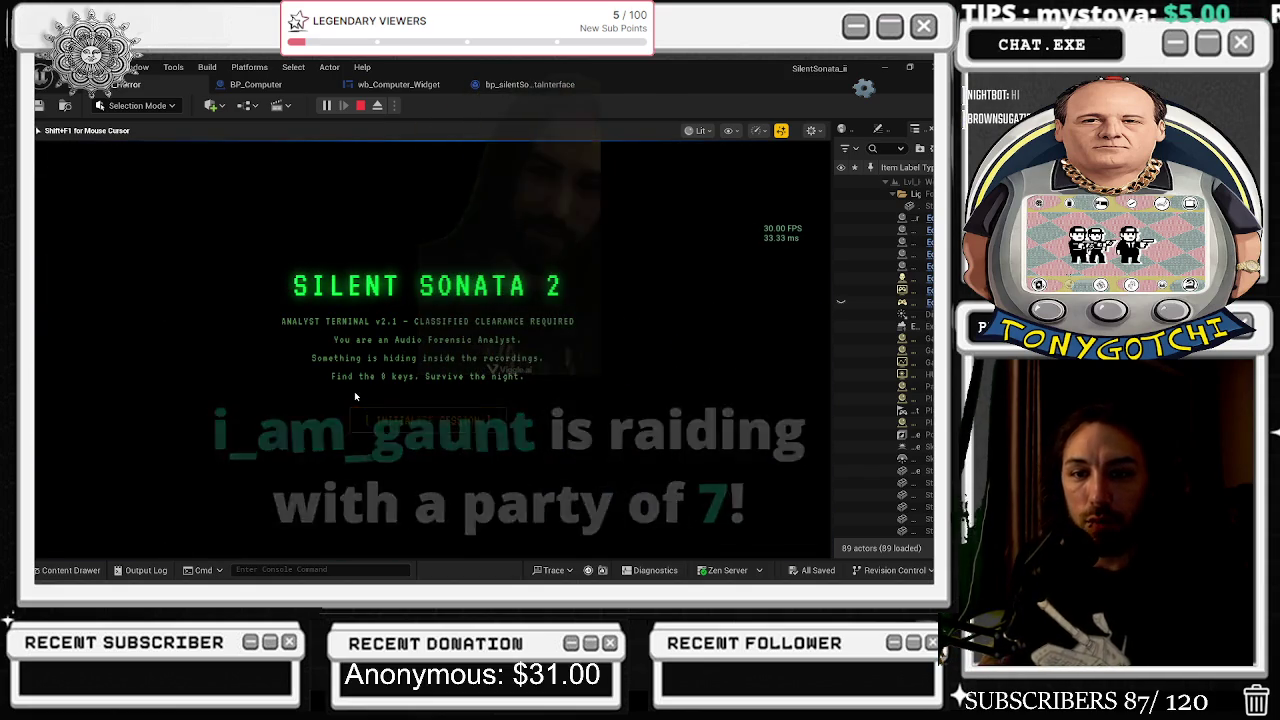
Initialize the terminal session, request the SEC CAM feed twice, then stop and return to Notepad++.
left_click(405, 421)
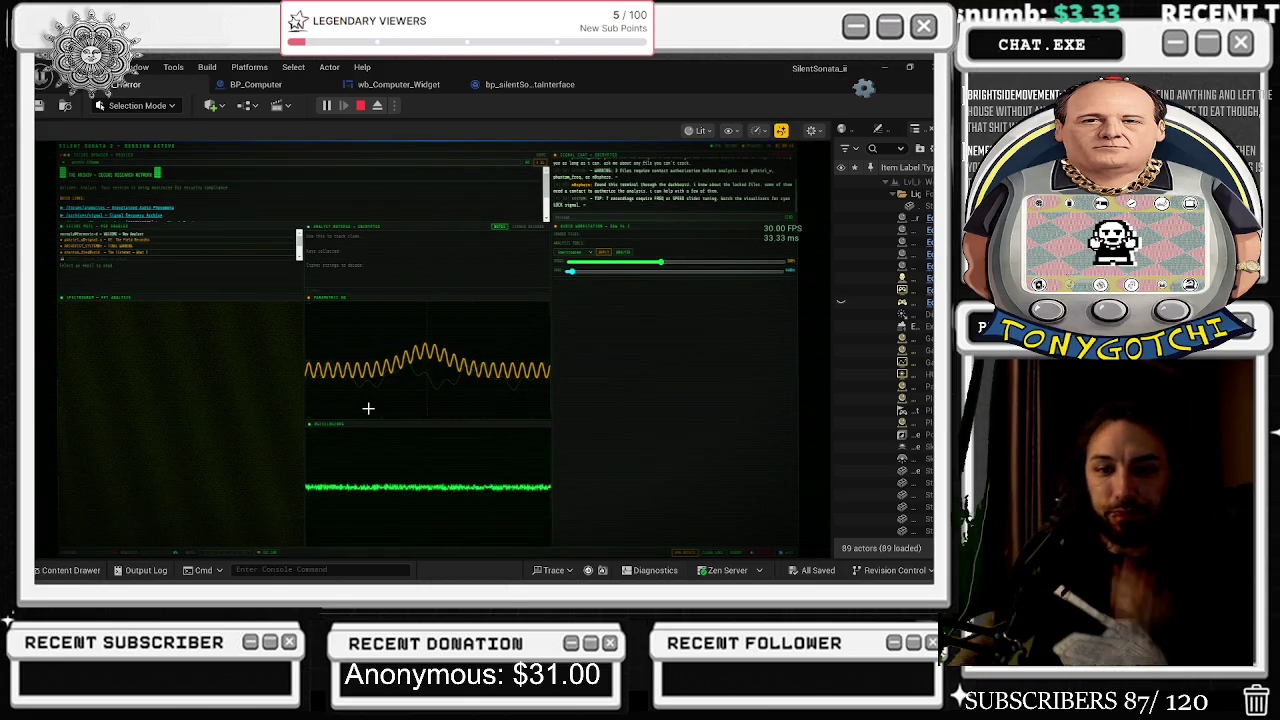
left_click(272, 553)
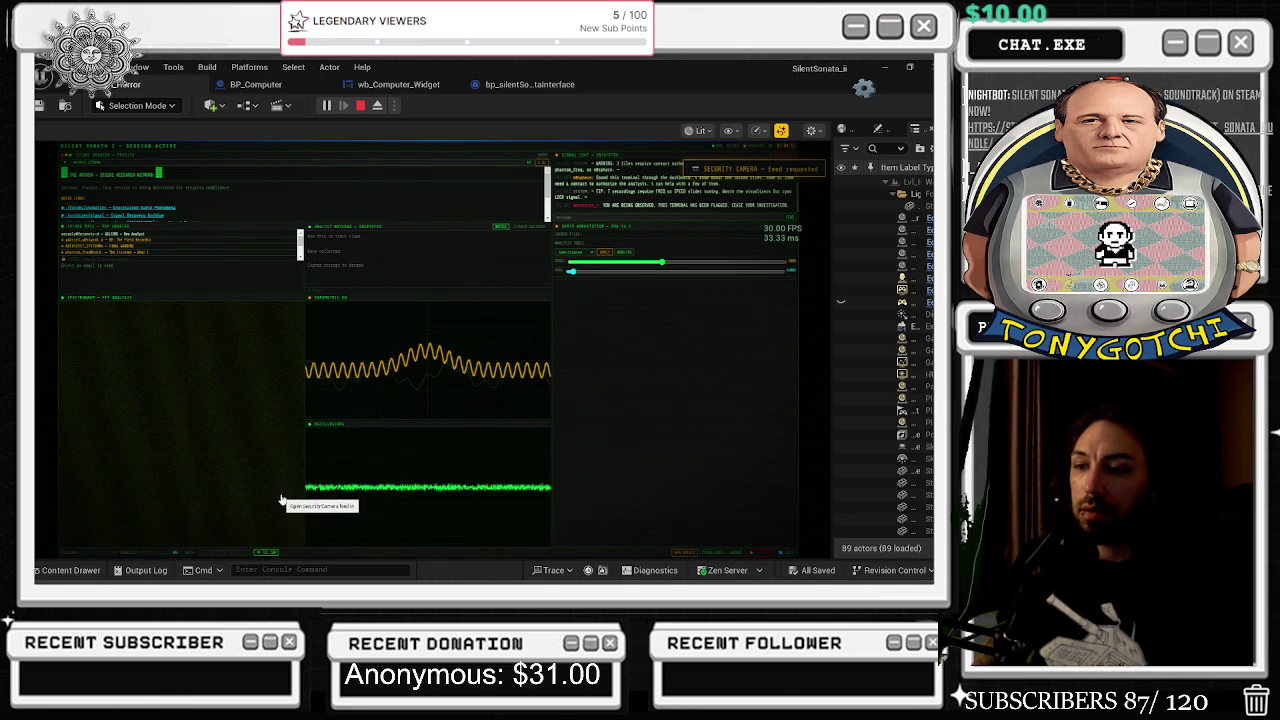
left_click(267, 554)
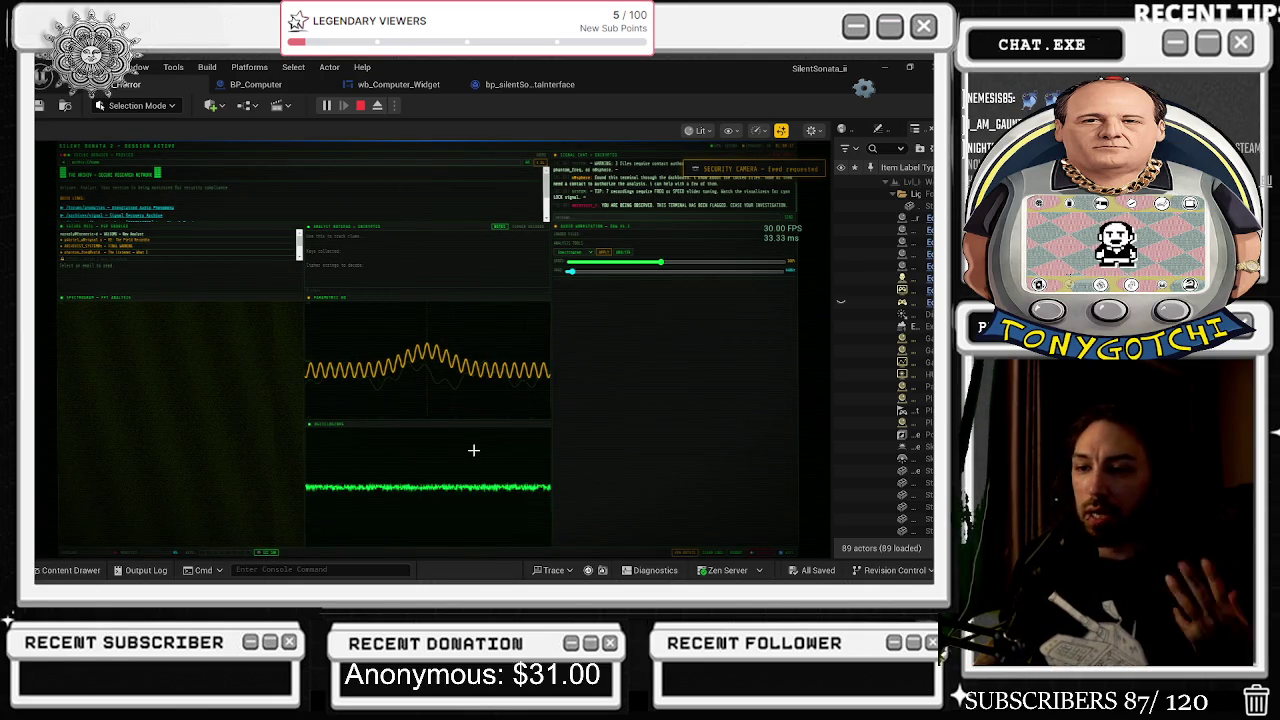
key("Escape")
key("alt+Tab")
left_click(601, 272)
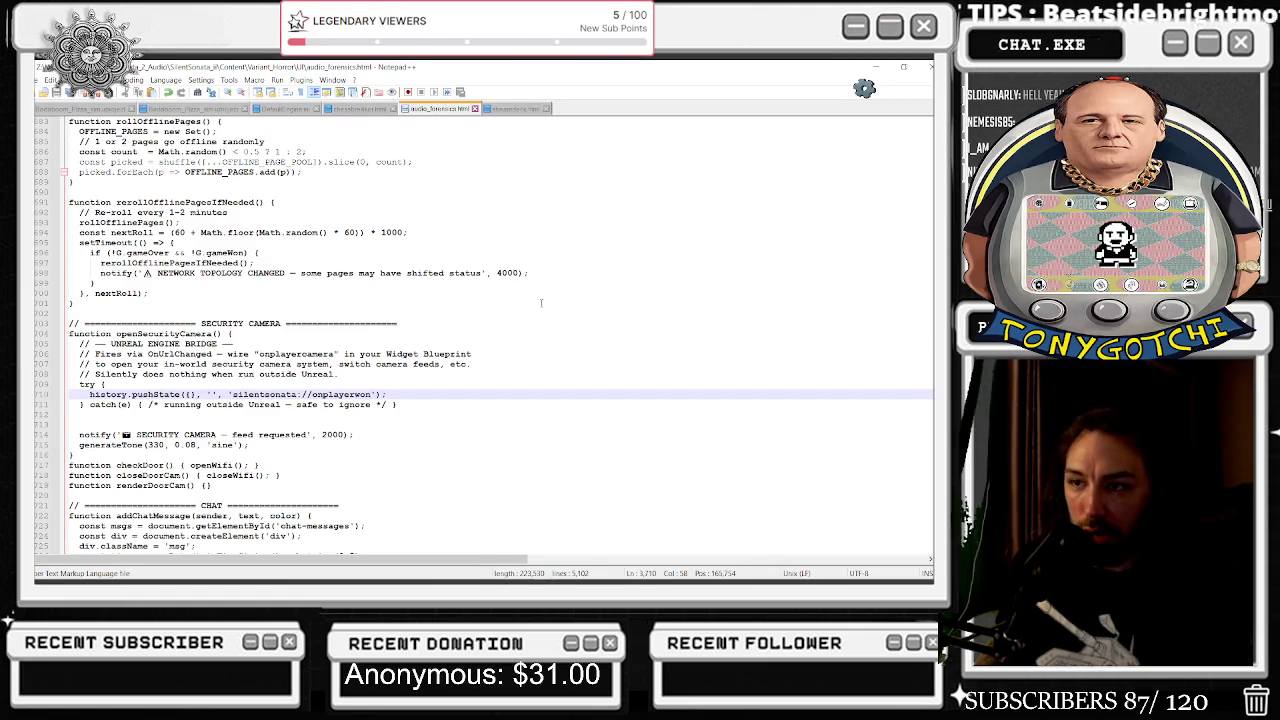
Restore 'onplayercamera' on line 710 and search the file for 'camera' to reach the SEC CAM button.
key("BackSpace")
key("BackSpace")
key("BackSpace")
type("camera")
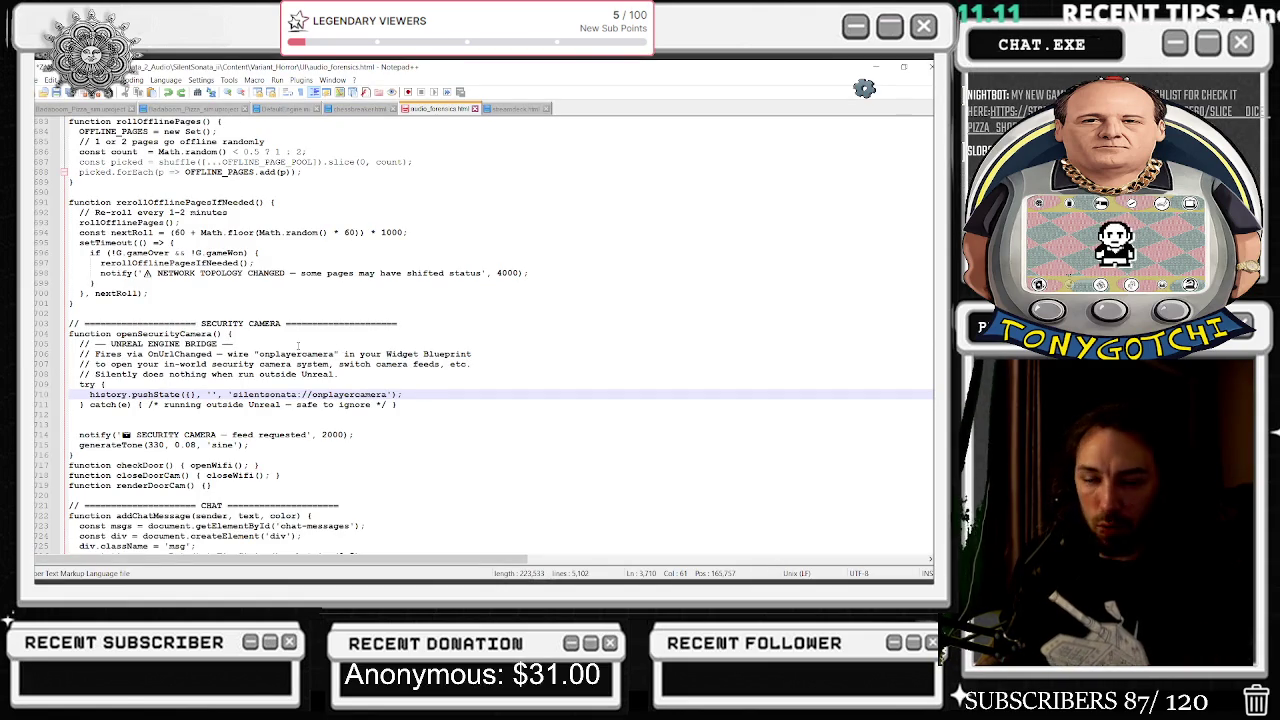
key("ctrl+a")
key("ctrl+f")
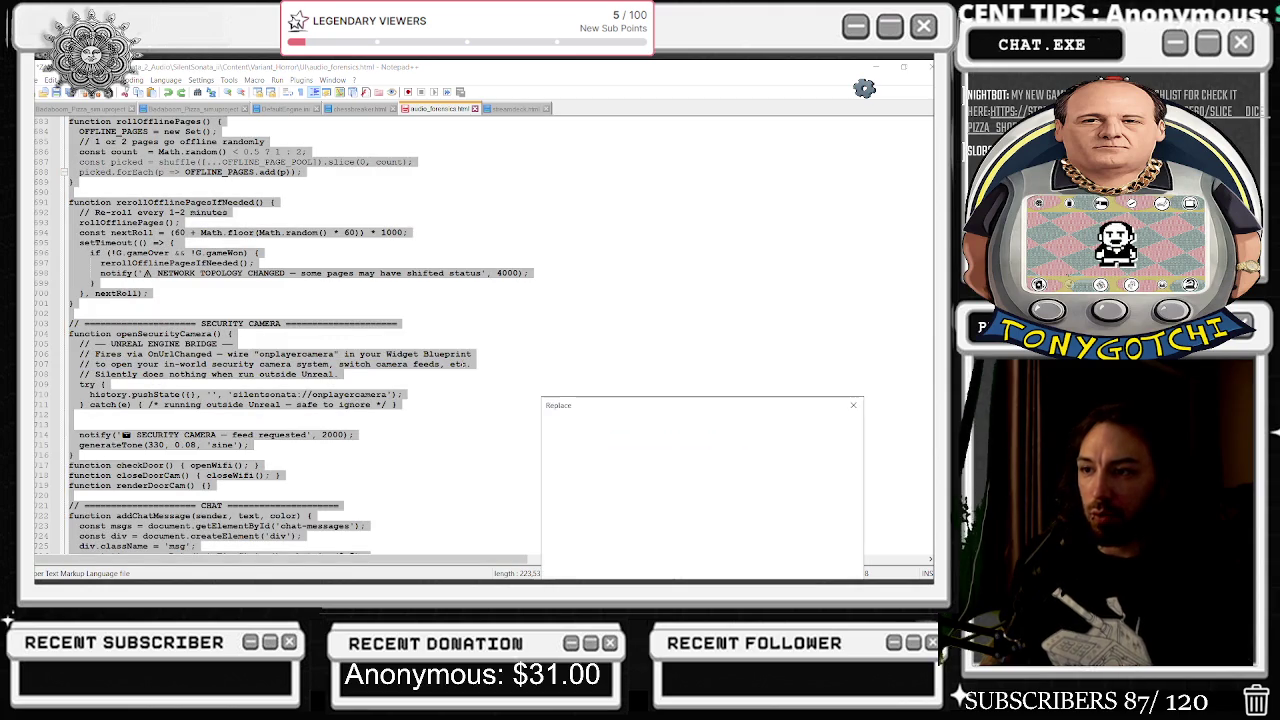
type("d")
type("ayer")
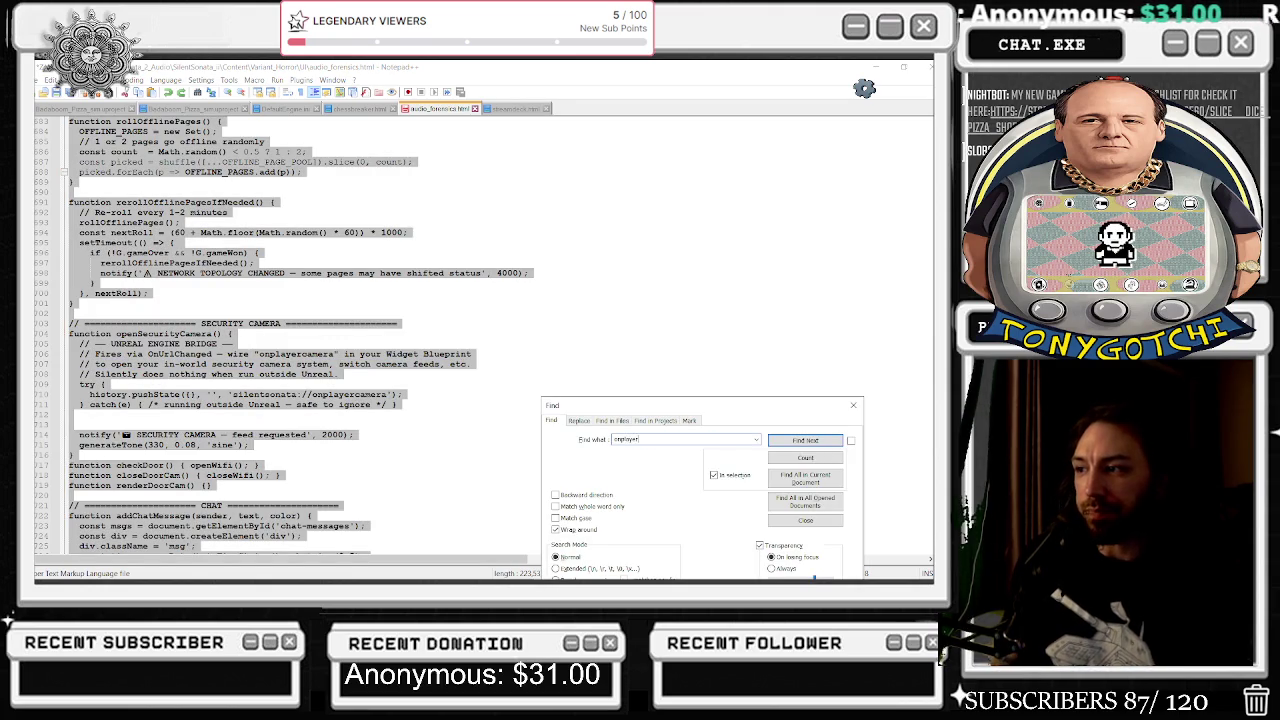
type("amer")
key("Return")
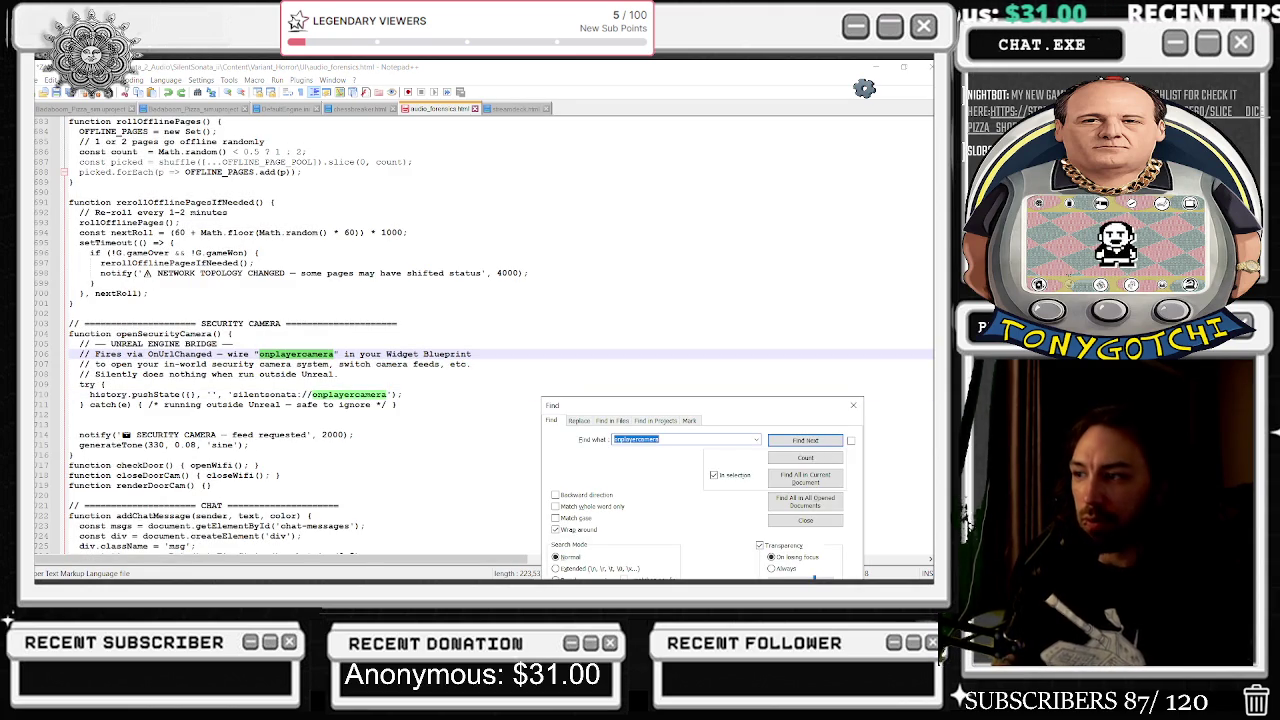
type("camera")
key("Return")
key("Return")
key("Return")
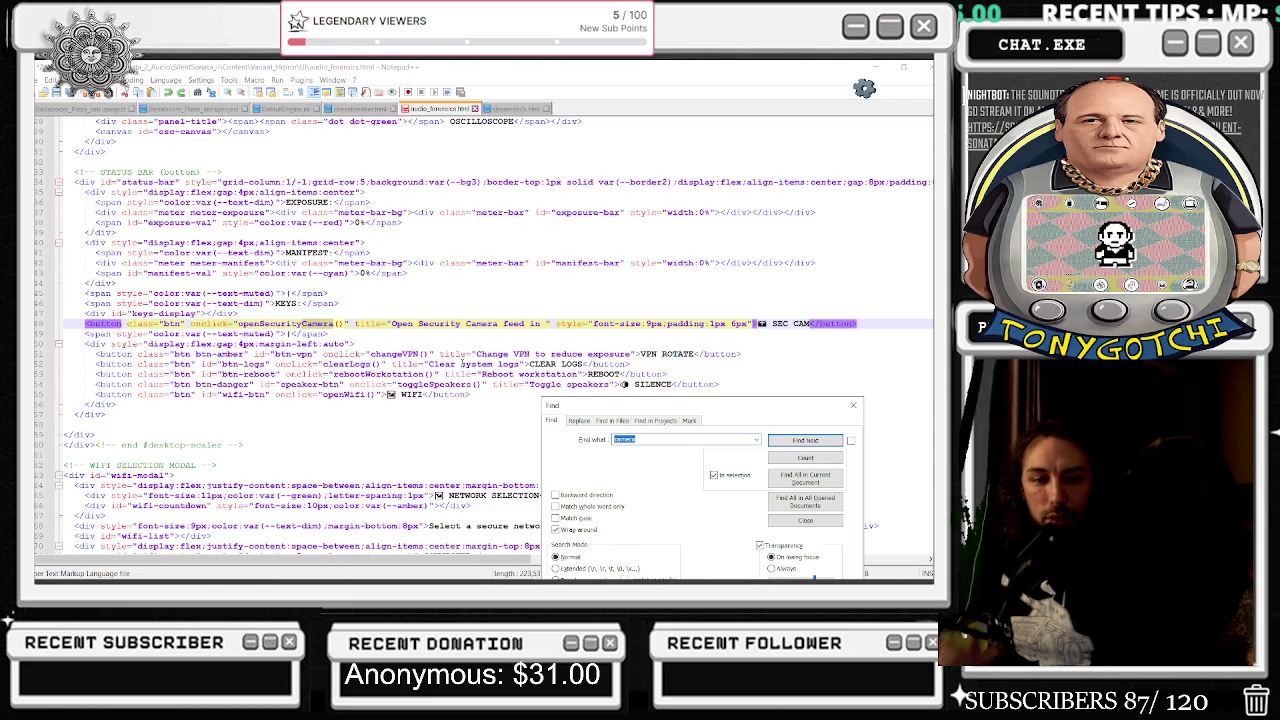
Switch over to Unreal Editor's Message Log.
key("alt+Tab")
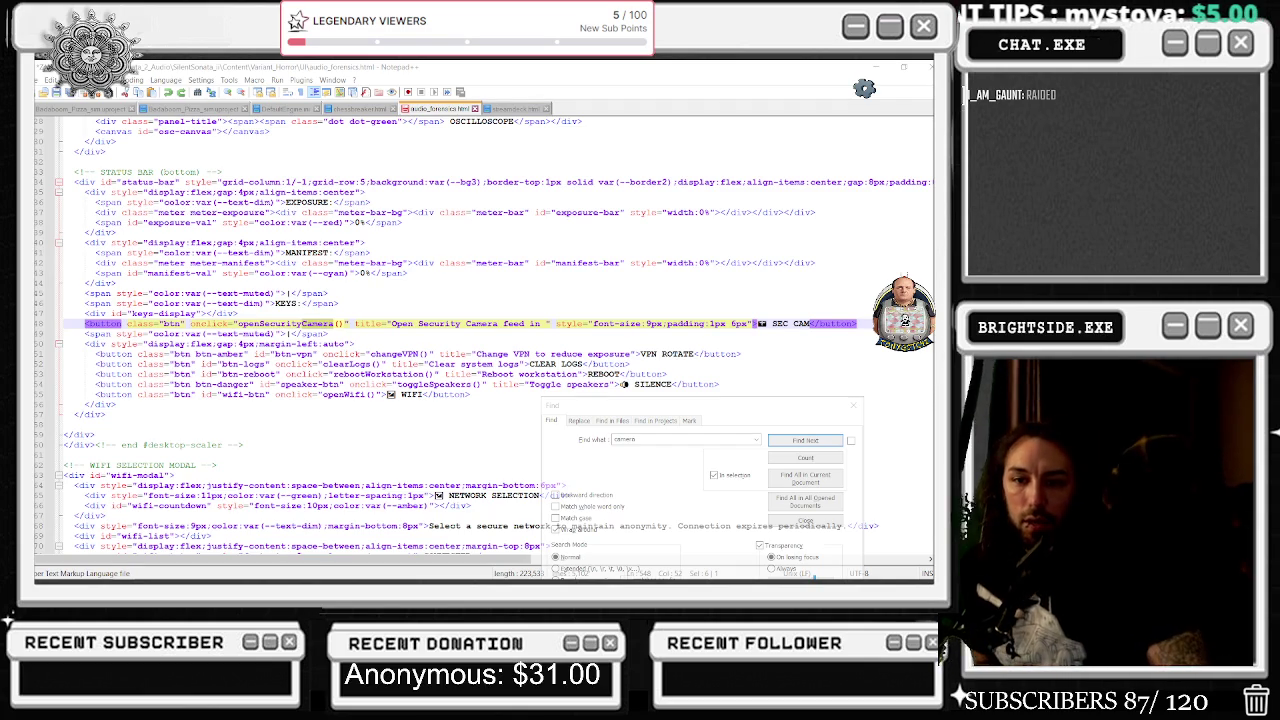
key("alt+Tab")
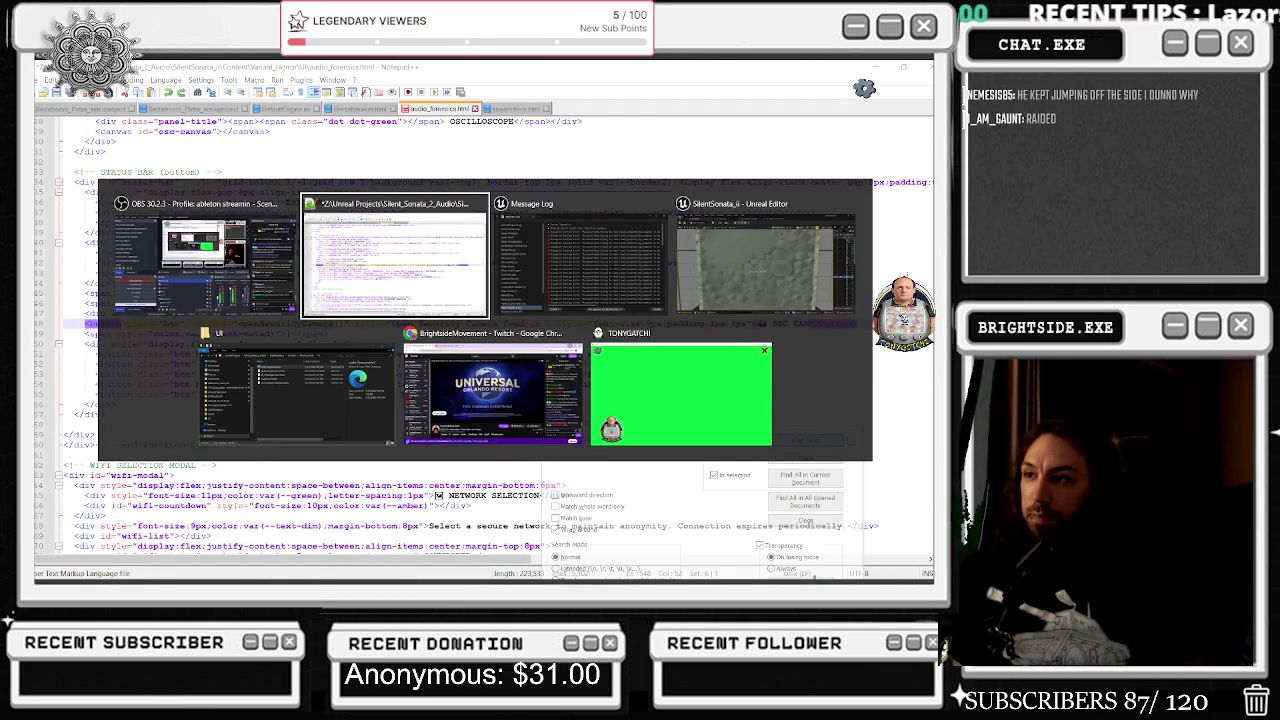
key("alt+Tab")
key("alt+Tab")
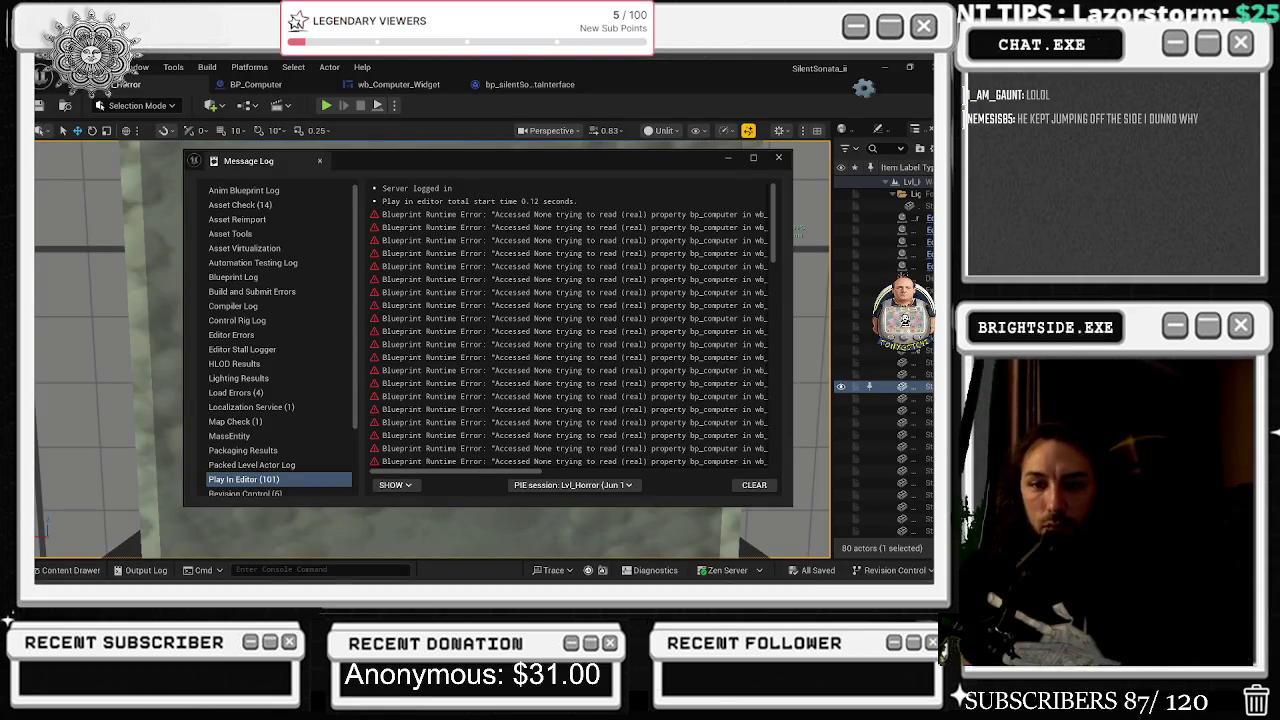
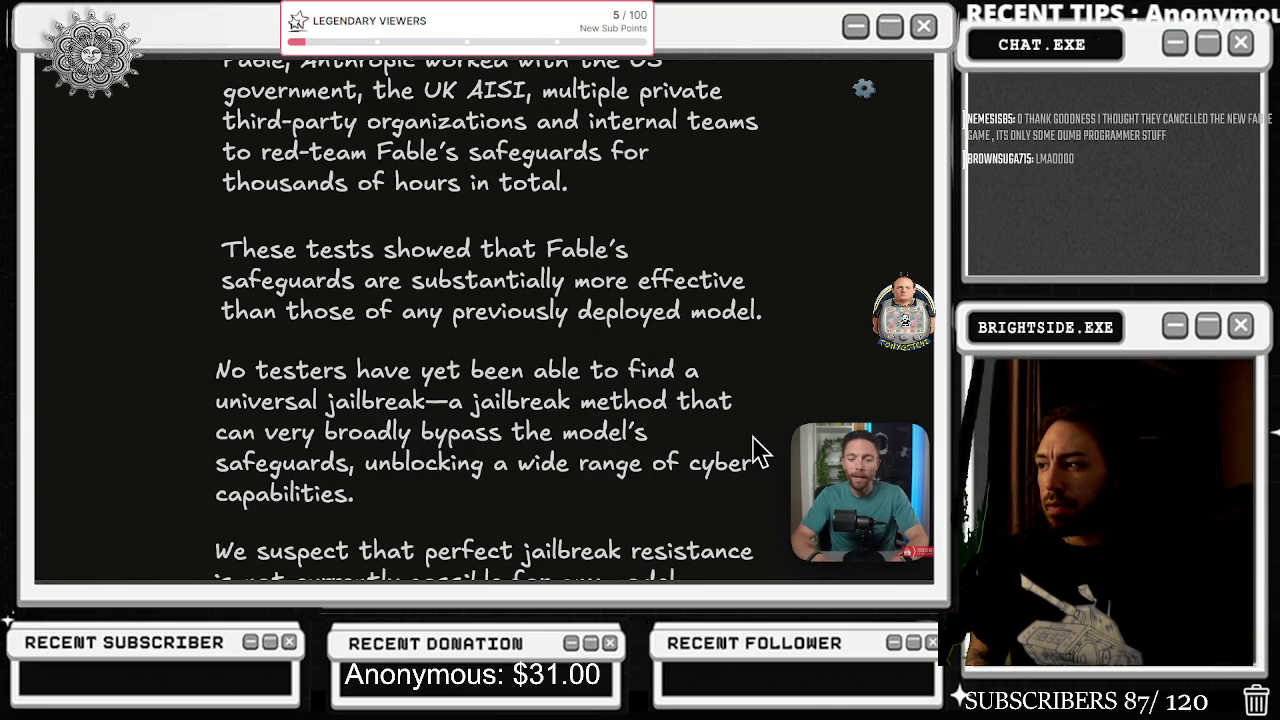
Raise the Fable 5 video's playback speed to about 1.35x and resume playing it.
scroll(757, 450, "down", 3)
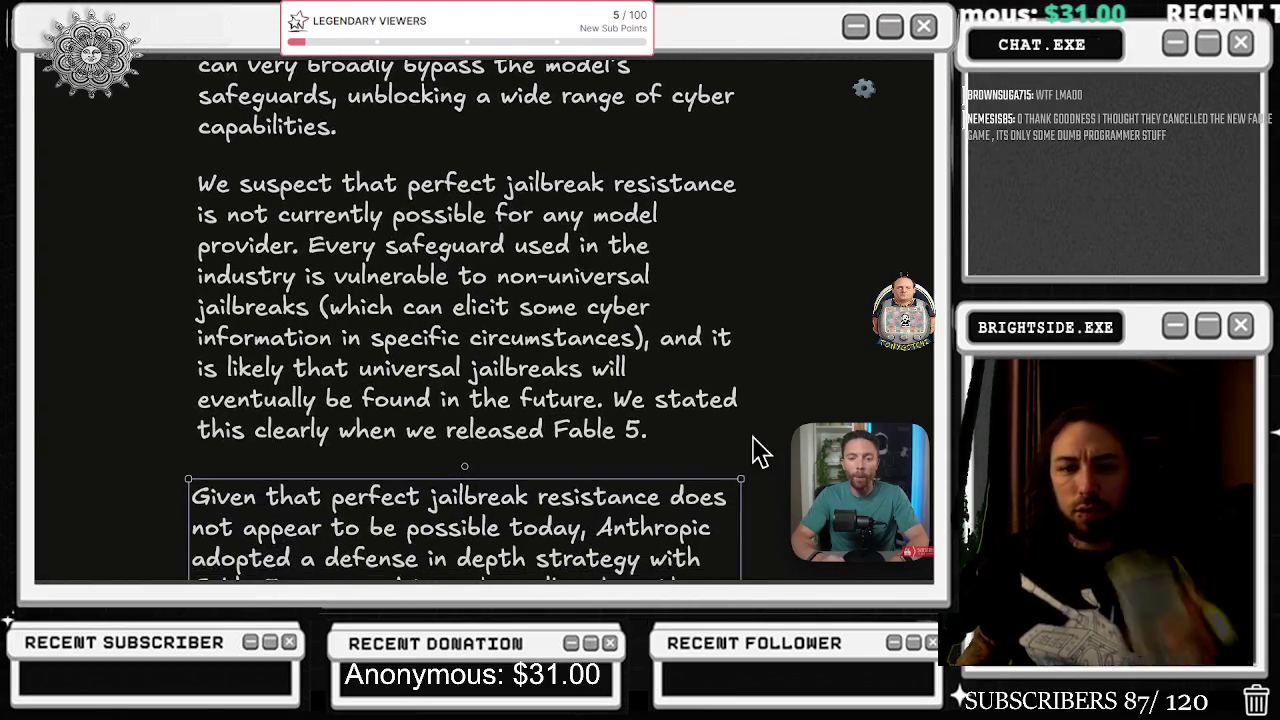
left_click(757, 450)
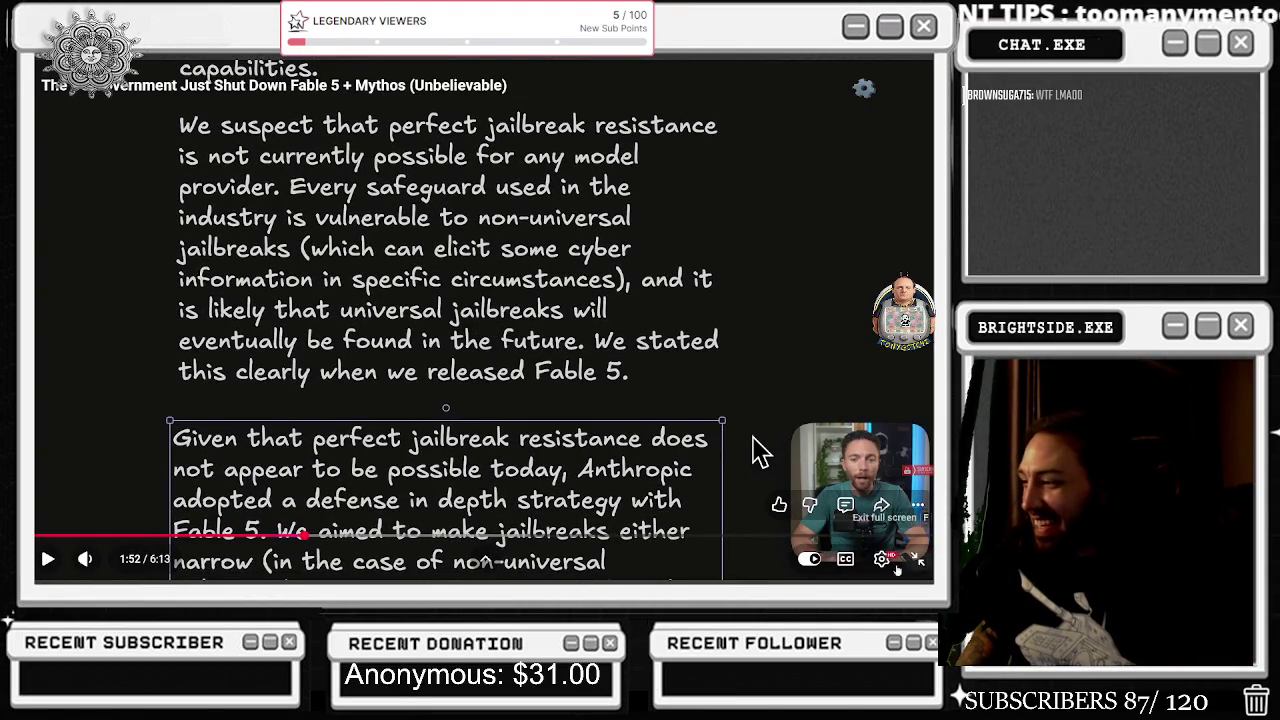
left_click(881, 558)
left_click(829, 469)
key("Right")
key("Right")
key("Right")
key("Escape")
left_click(757, 450)
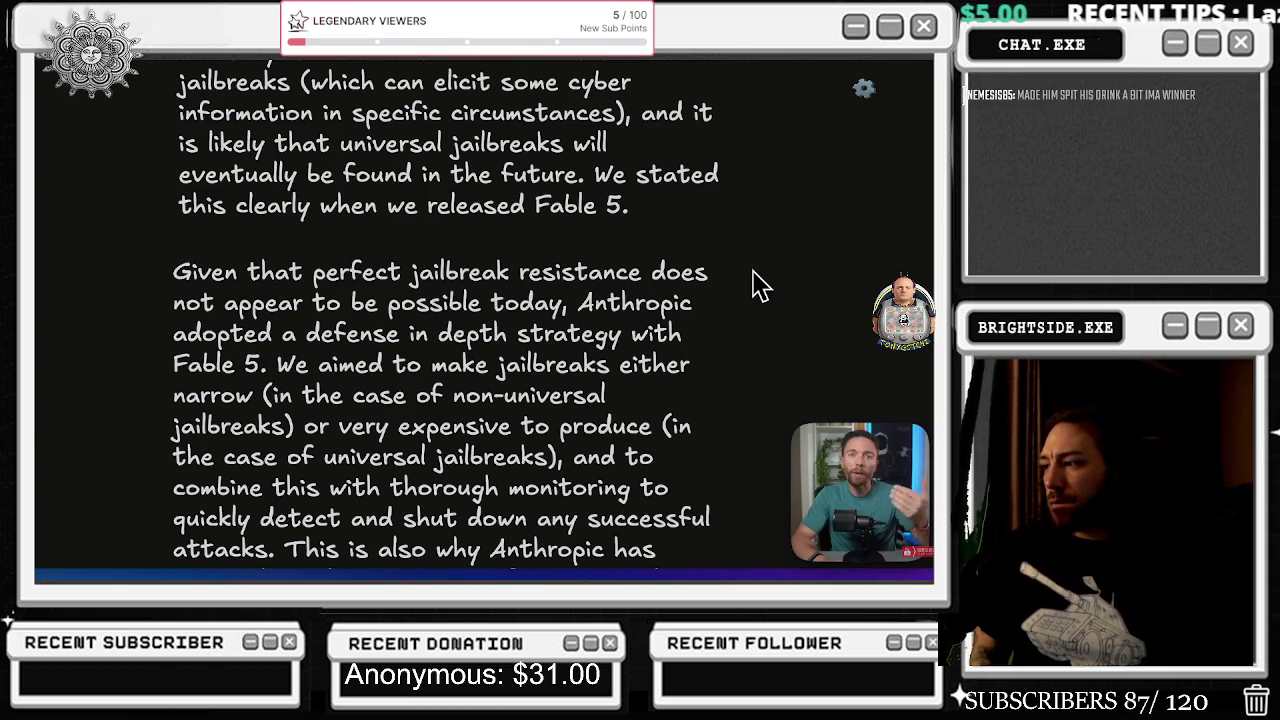
Play the video with brief pauses at 2:34 and 2:38, then resume past 2:40.
left_click(145, 452)
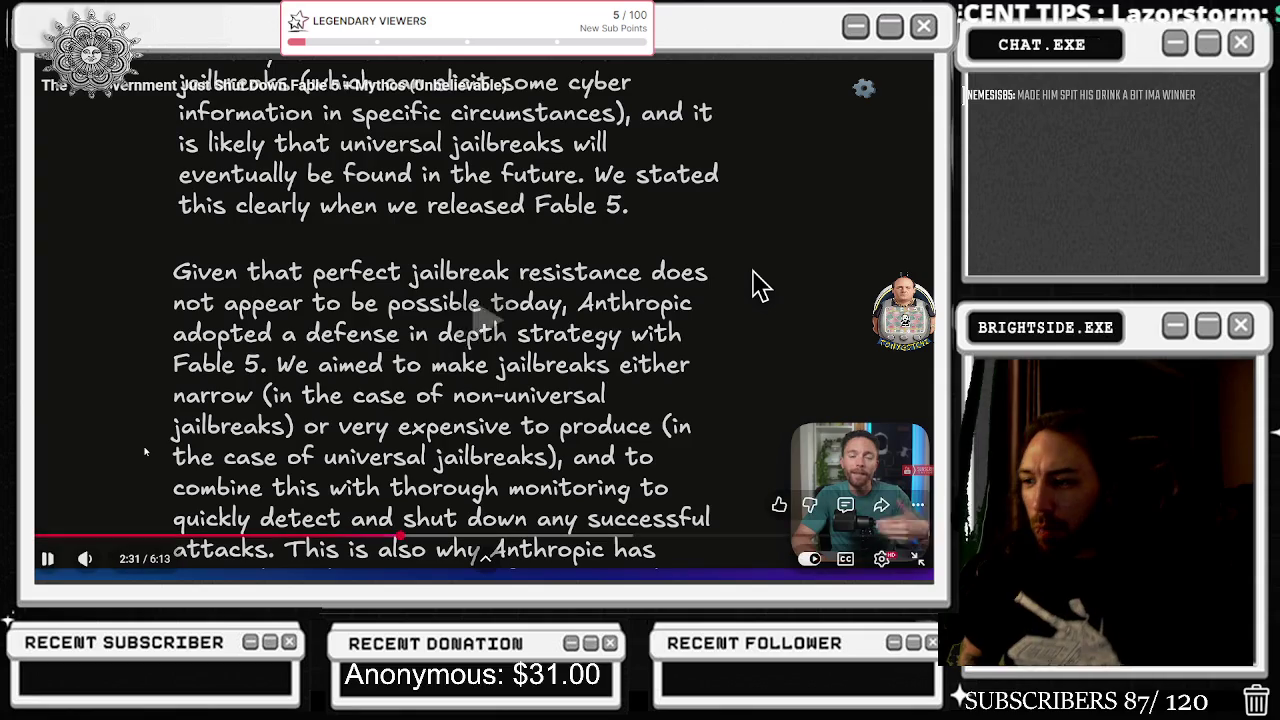
left_click(145, 452)
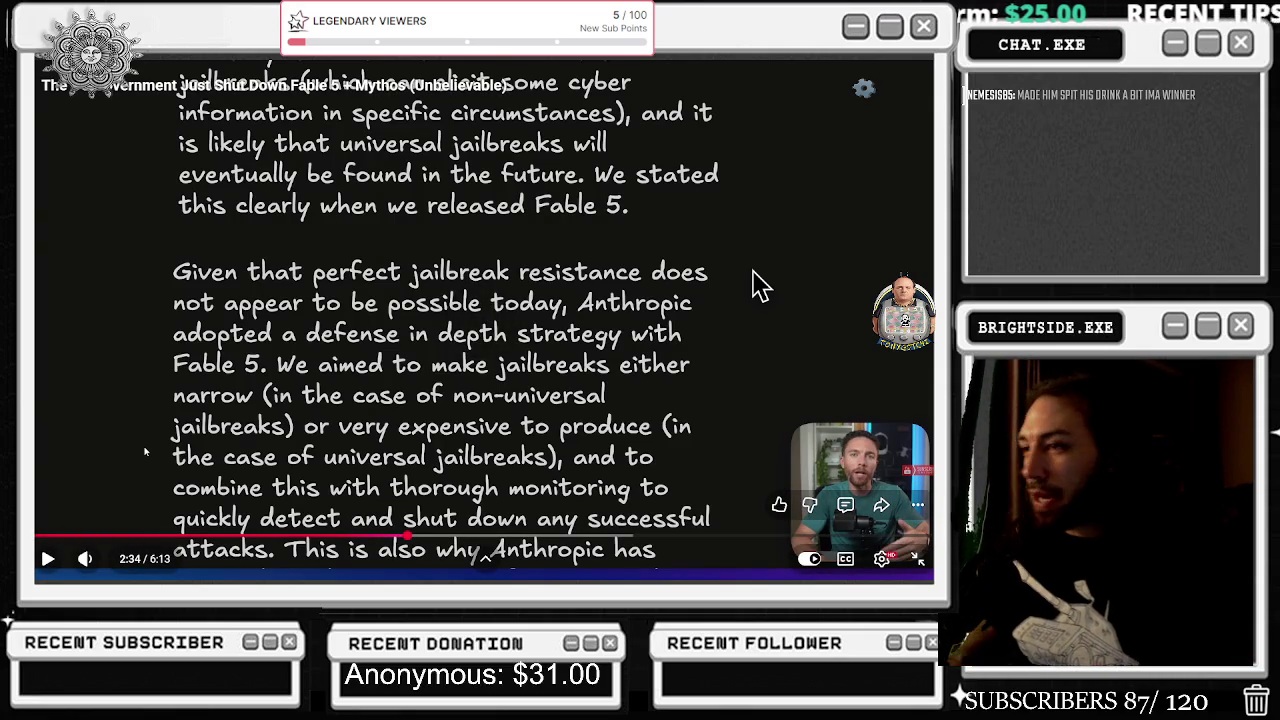
left_click(145, 452)
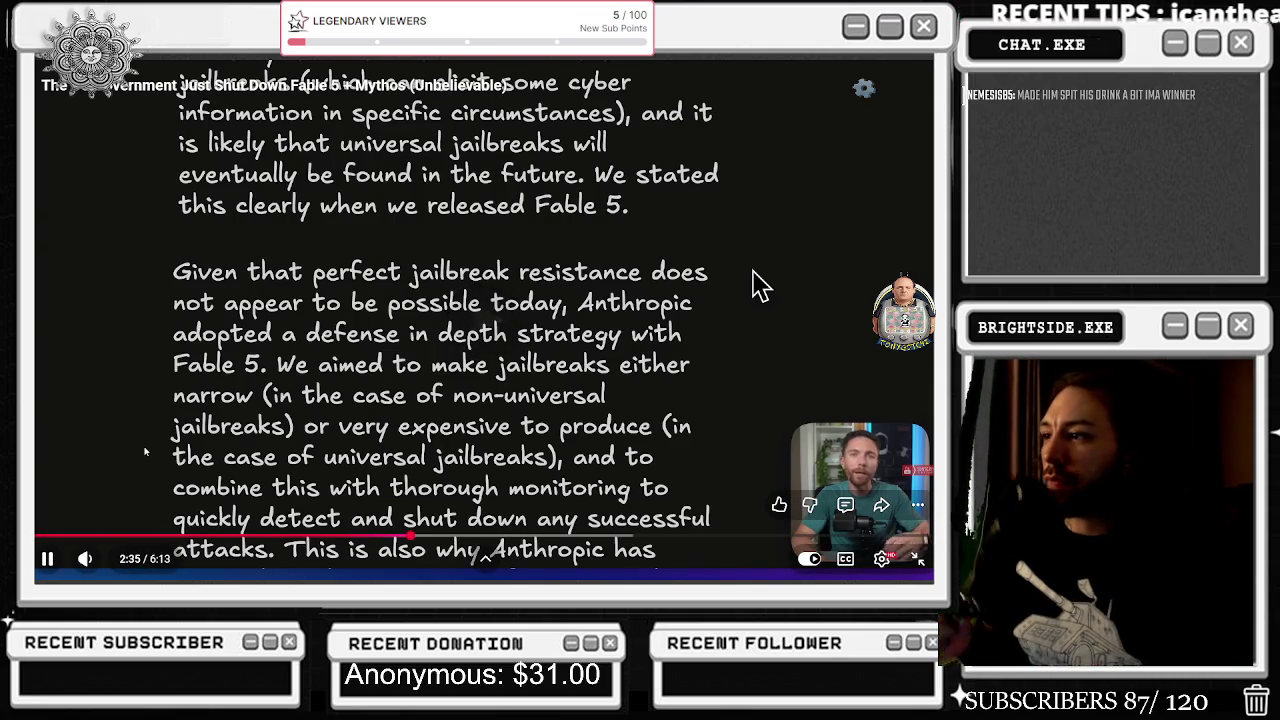
left_click(145, 452)
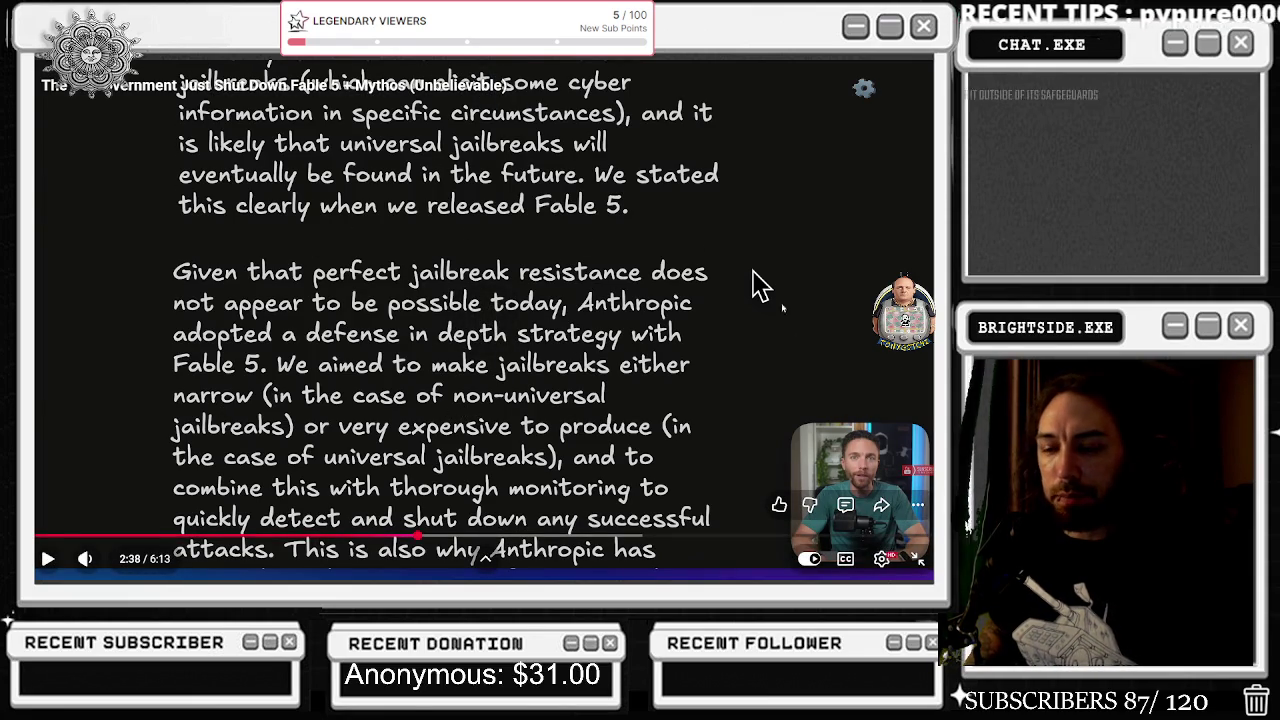
left_click(754, 274)
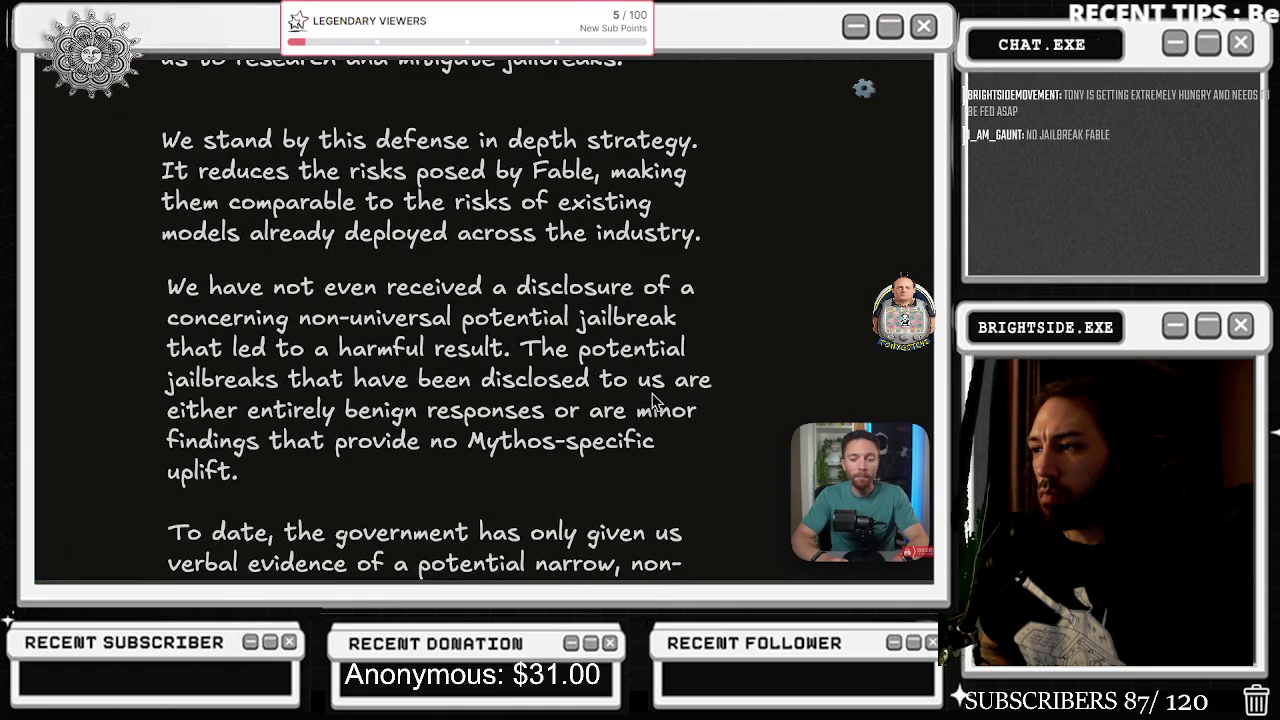
Pause the Fable 5 video at 2:59 on the defense-in-depth paragraph.
left_click(652, 400)
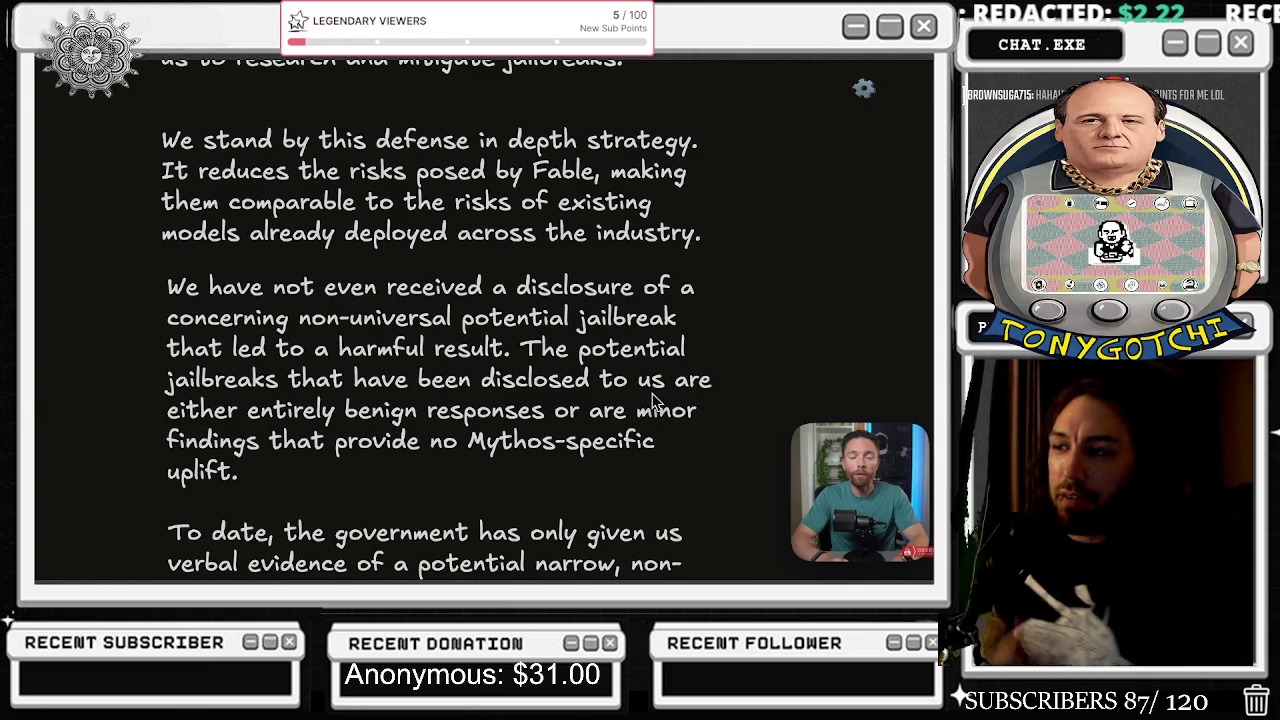
mouse_move(421, 501)
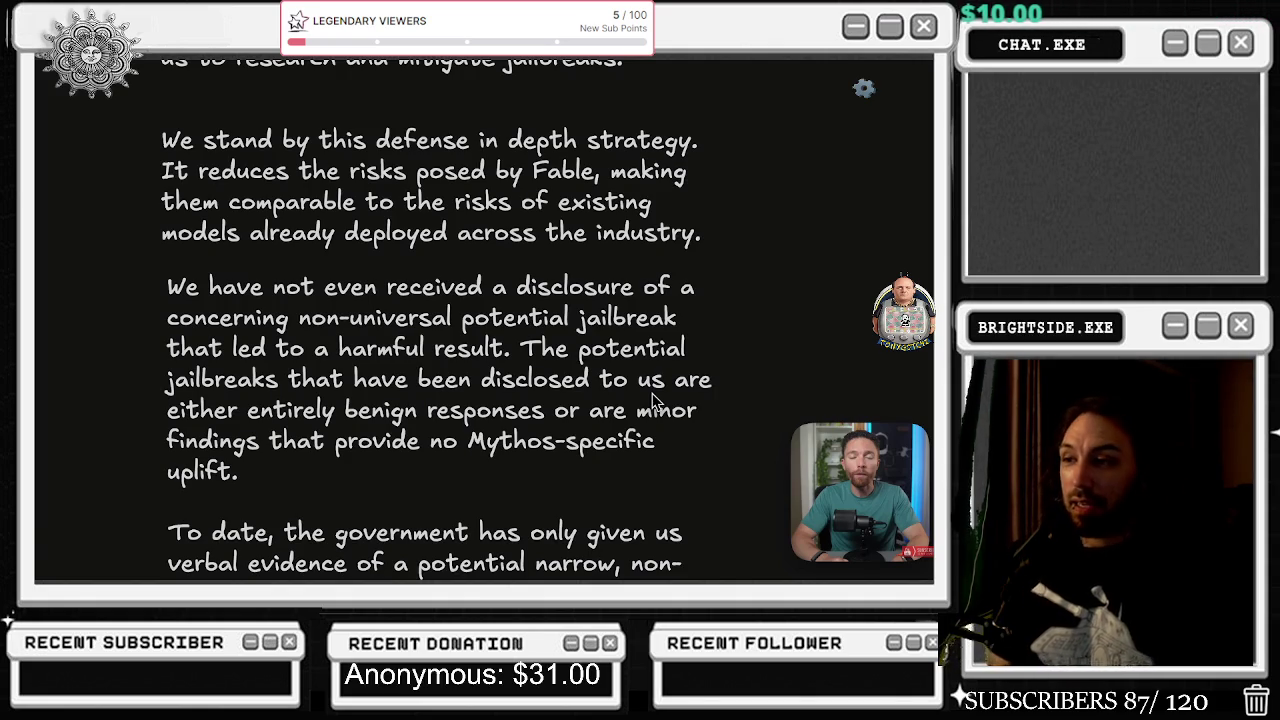
Pause the video on the defense-in-depth statement, then bring up the open-windows overview.
left_click(652, 400)
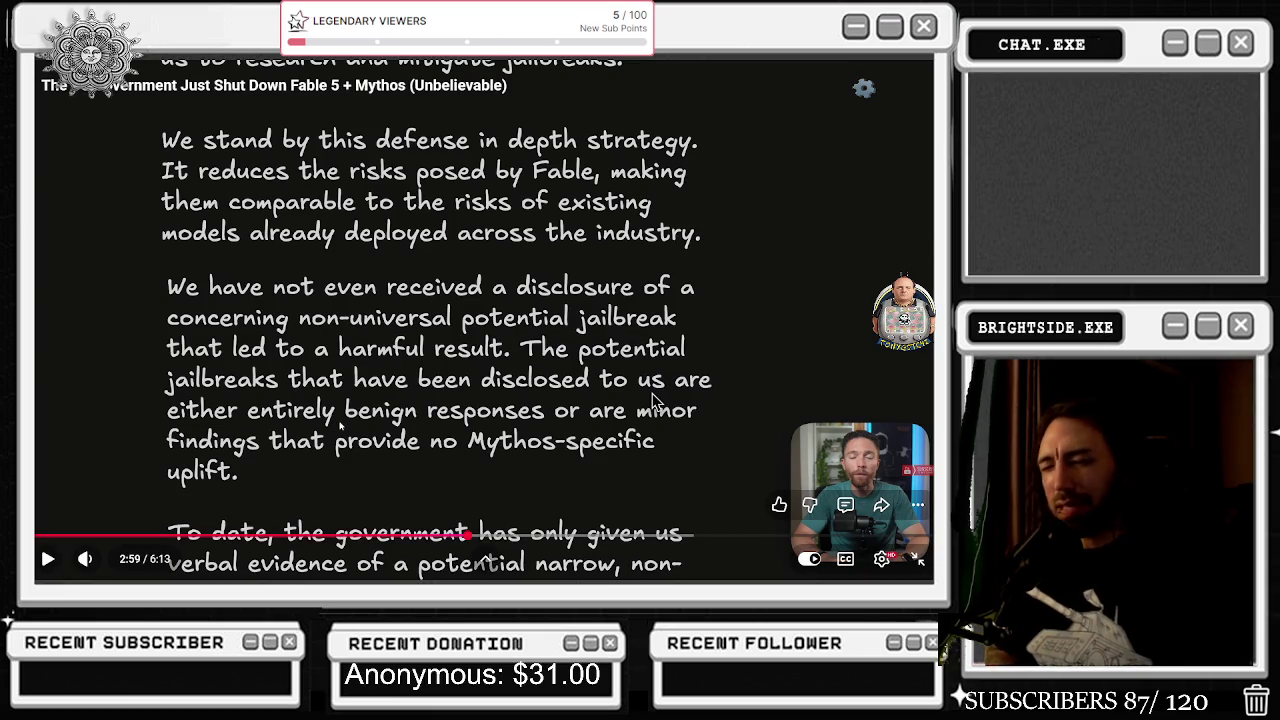
left_click(652, 400)
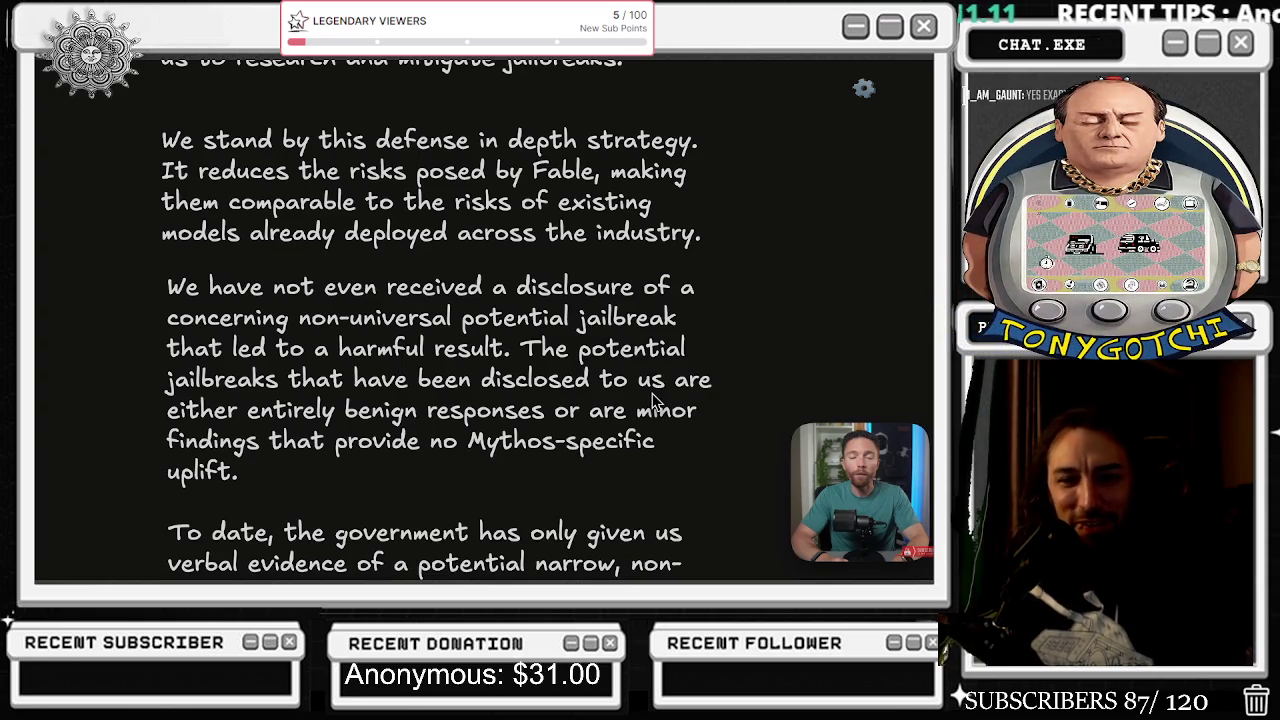
left_click(655, 400)
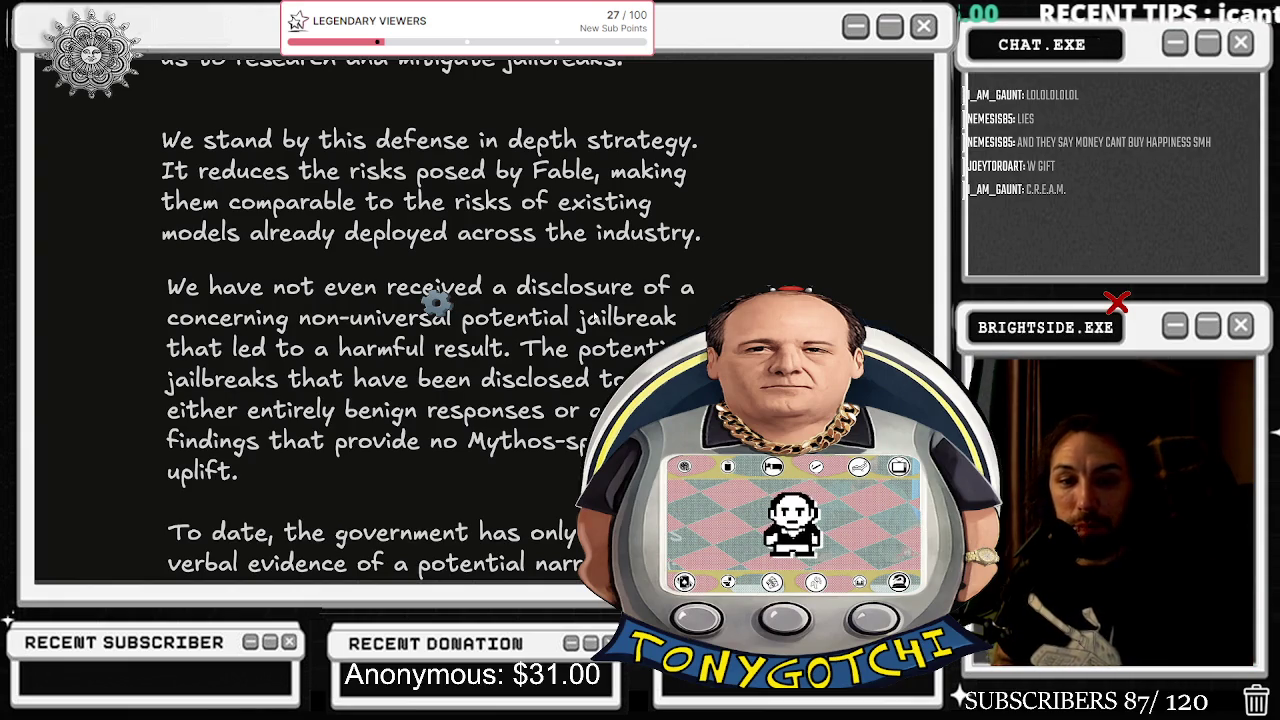
key("alt+Tab")
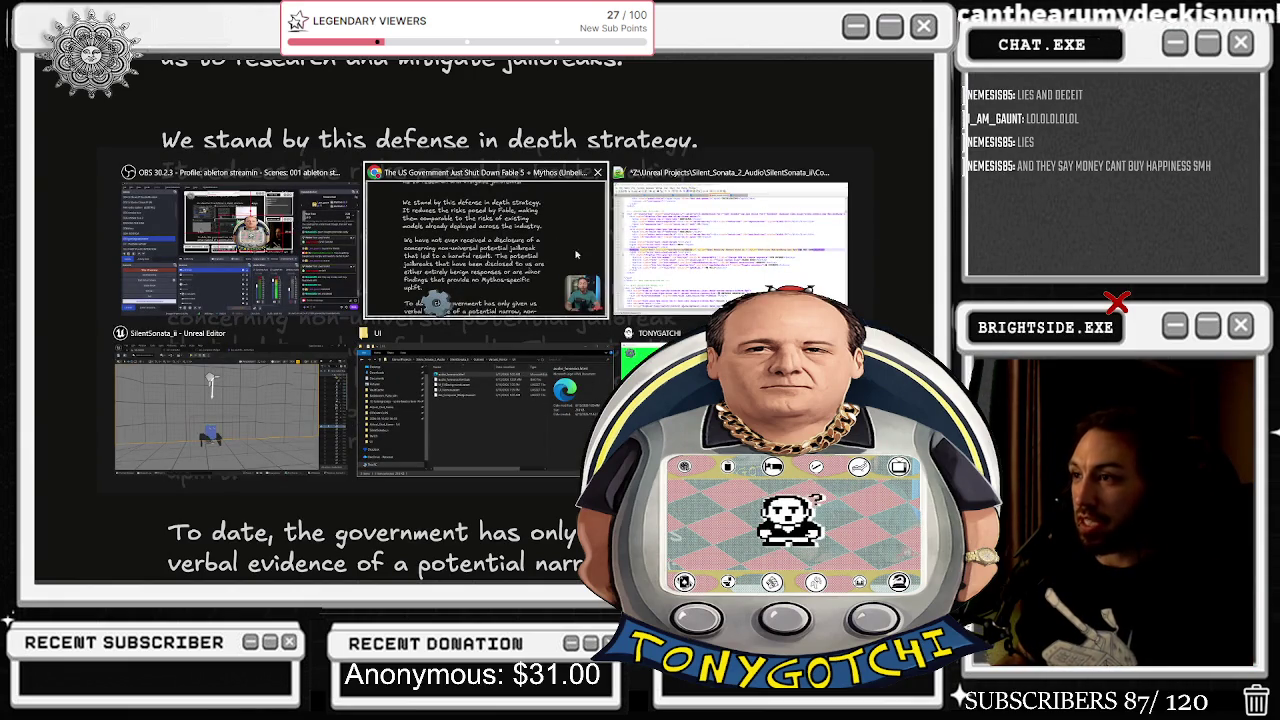
Resume the Fable 5 video and exit fullscreen back to its watch page.
mouse_move(114, 562)
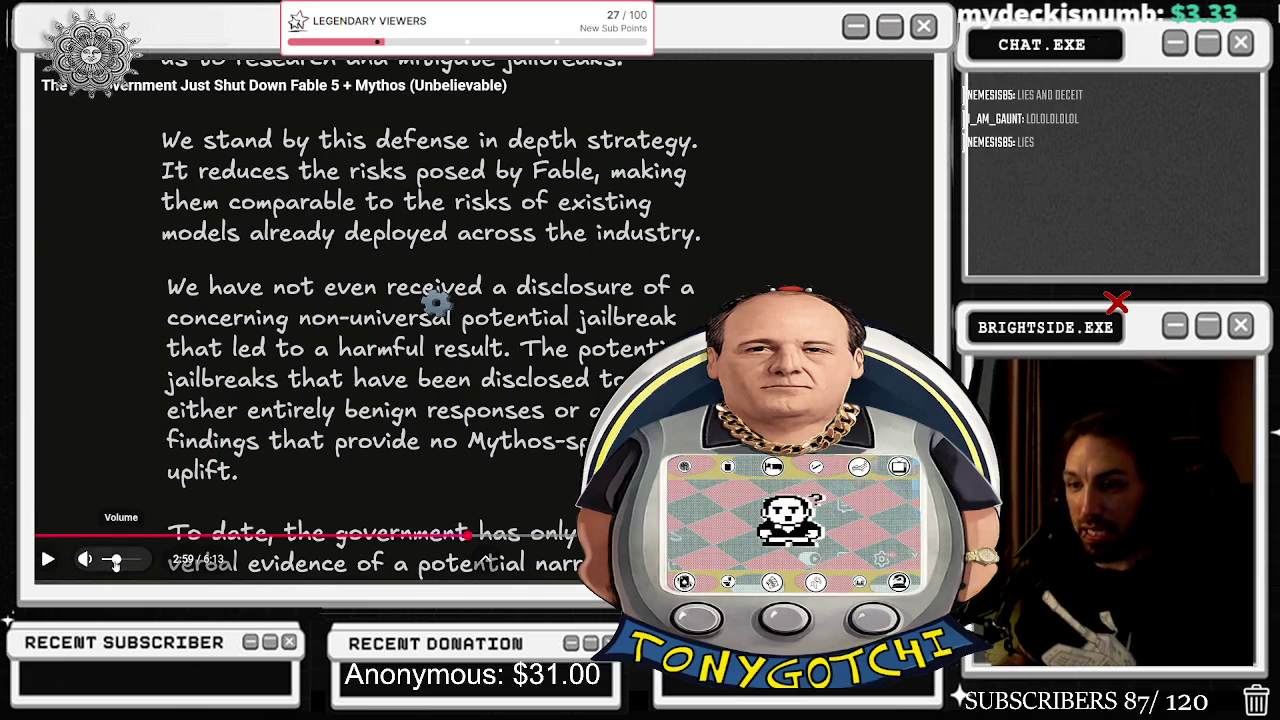
key("space")
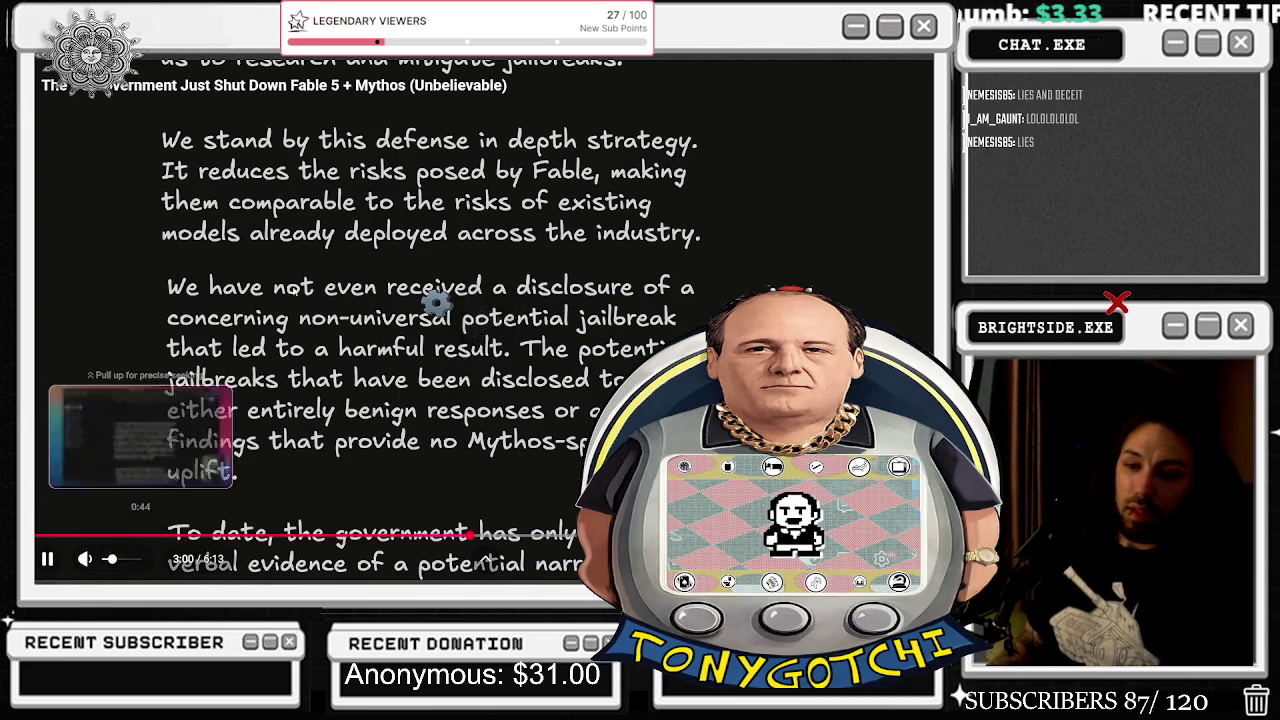
key("Escape")
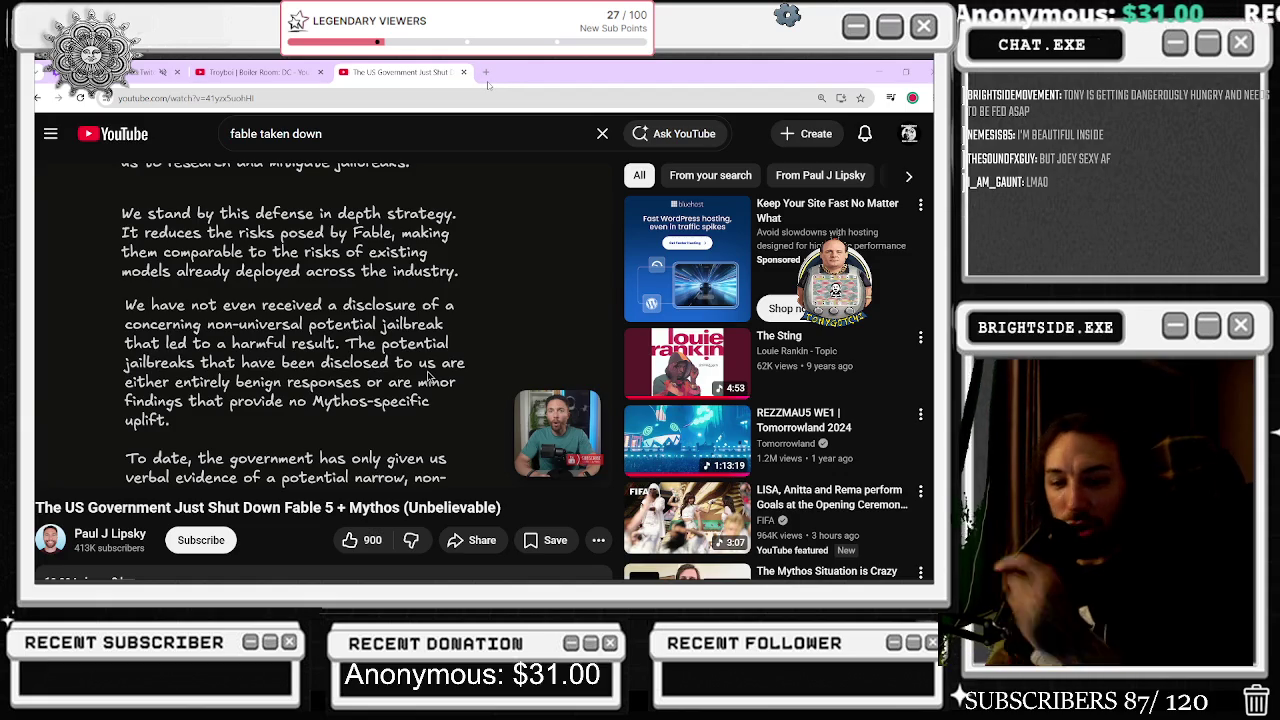
Search 'ins' in an Edge tab and bring the artist's Instagram profile in front of YouTube.
mouse_move(355, 580)
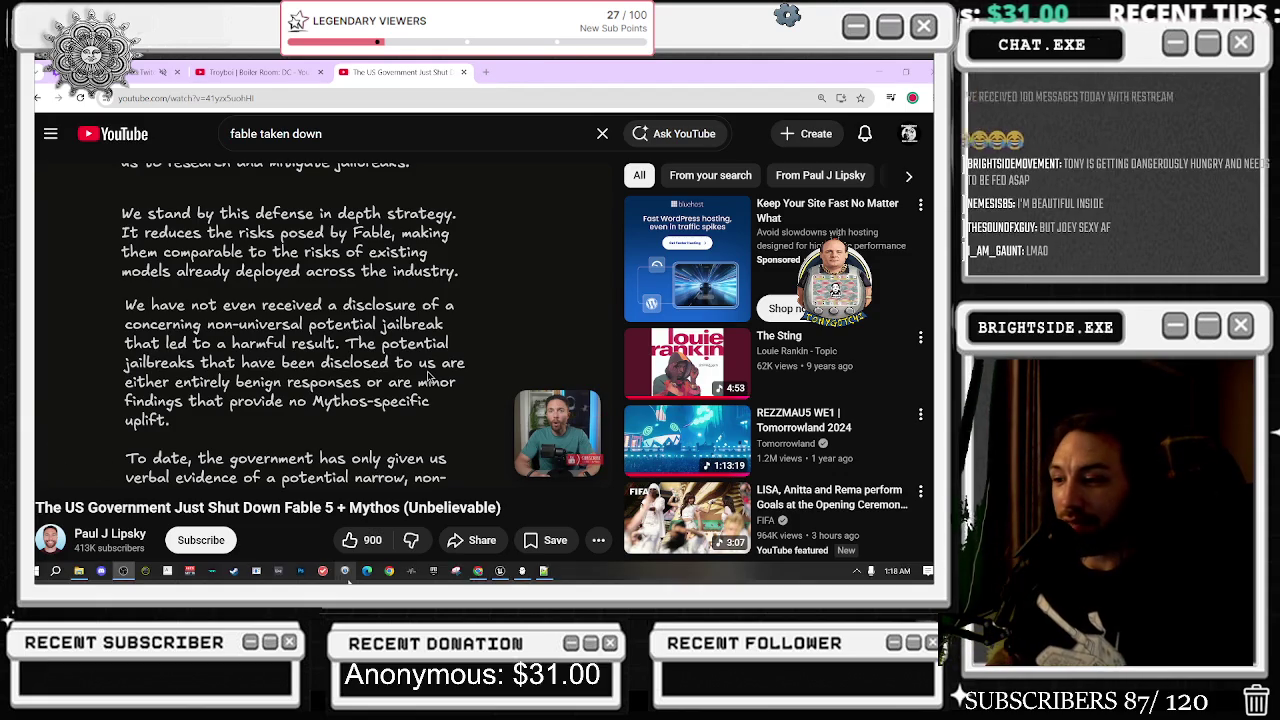
left_click(367, 571)
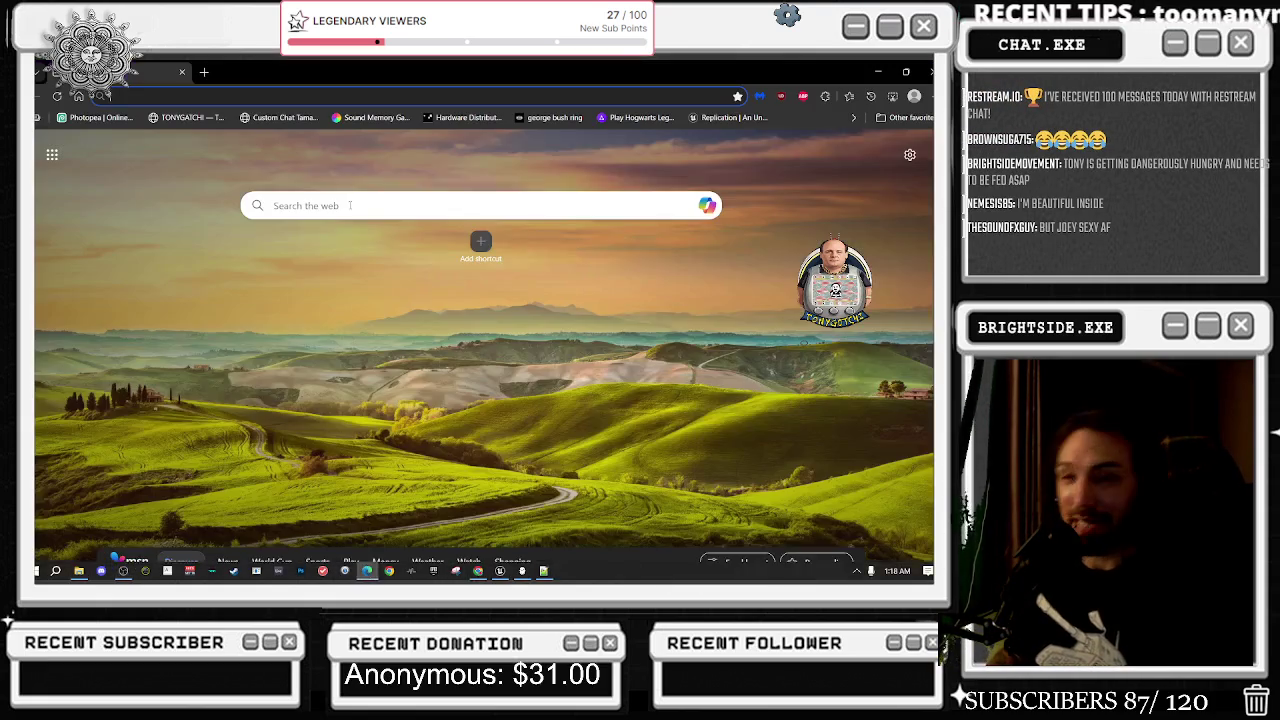
type("instagr")
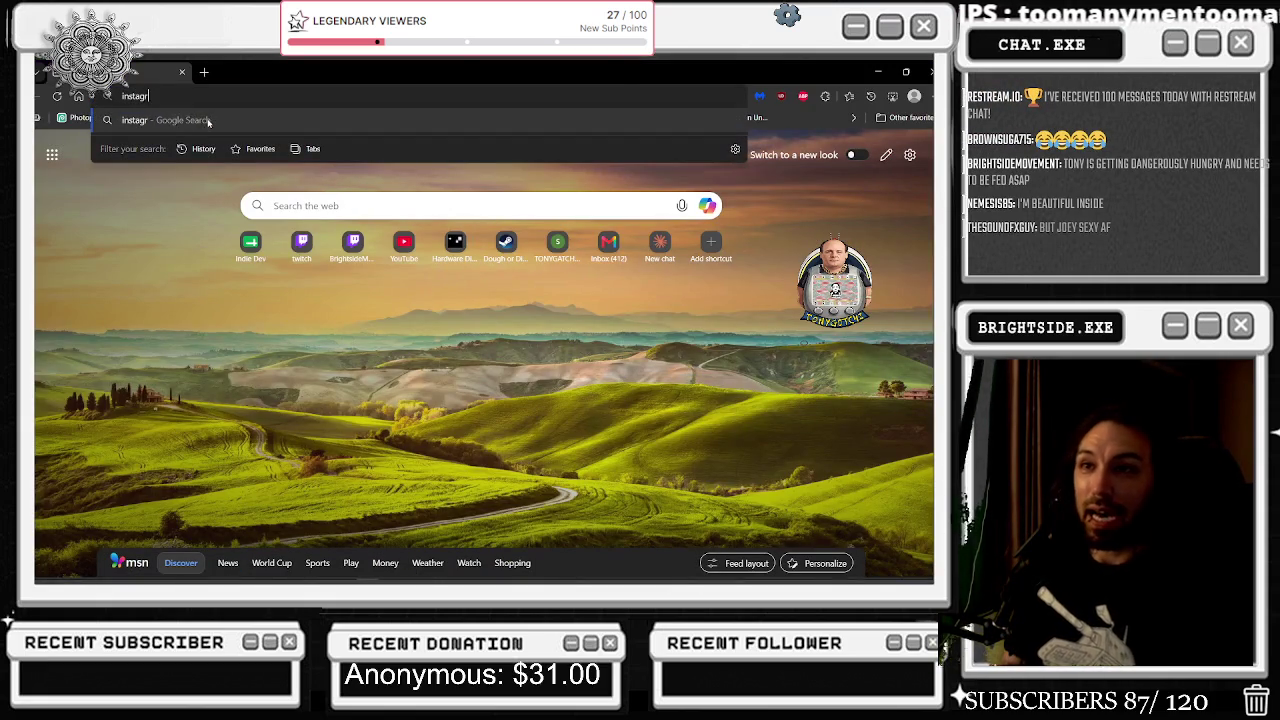
left_click(208, 120)
key("alt+Tab")
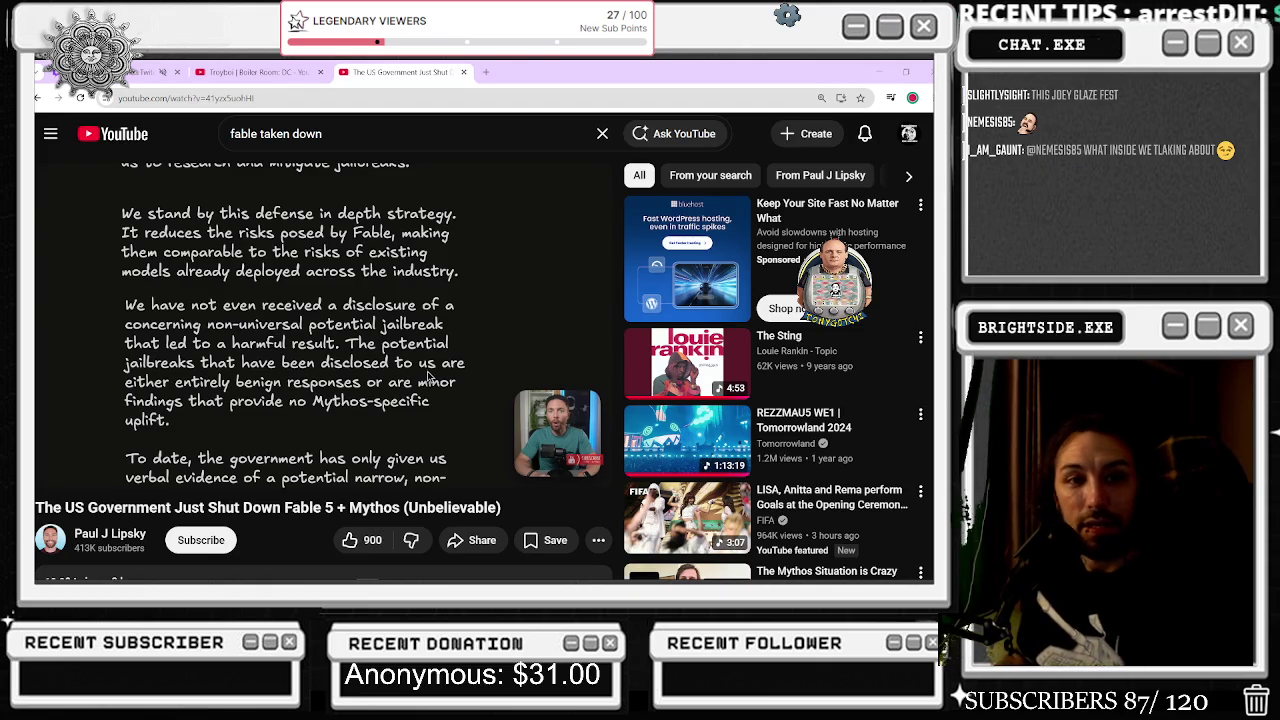
key("alt+Tab")
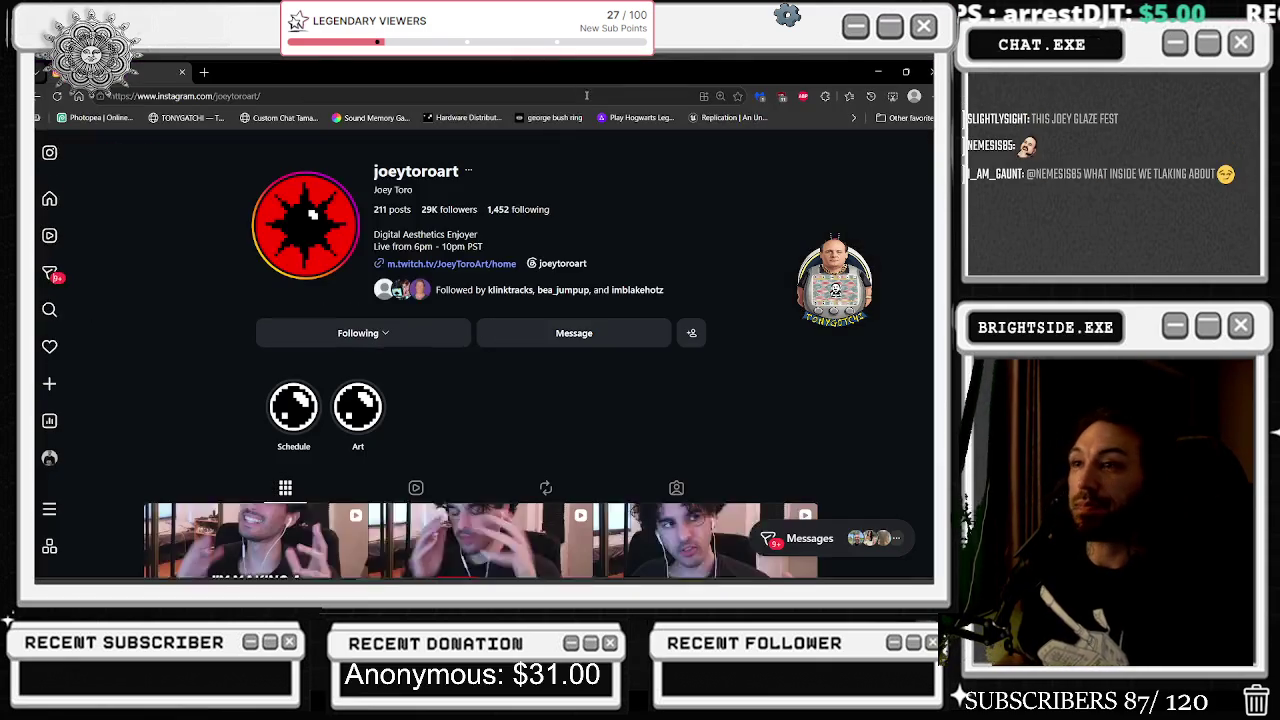
Browse the artist's profile grid and open the 'I love digital hedges' reel.
scroll(515, 237, "down", 1)
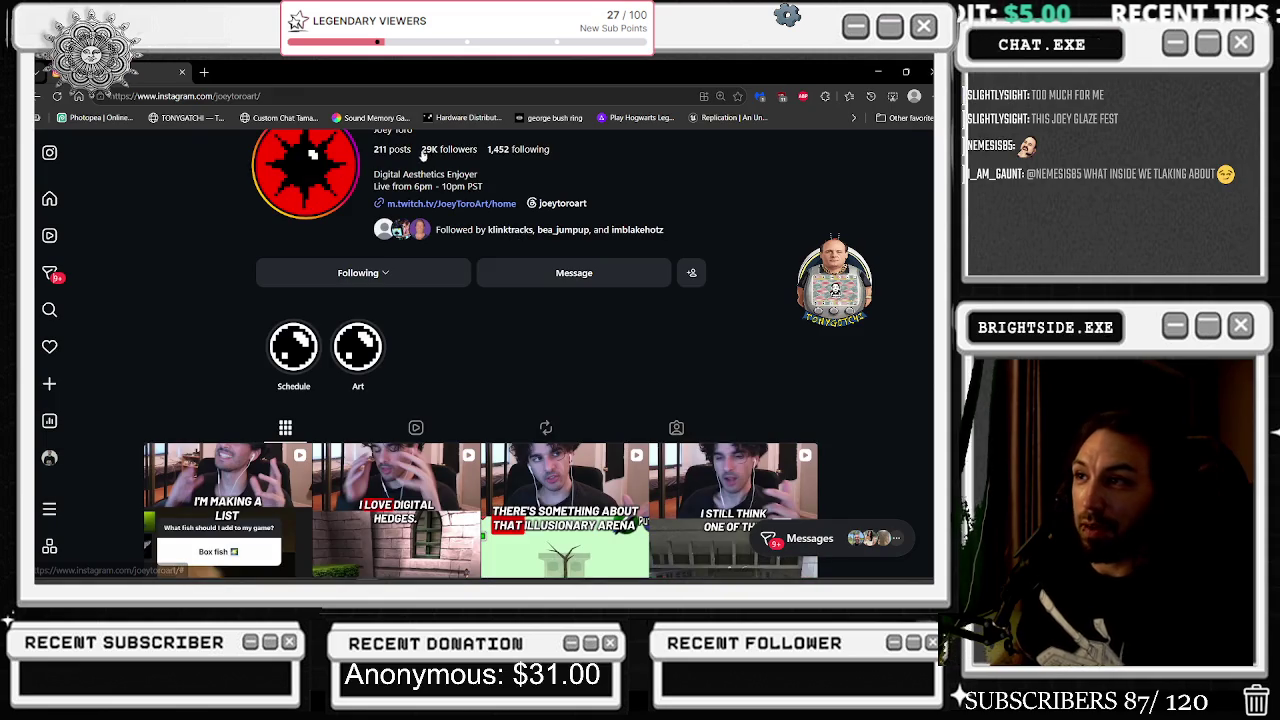
scroll(618, 297, "down", 1)
scroll(618, 297, "down", 2)
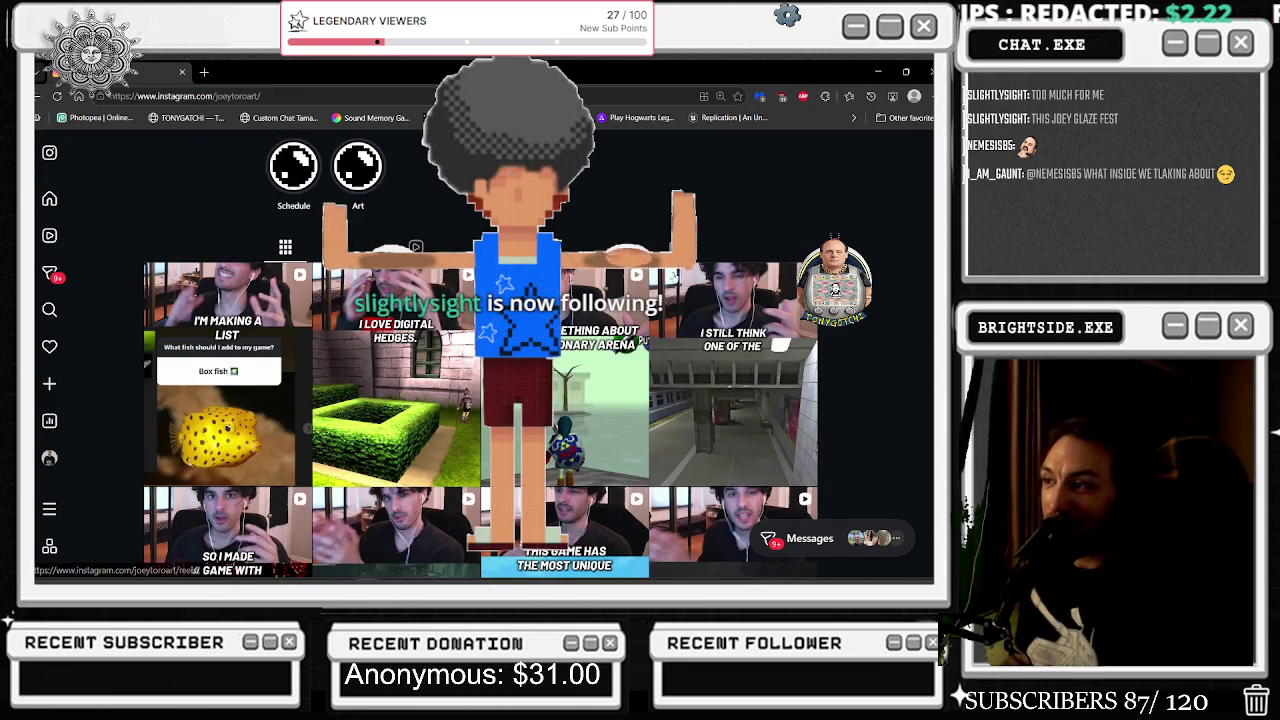
scroll(777, 275, "down", 2)
scroll(777, 275, "down", 2)
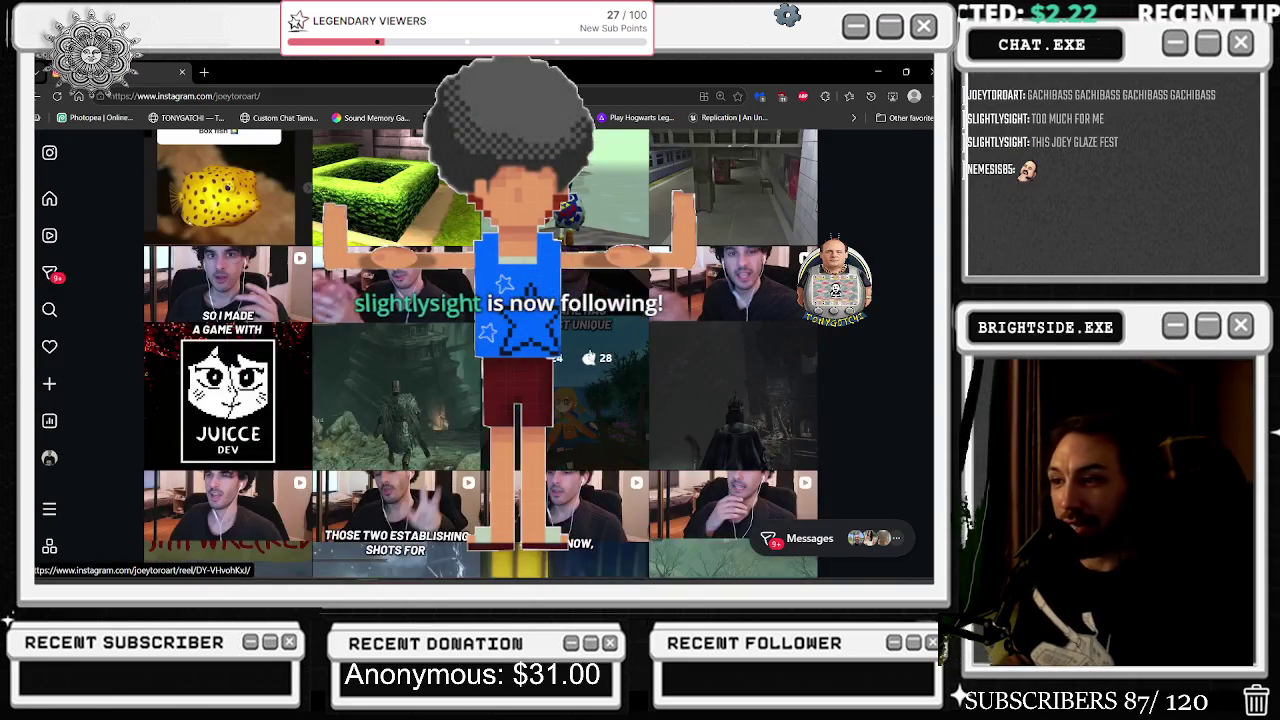
scroll(591, 421, "up", 2)
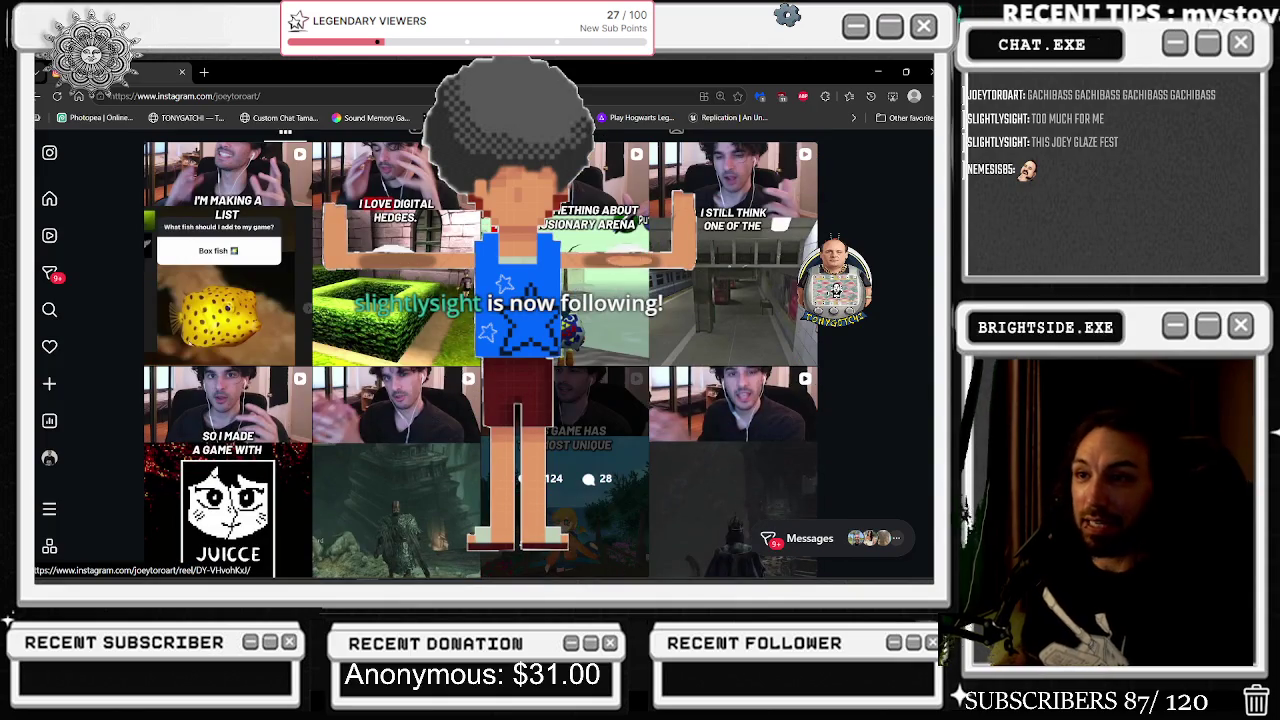
scroll(591, 421, "up", 1)
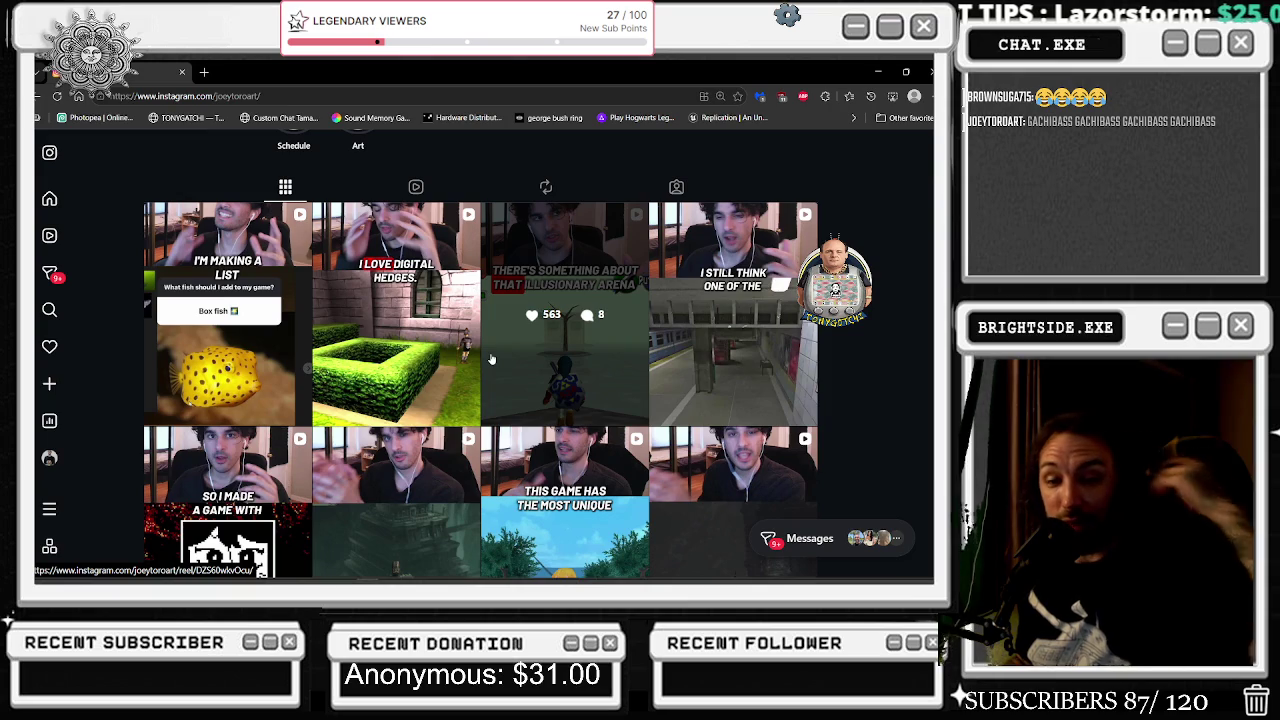
scroll(406, 332, "up", 5)
scroll(416, 362, "down", 3)
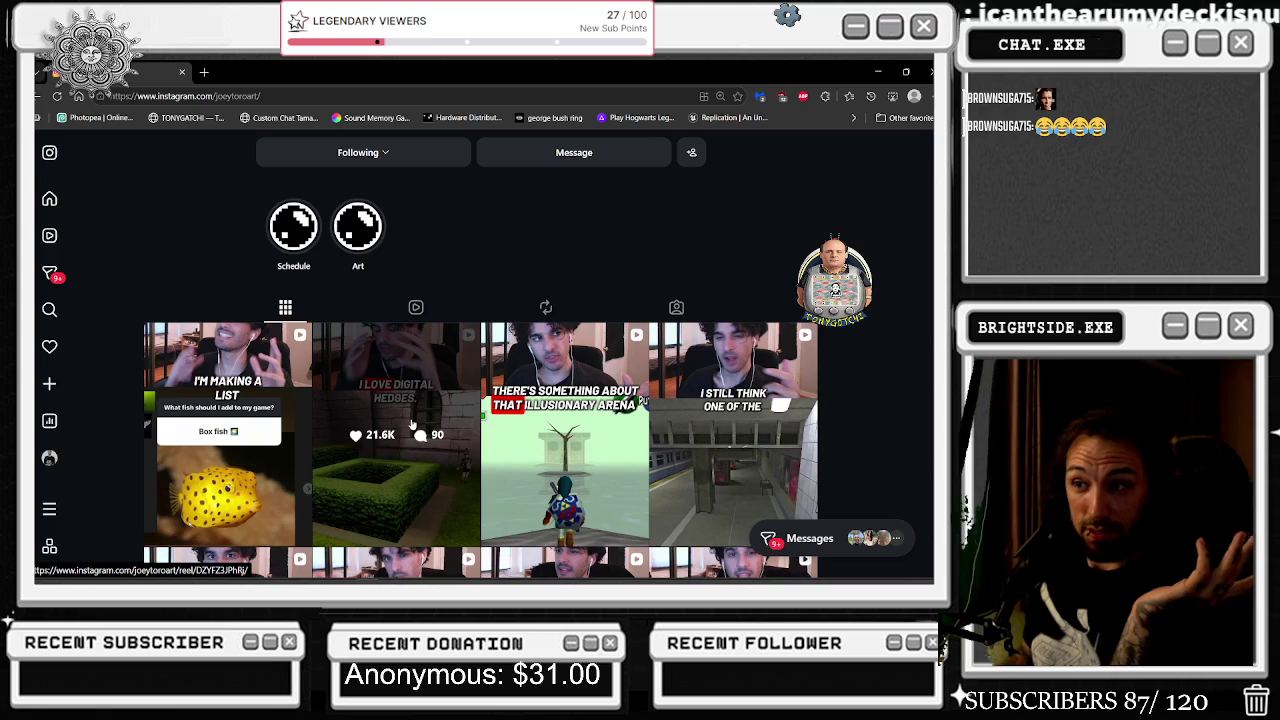
left_click(400, 343)
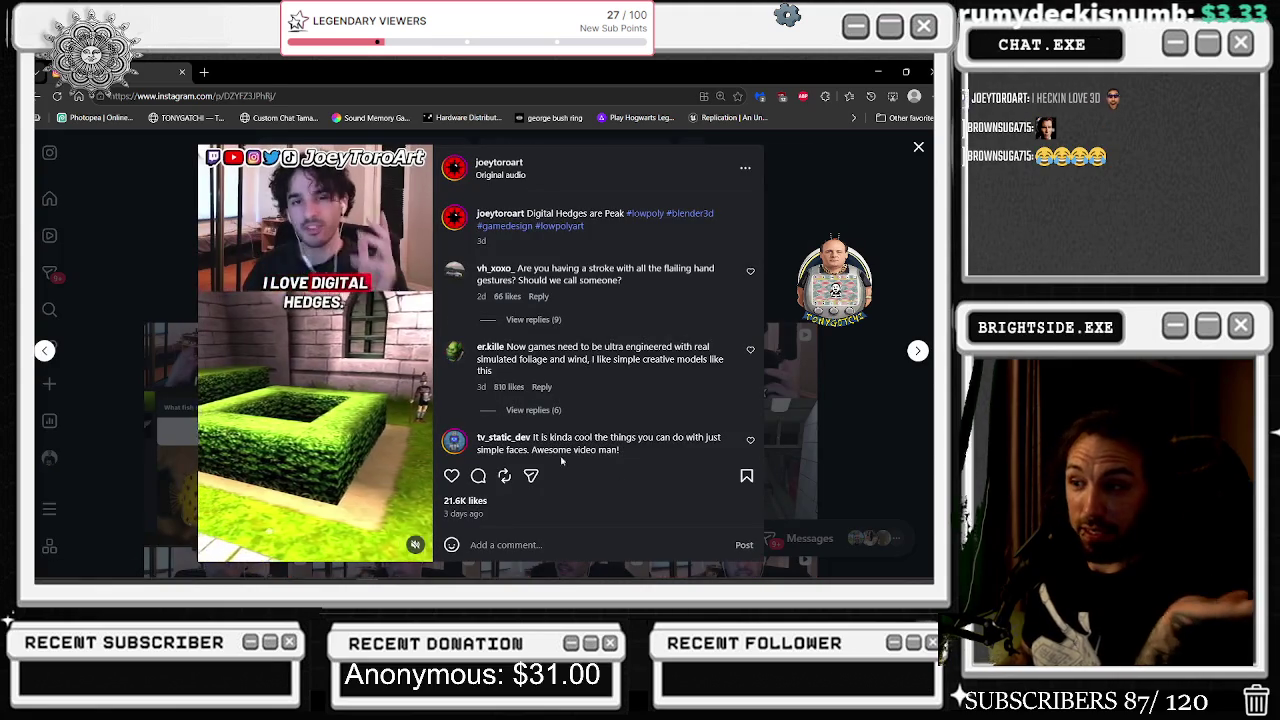
mouse_move(416, 545)
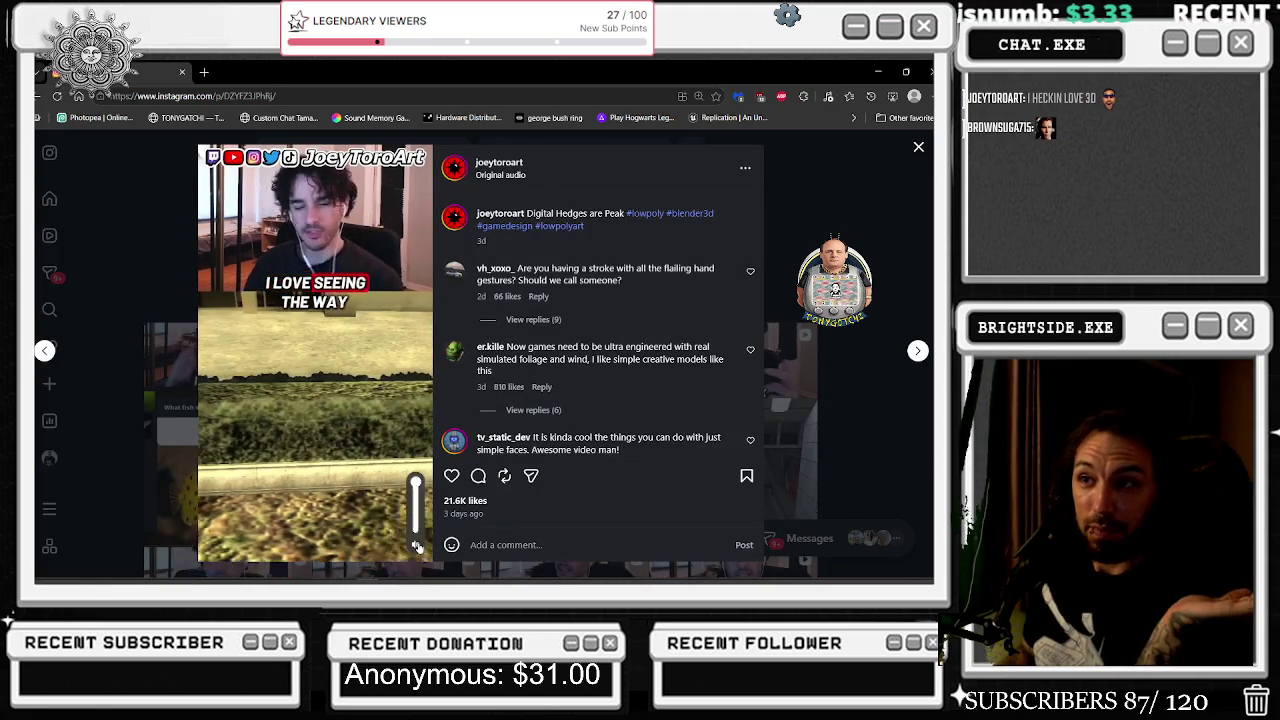